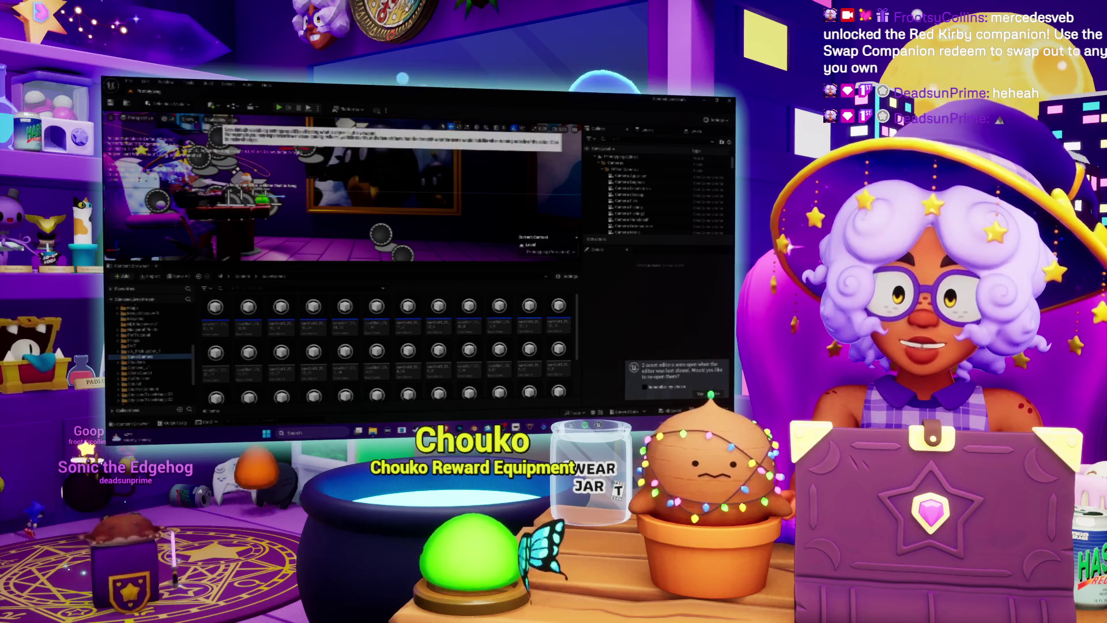
- Check the viewport's Scalability, View Mode and Options dropdowns, then drag the divider down to enlarge the viewport
click(188, 119)
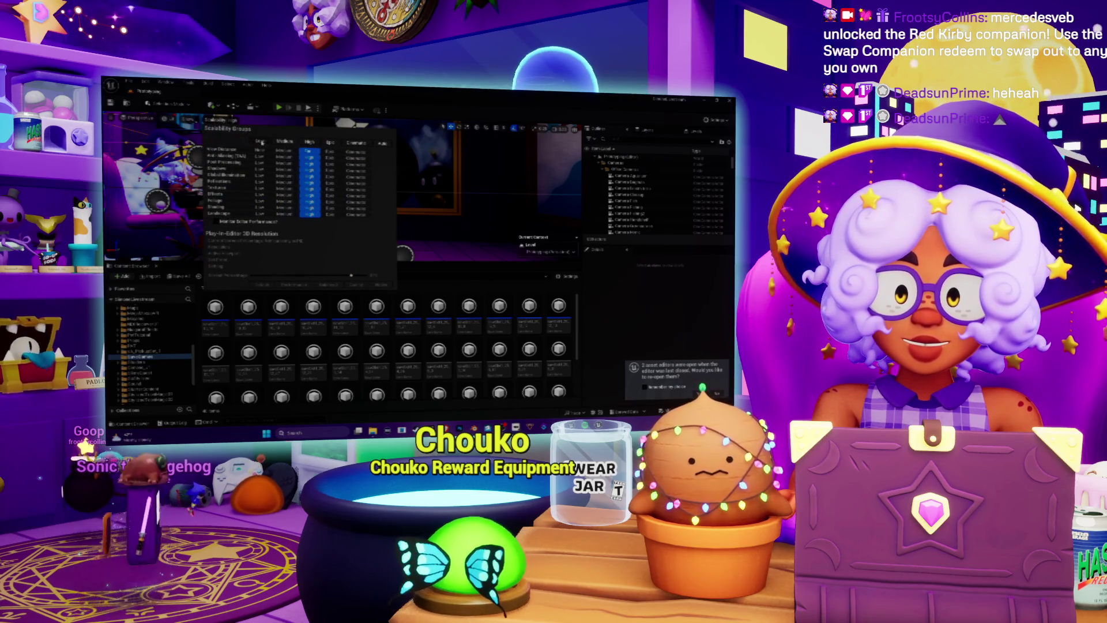
click(167, 118)
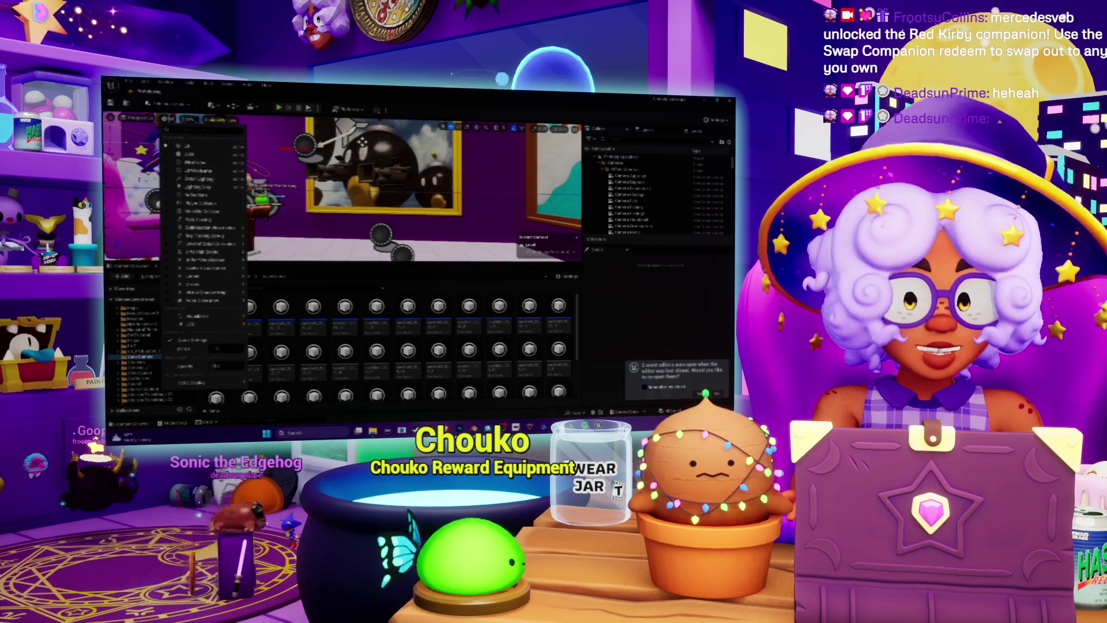
click(113, 118)
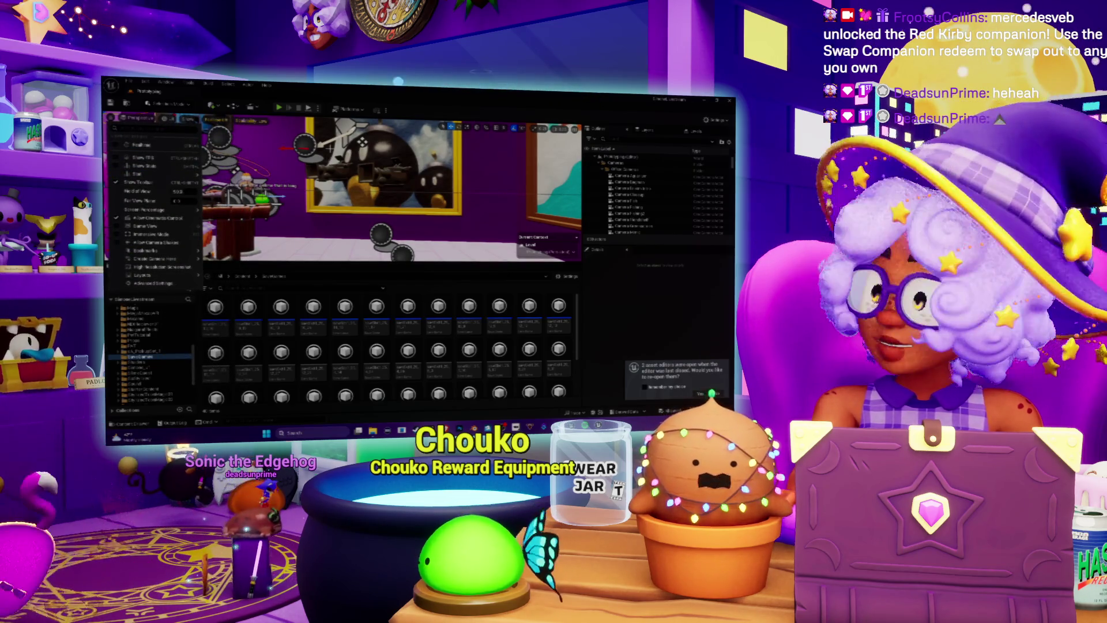
key(Escape)
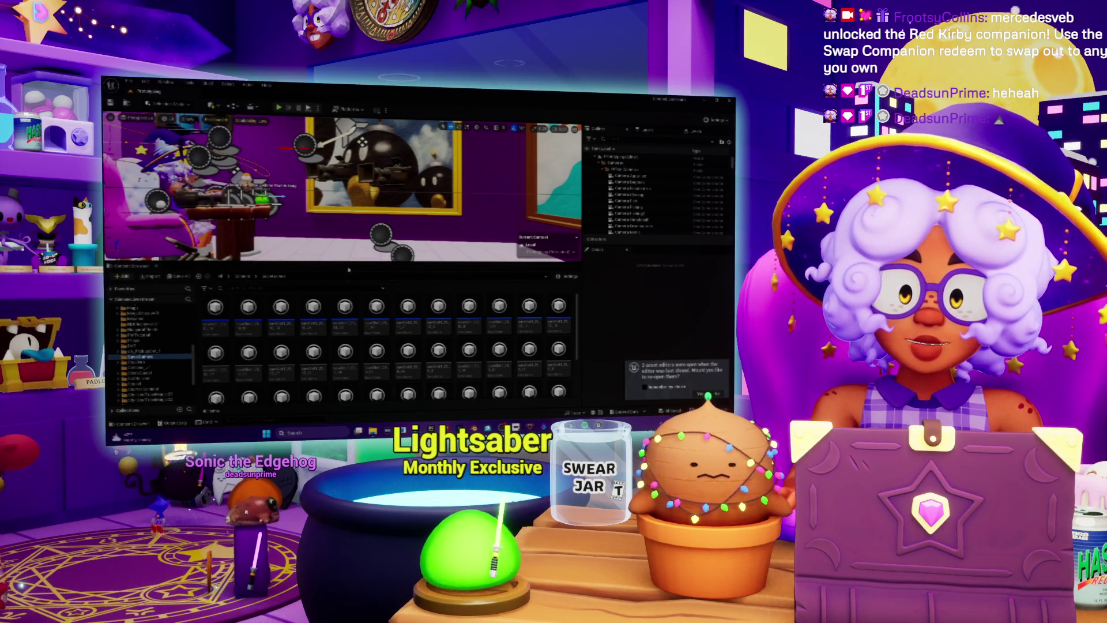
drag(348, 270, 349, 282)
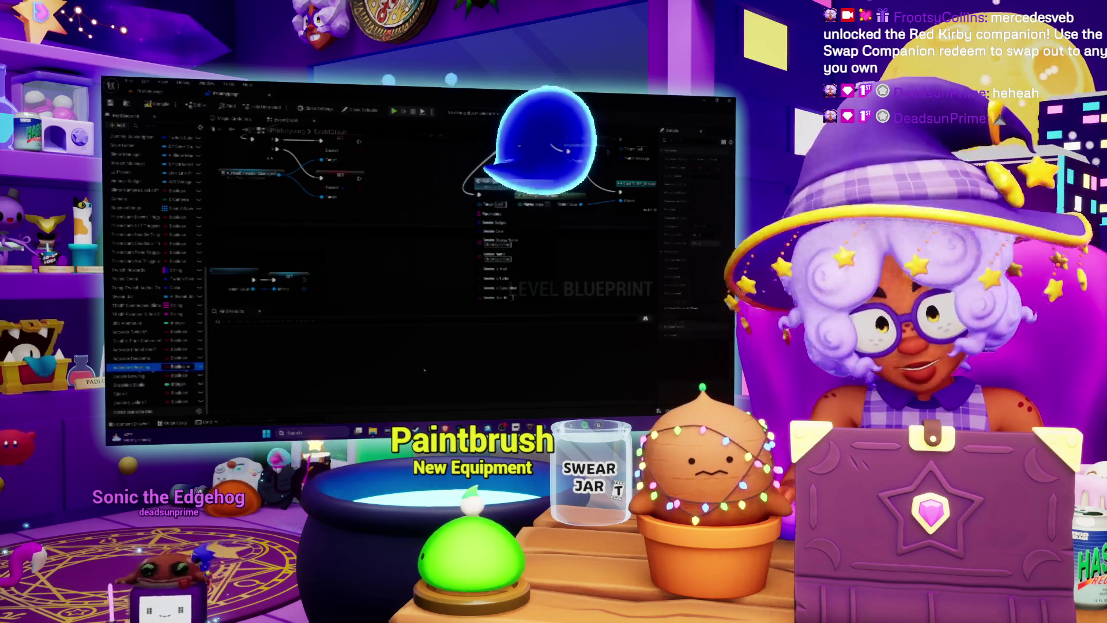
- Inspect the Activate Cheering variable and its neighbouring variables' details, then go back to the level editor
click(139, 367)
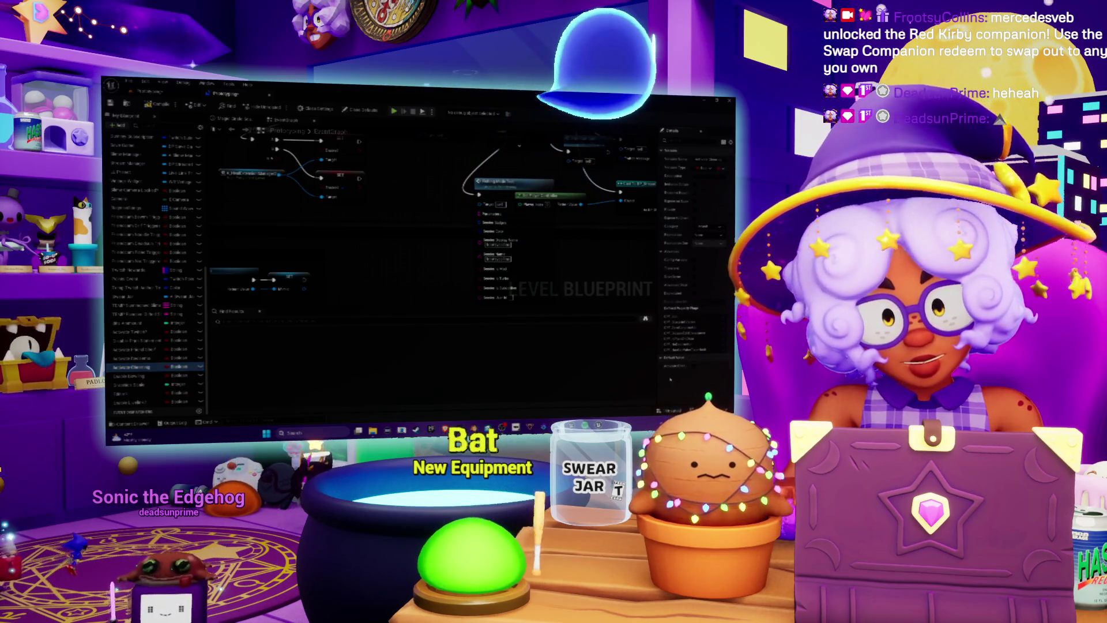
click(130, 358)
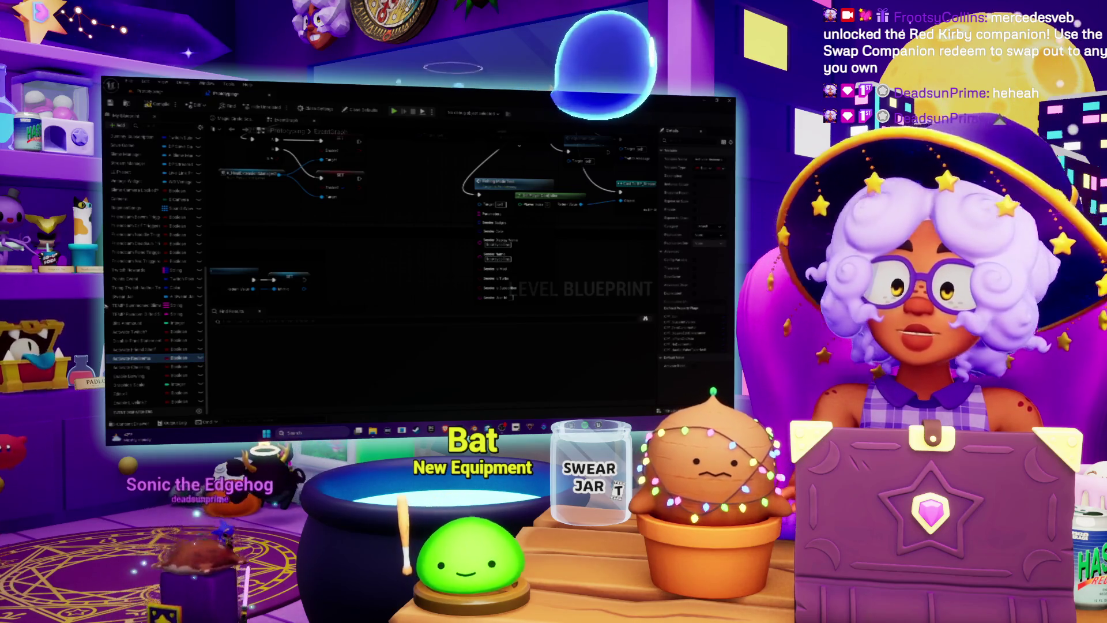
click(132, 349)
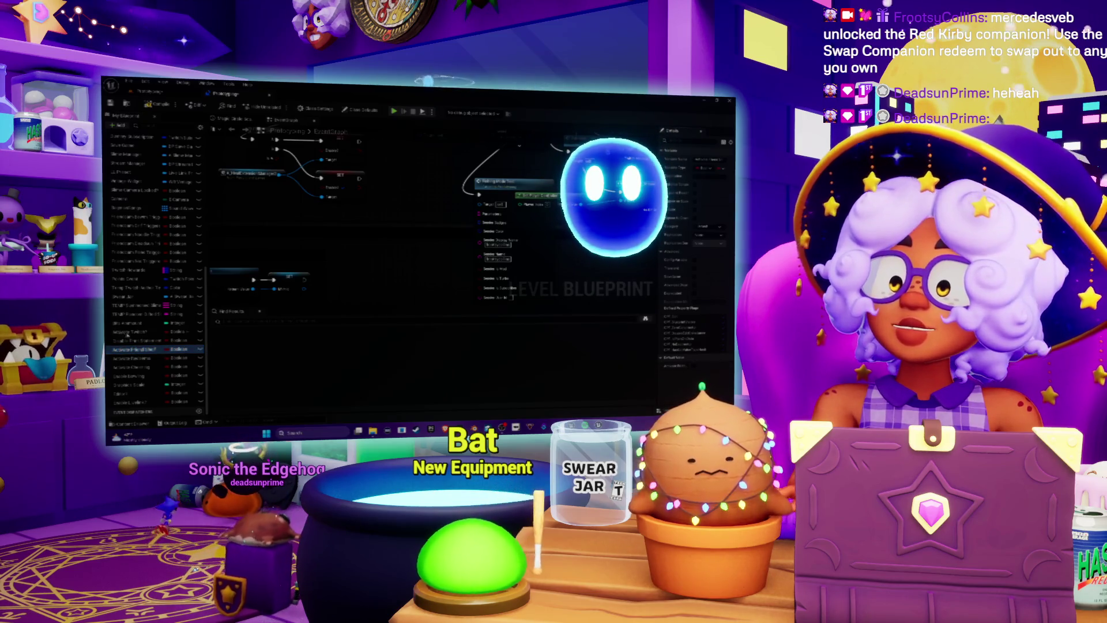
click(128, 332)
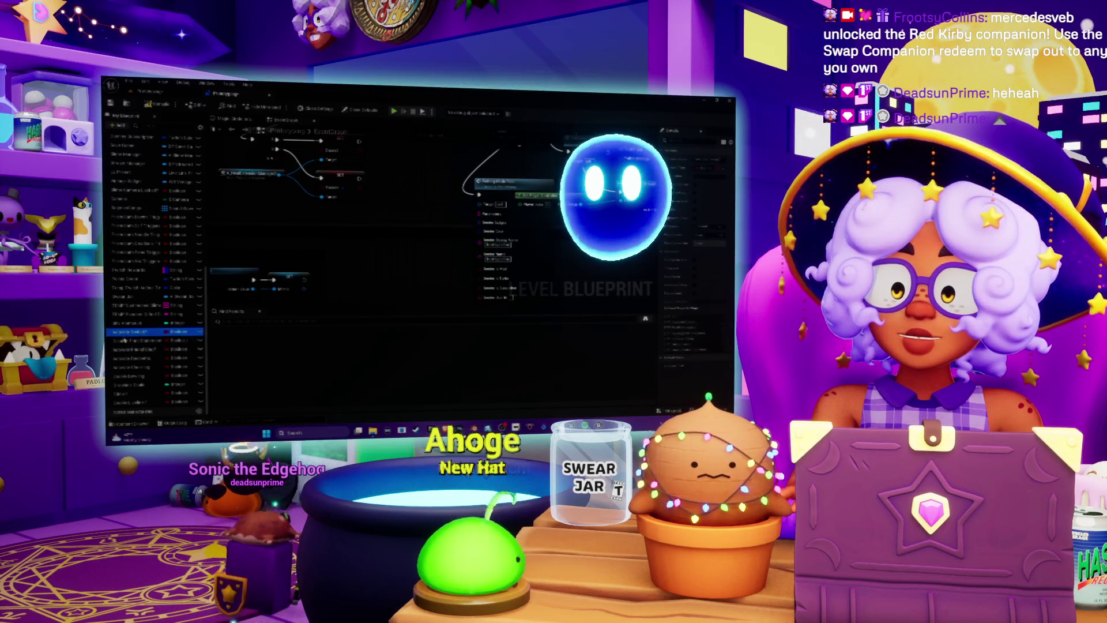
click(124, 340)
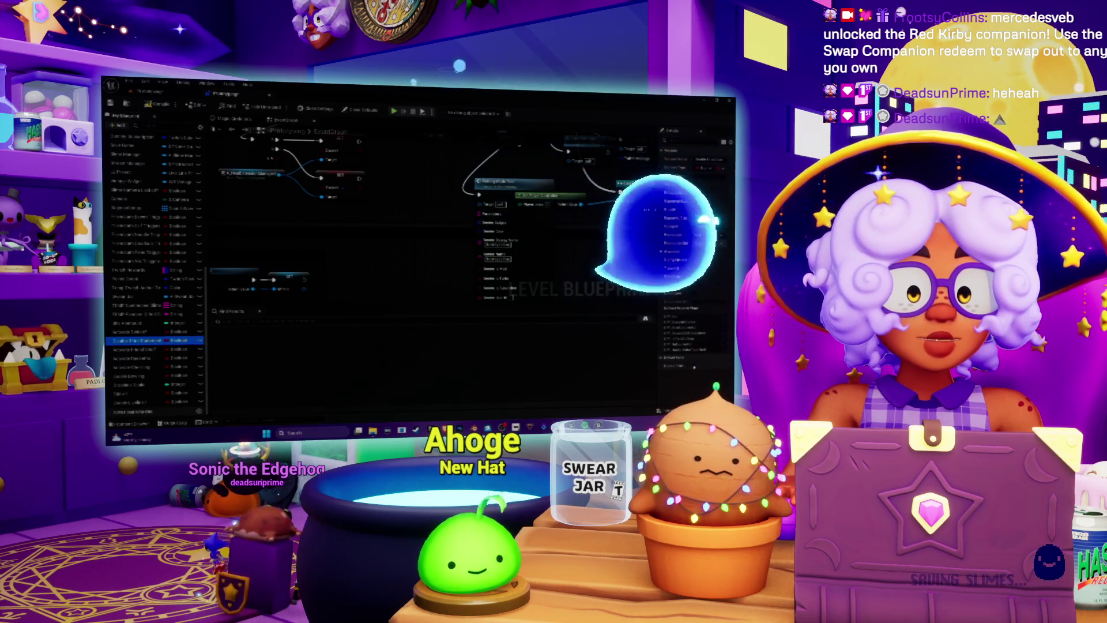
click(128, 332)
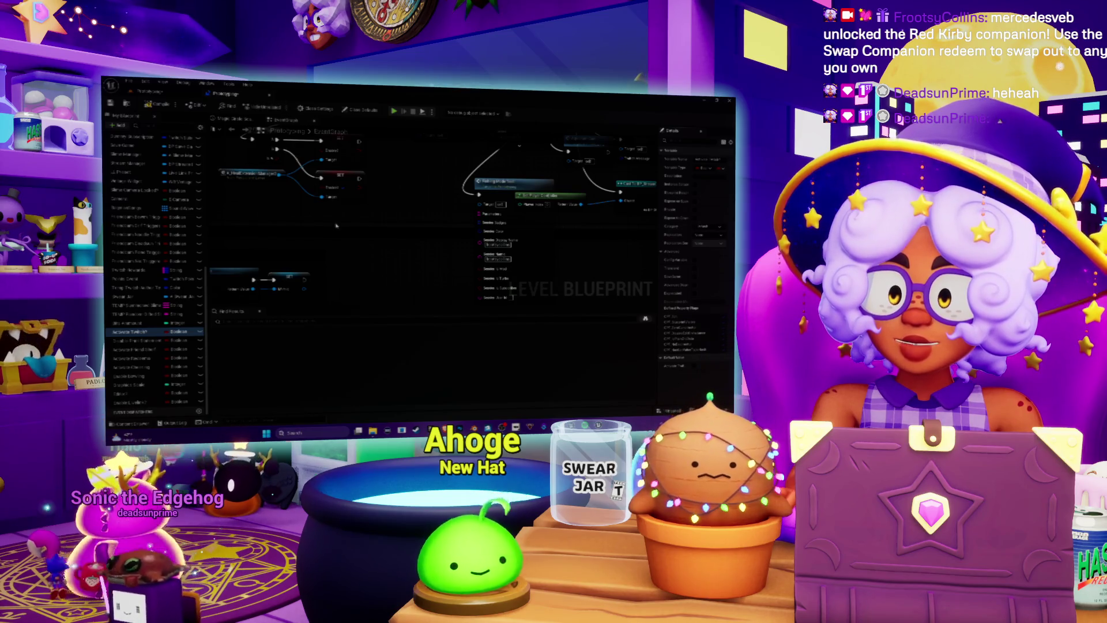
click(167, 93)
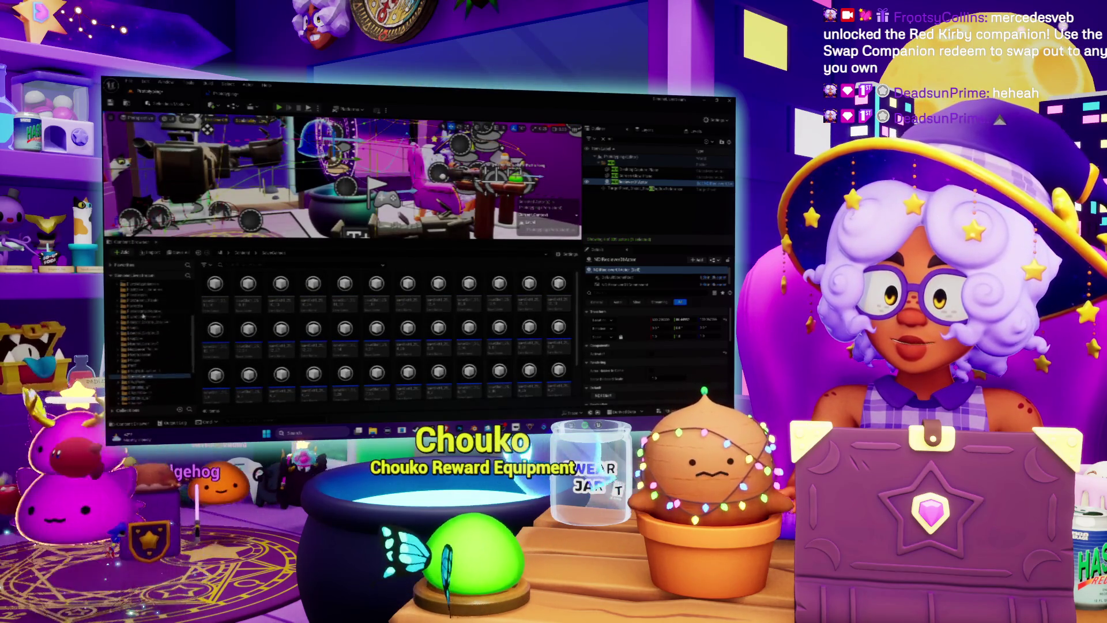
- Expand the content browser folder tree and select the target folder to show its contents
scroll(143, 316, down, 3)
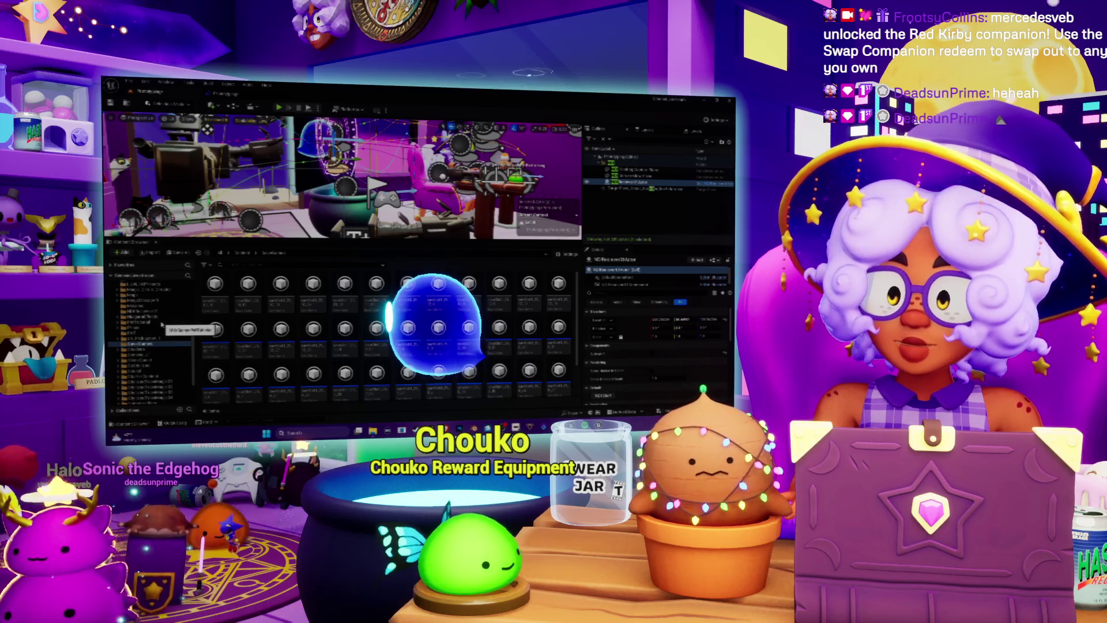
scroll(162, 324, up, 3)
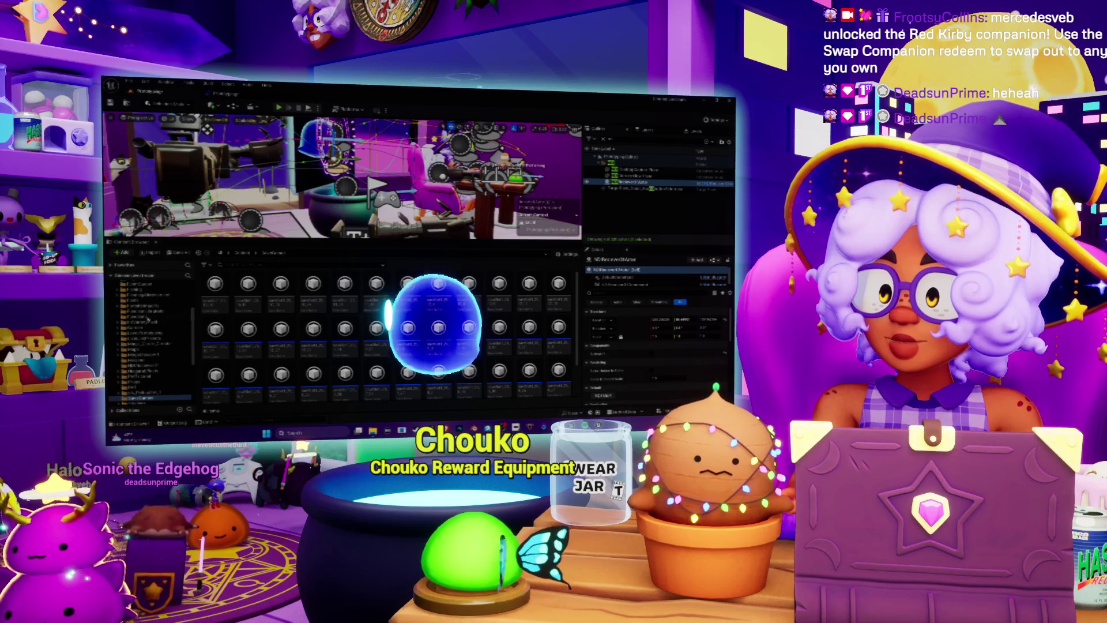
click(148, 317)
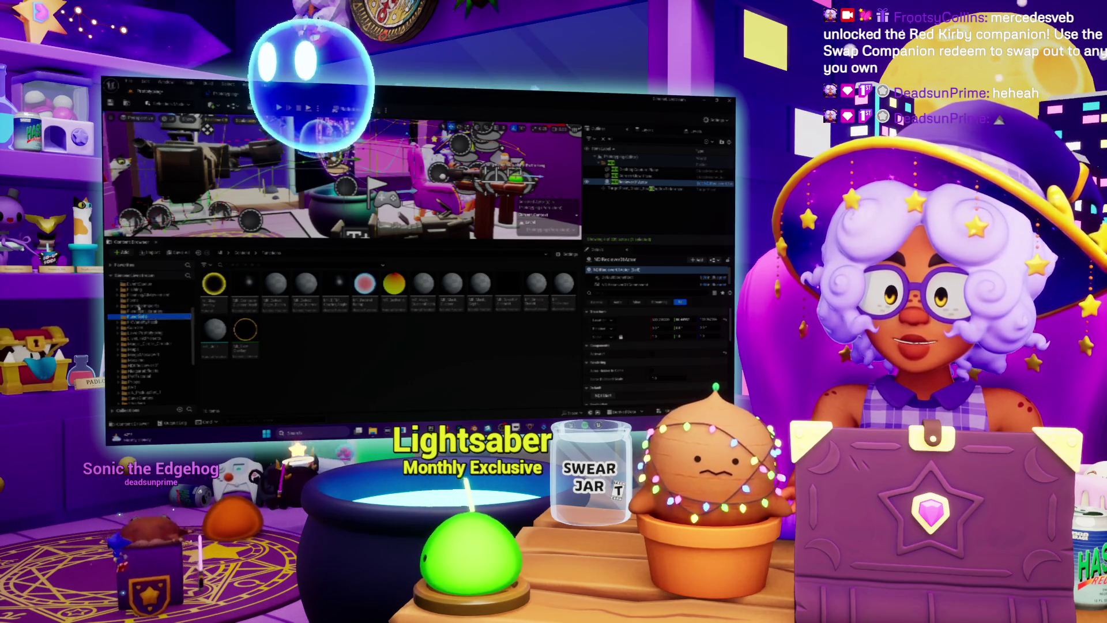
click(124, 301)
scroll(148, 300, down, 4)
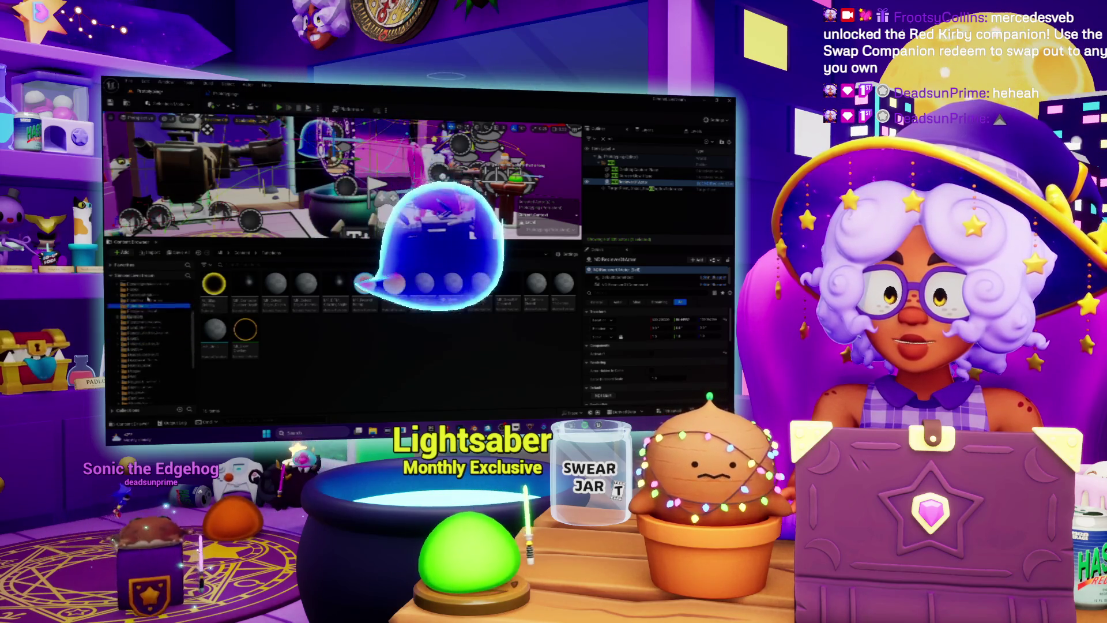
scroll(148, 300, down, 3)
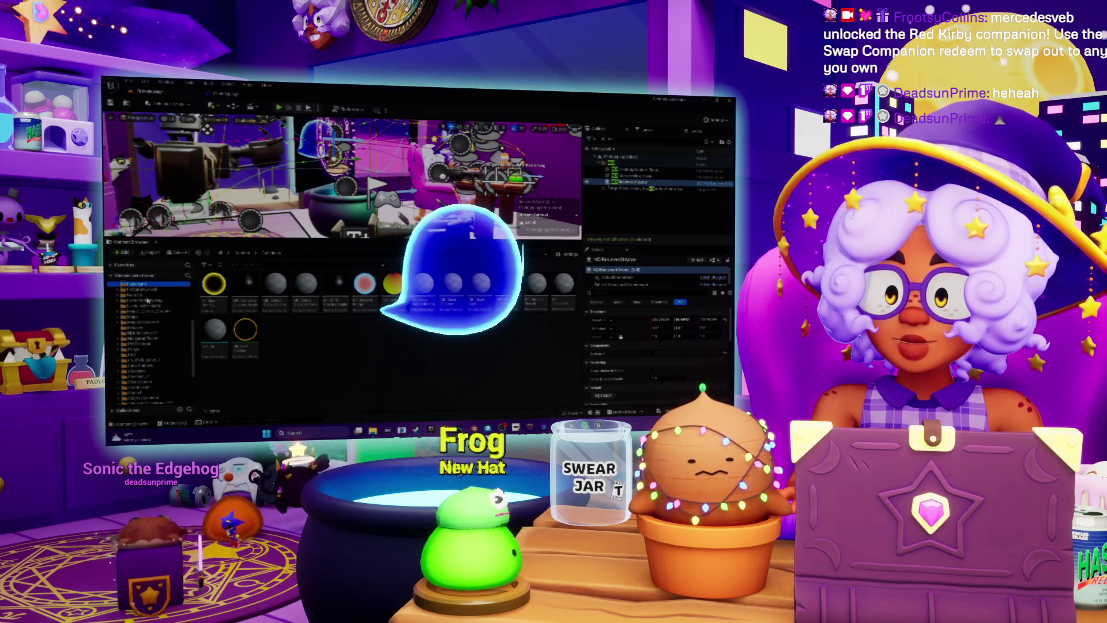
scroll(148, 301, down, 2)
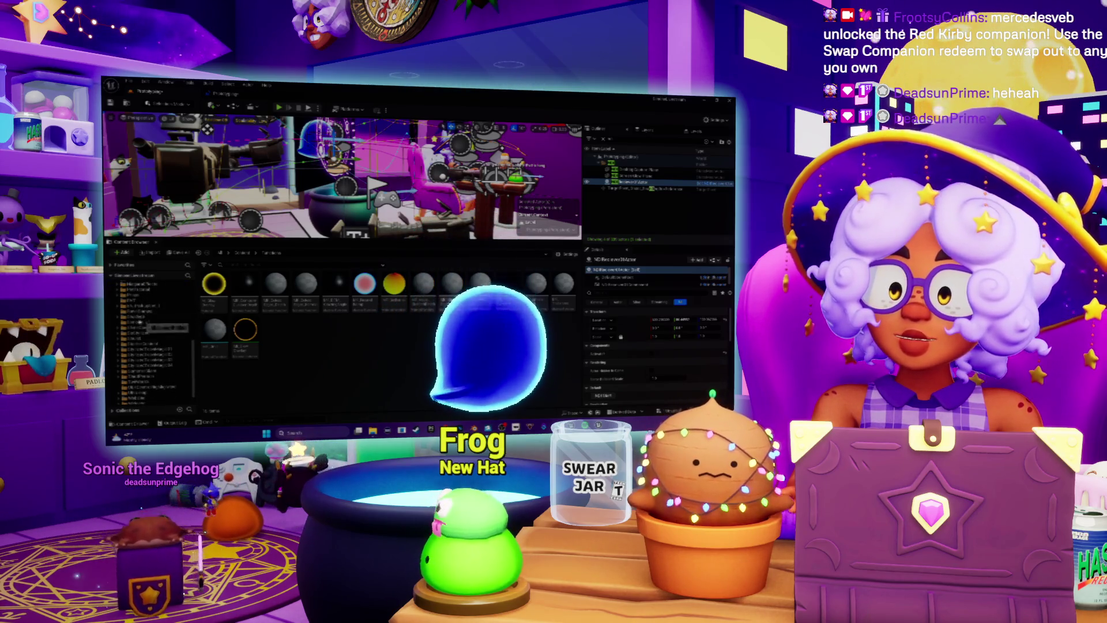
click(149, 316)
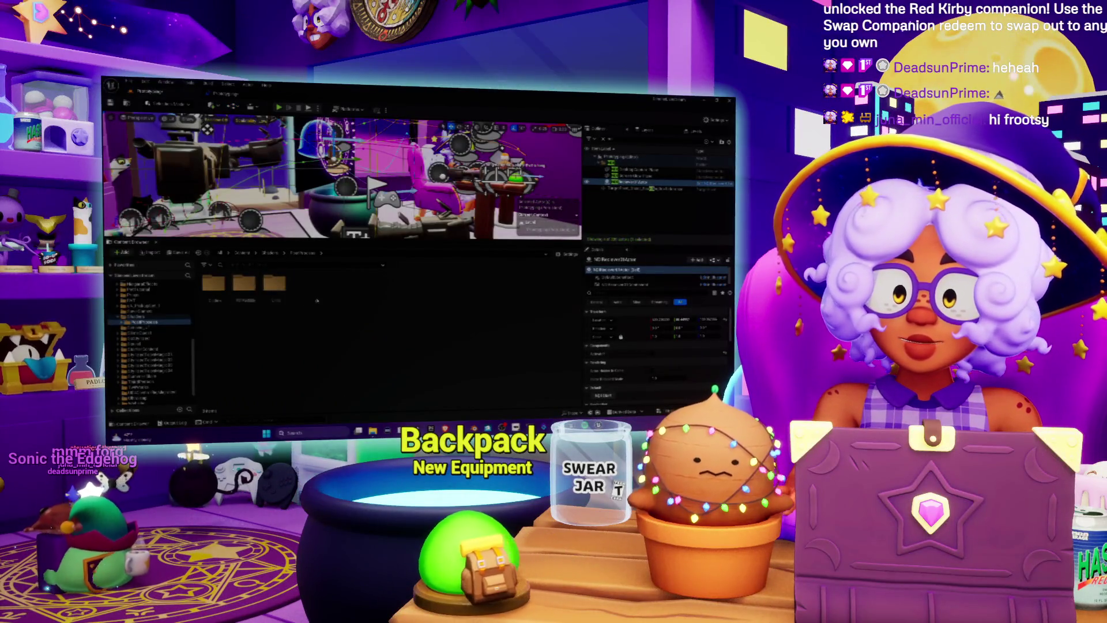
- Step into a subfolder and back up to PostProcess, then add a new folder there
double_click(268, 291)
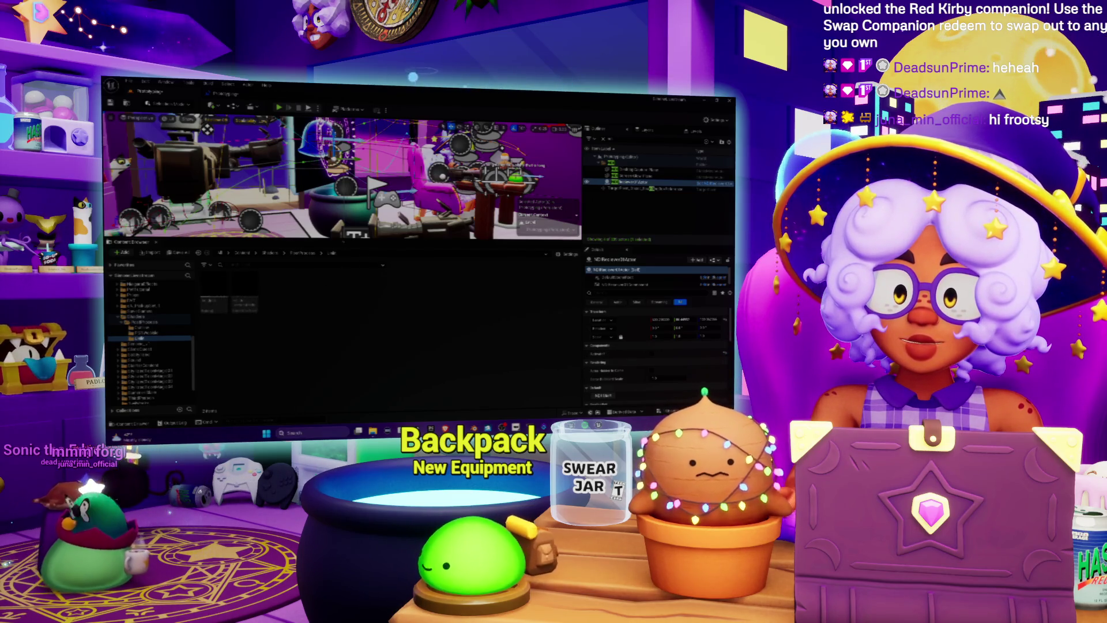
click(304, 255)
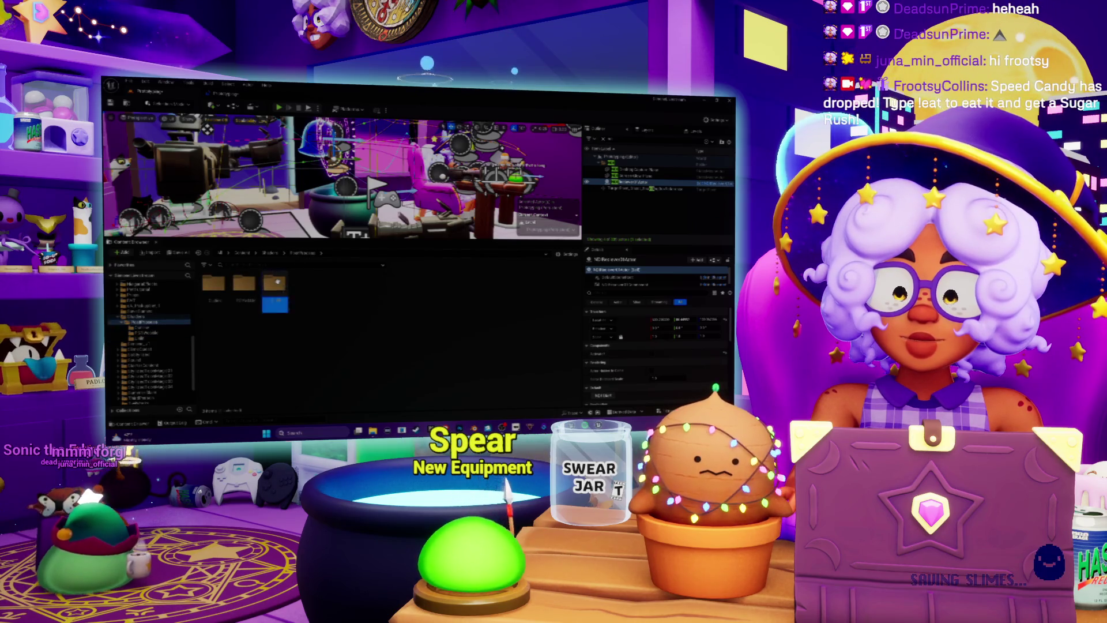
click(281, 264)
double_click(242, 284)
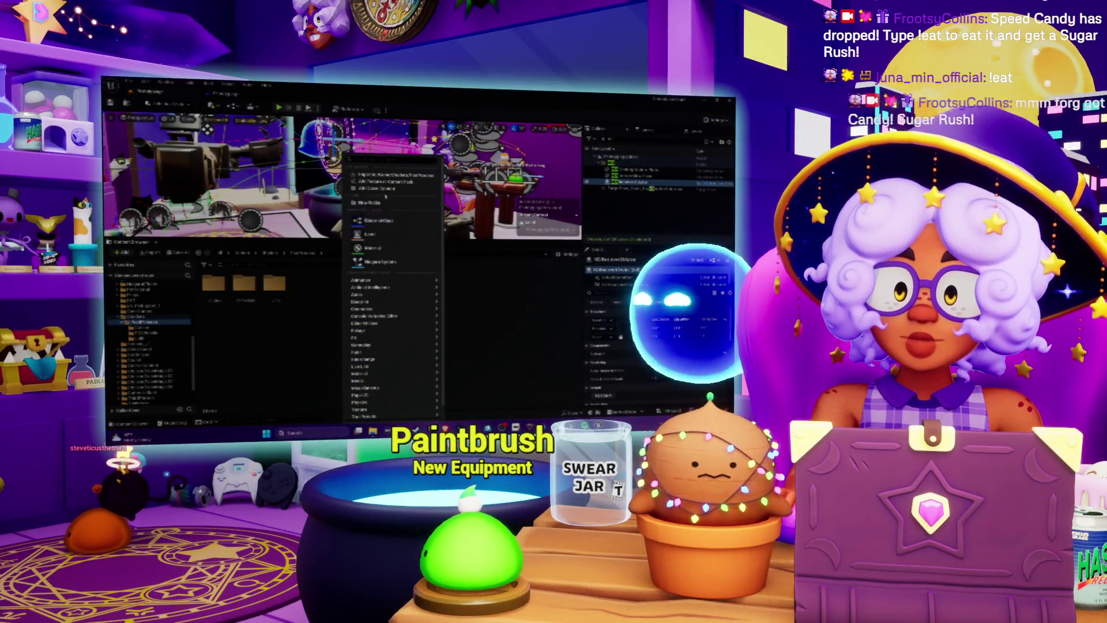
click(384, 206)
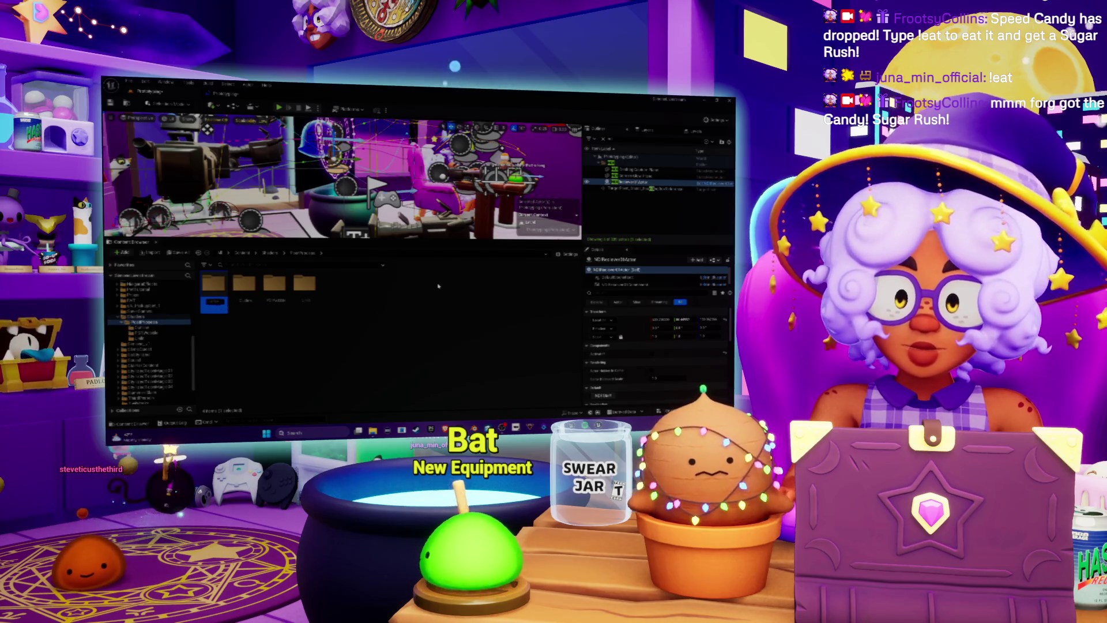
- Name the new folder Graphics and open it
text(Graphics)
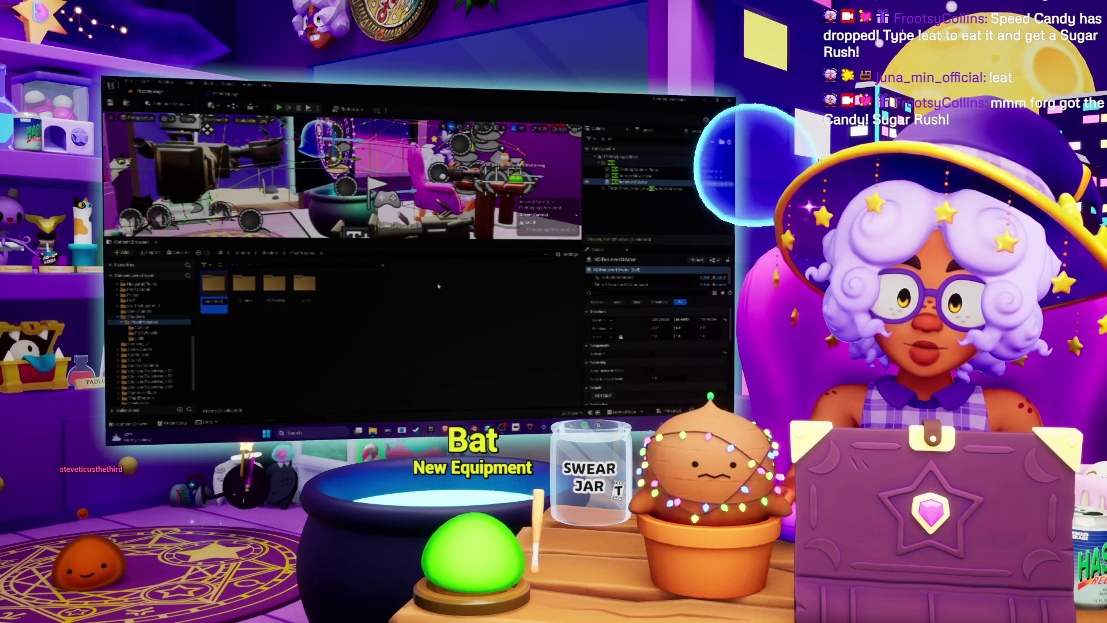
key(Return)
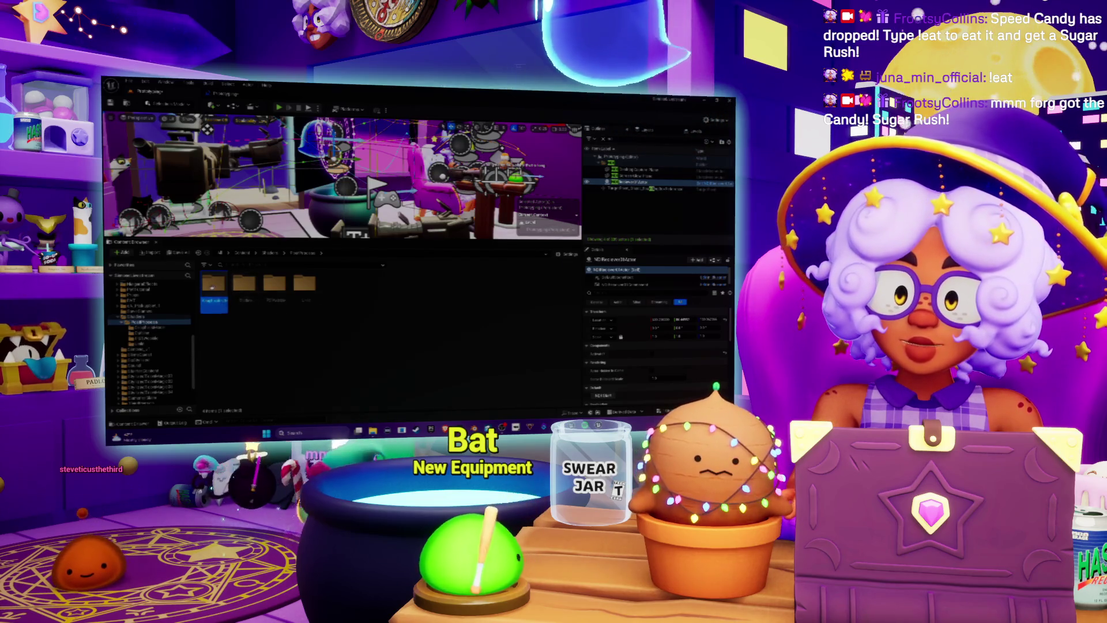
double_click(214, 284)
- Create a Blueprint class named BP_ inside Graphics and open it for editing
right_click(232, 300)
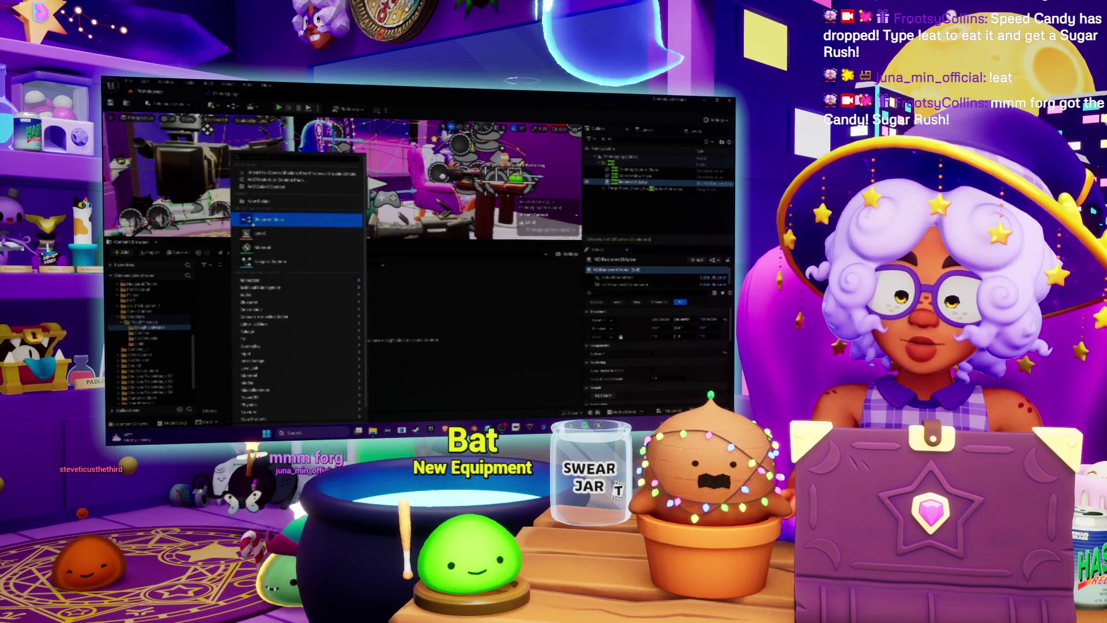
click(352, 219)
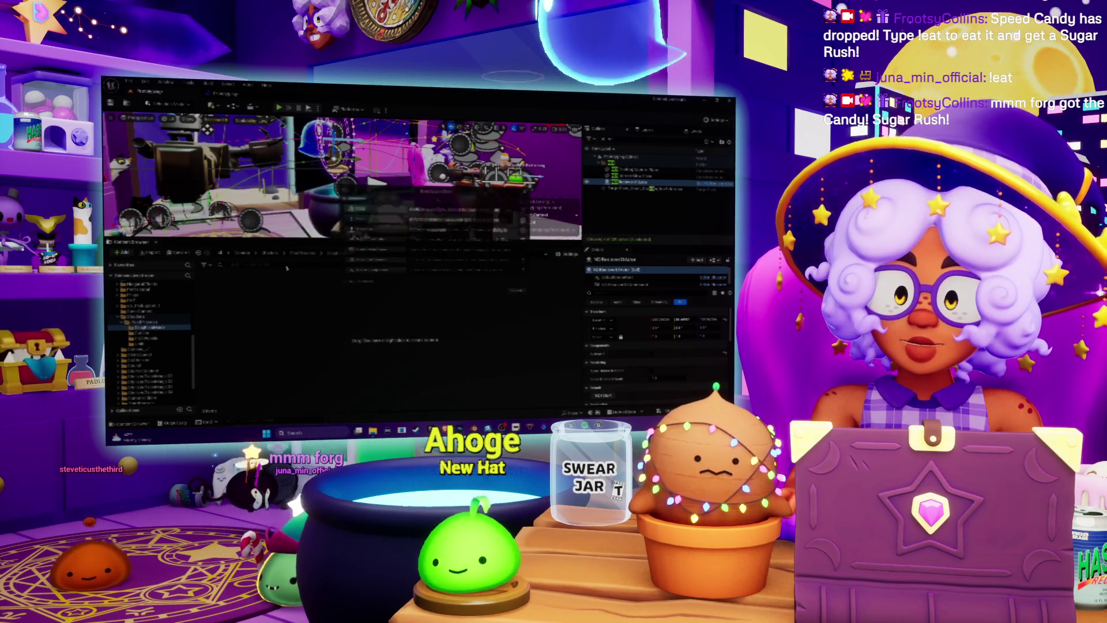
click(358, 210)
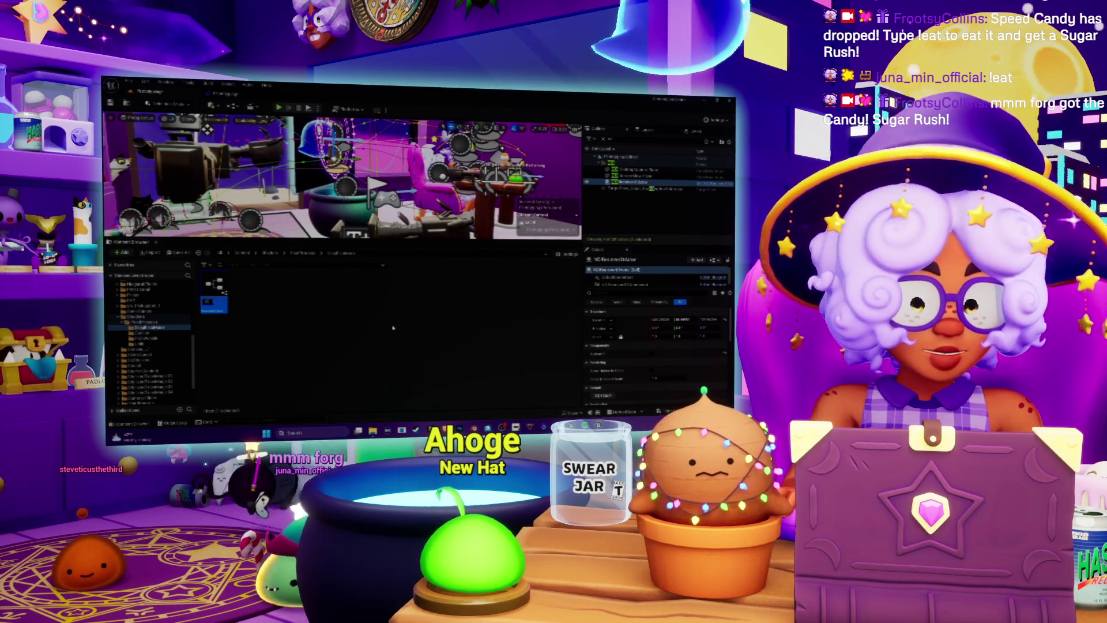
text(BP_)
key(Return)
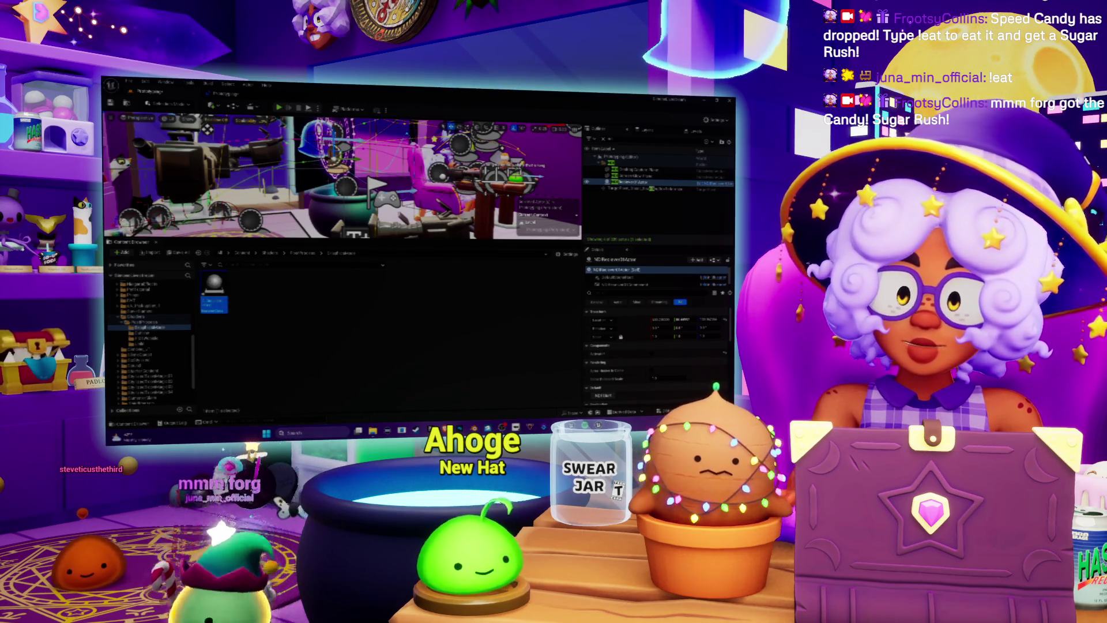
double_click(214, 291)
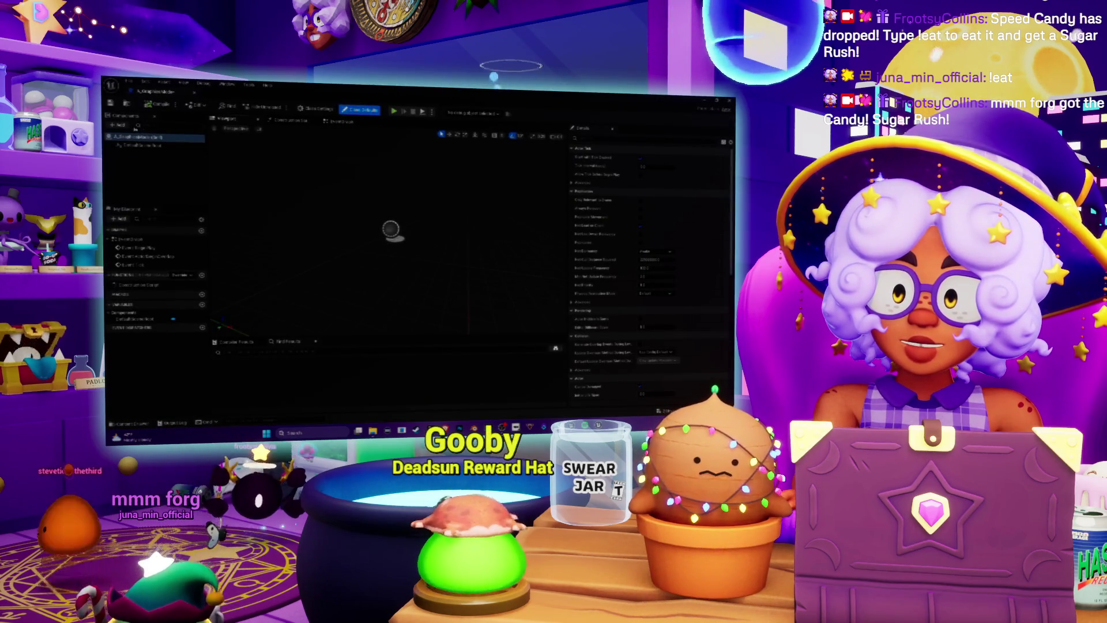
- Add a Particle System component to the Blueprint by searching 'particle'
click(122, 124)
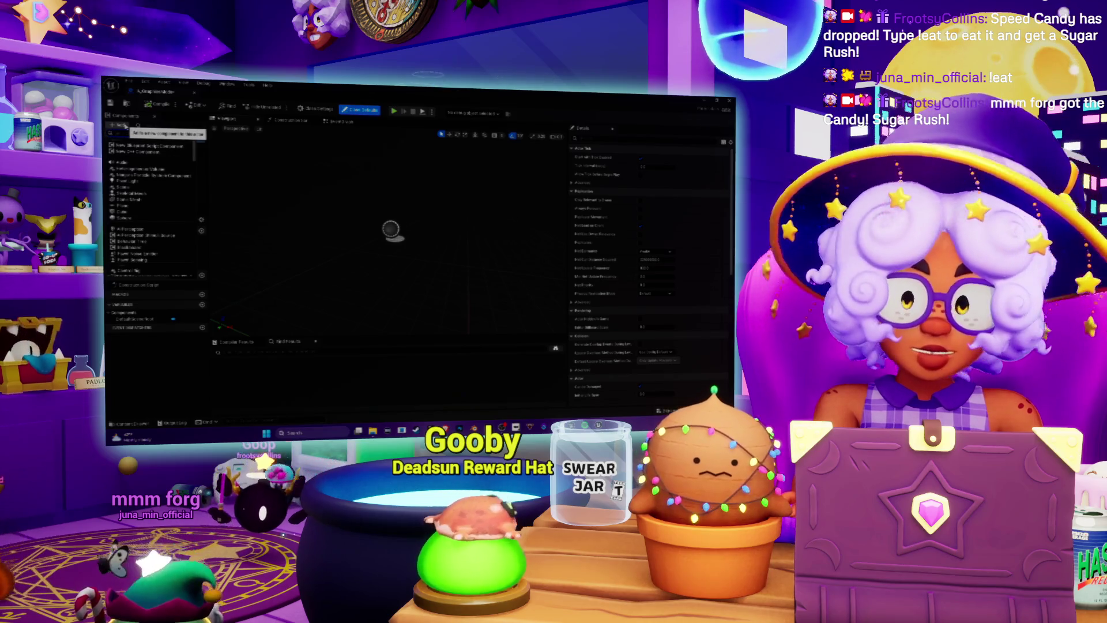
text(particle)
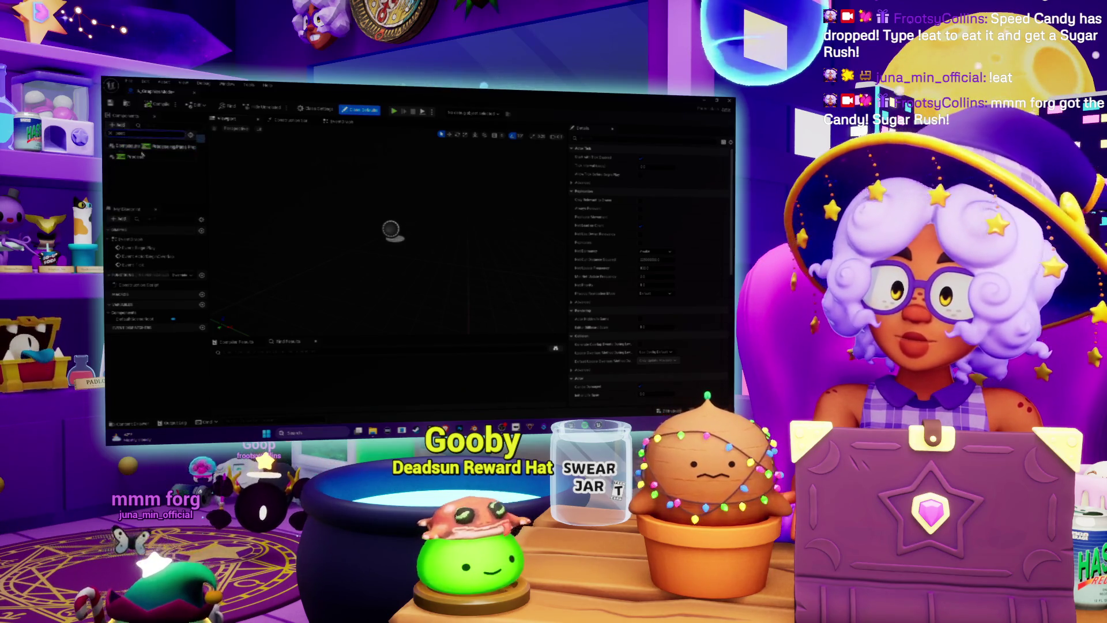
click(144, 157)
- Filter the particle component's Details by 'mat', then go to the EventGraph
click(148, 184)
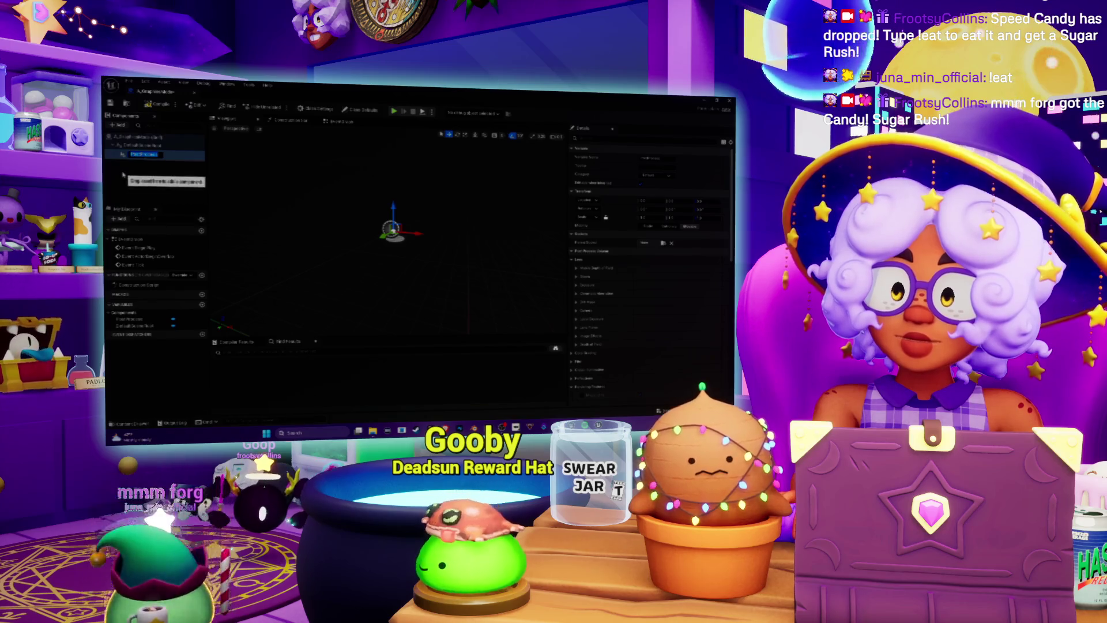
click(145, 155)
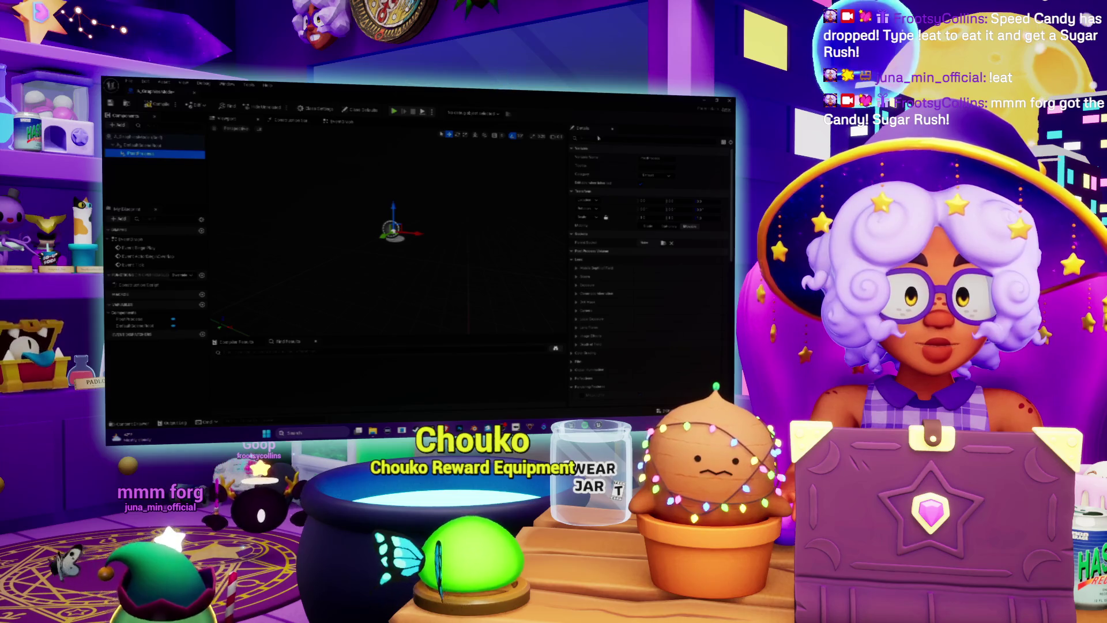
text(mat)
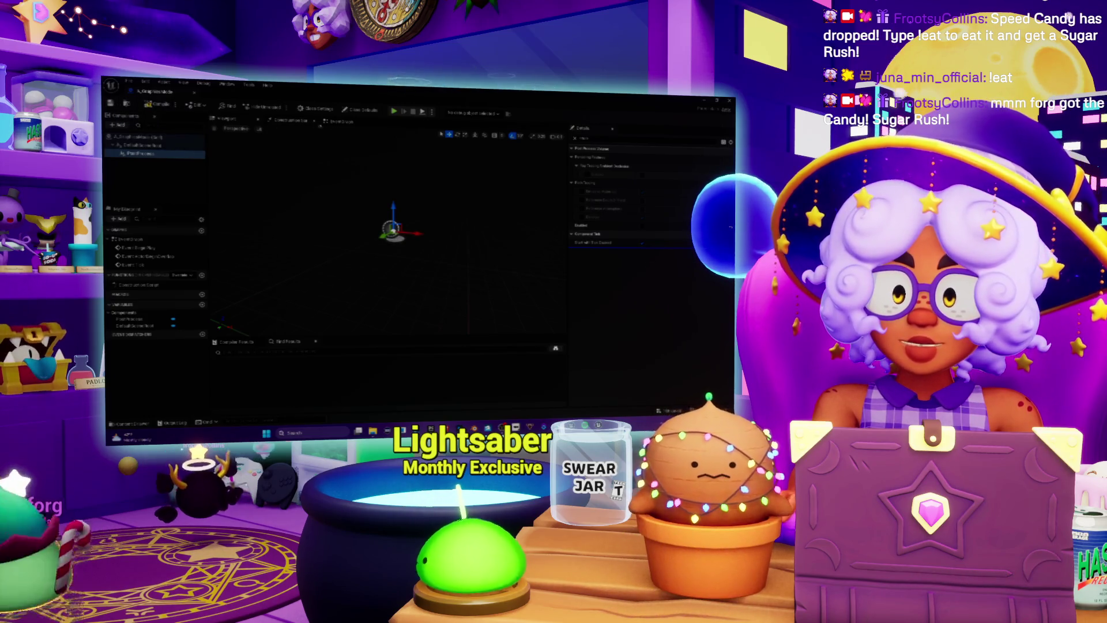
click(335, 121)
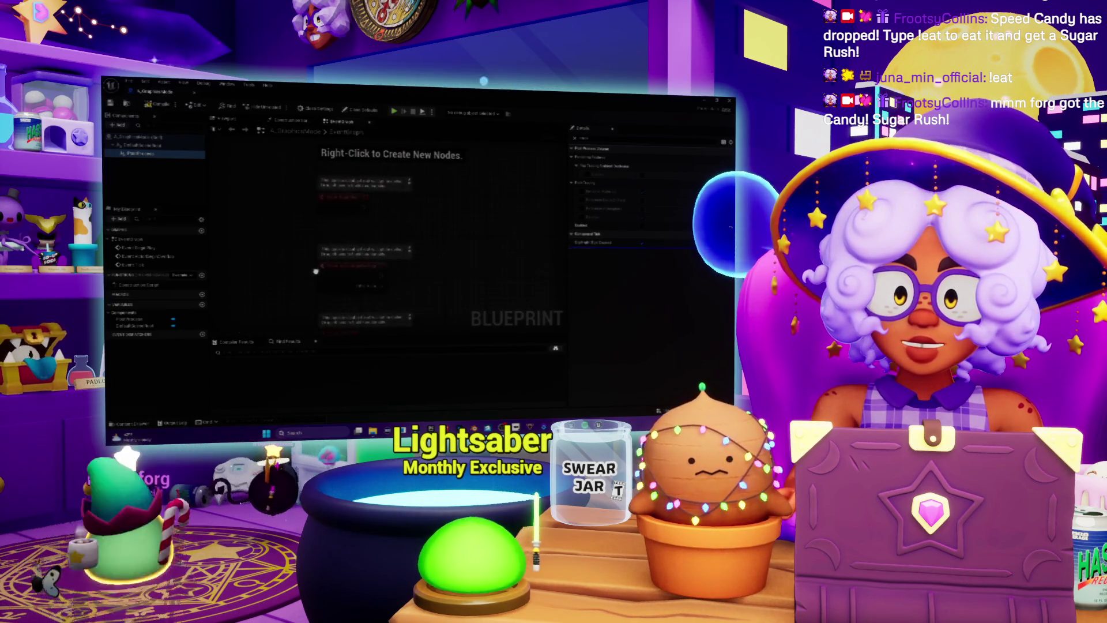
- Add a Set Timer by Event node in free space on the event graph
scroll(293, 238, down, 1)
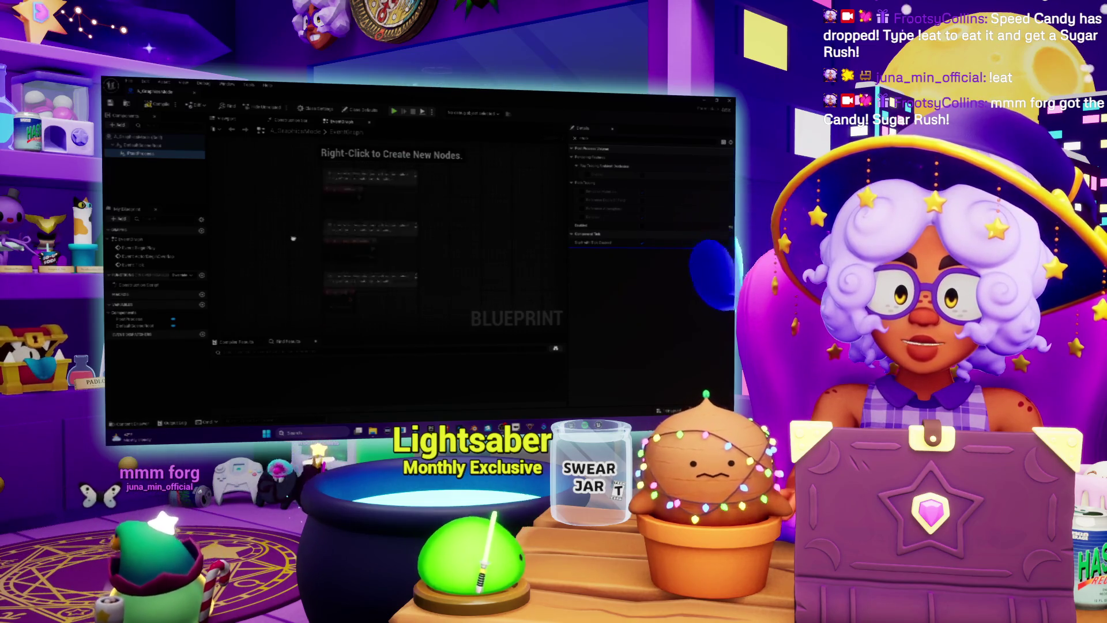
drag(293, 239, 274, 222)
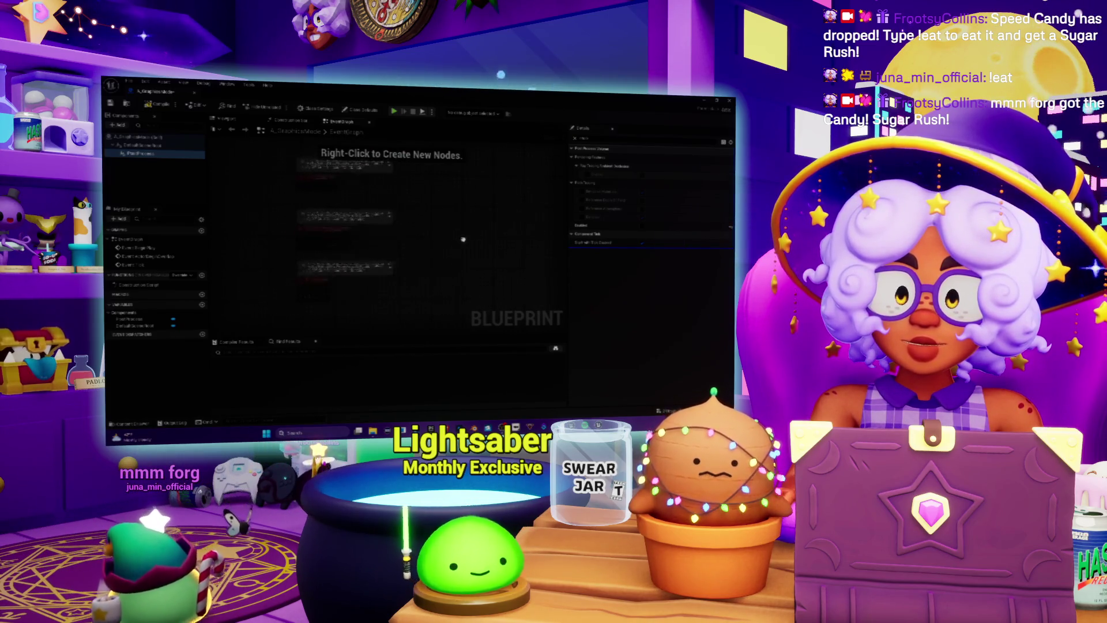
drag(463, 240, 441, 234)
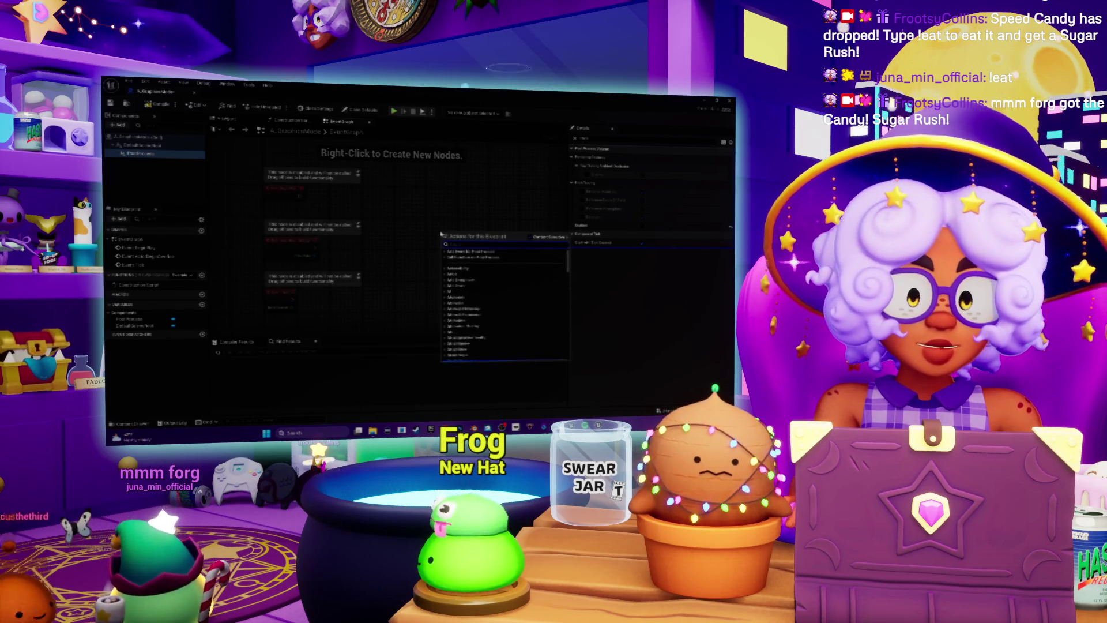
text(timer)
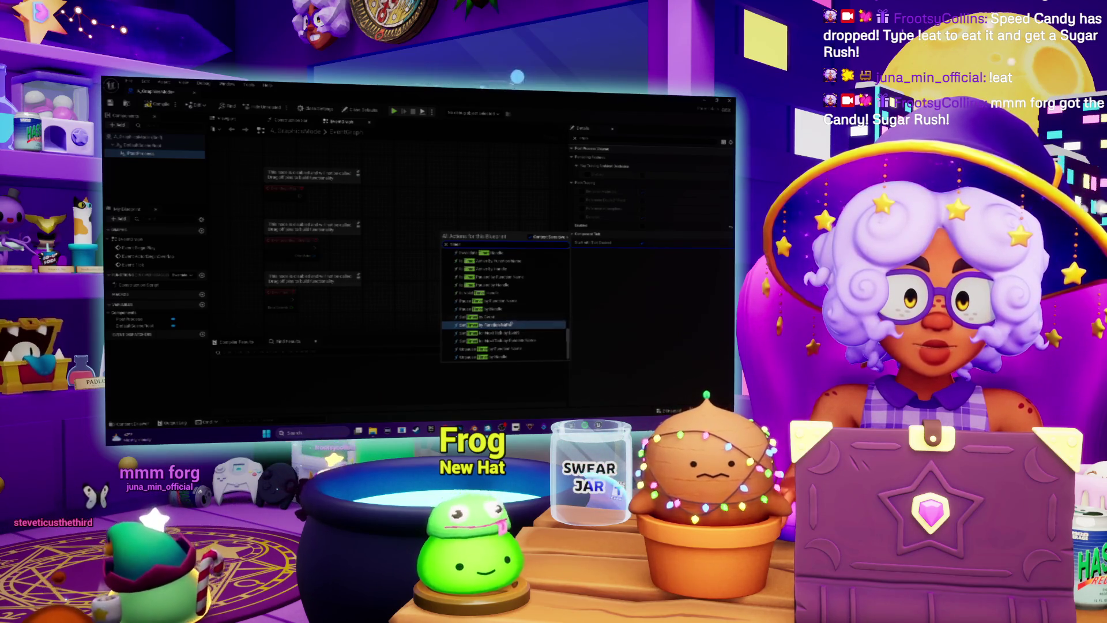
click(499, 324)
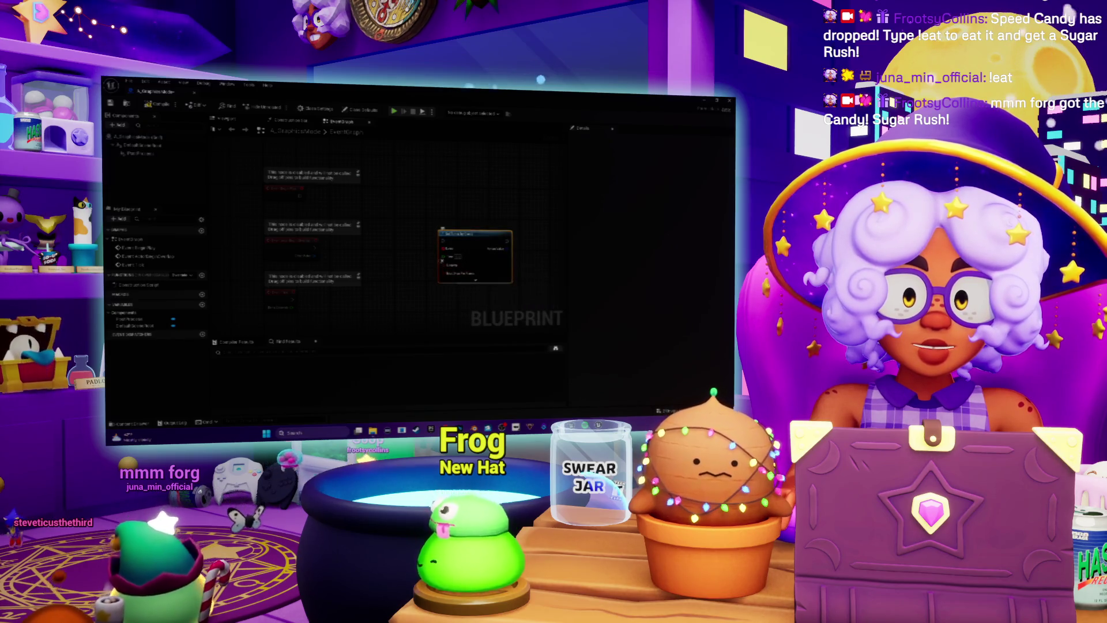
- Create a Custom Event wired into the timer's Event input
drag(442, 249, 405, 266)
text(custom)
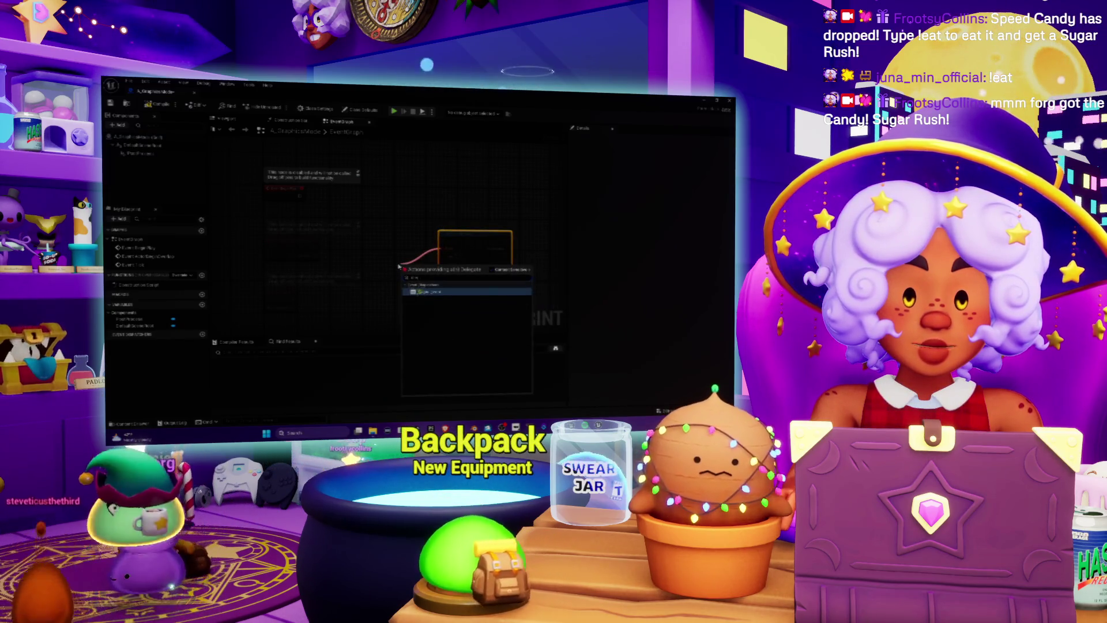
click(423, 292)
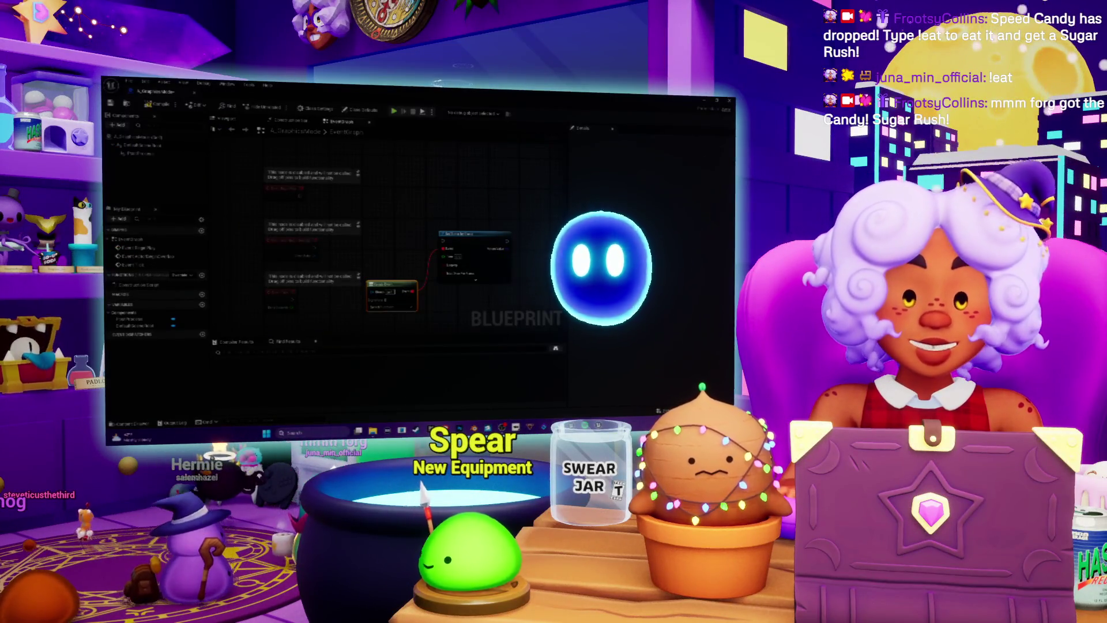
key(alt+Tab)
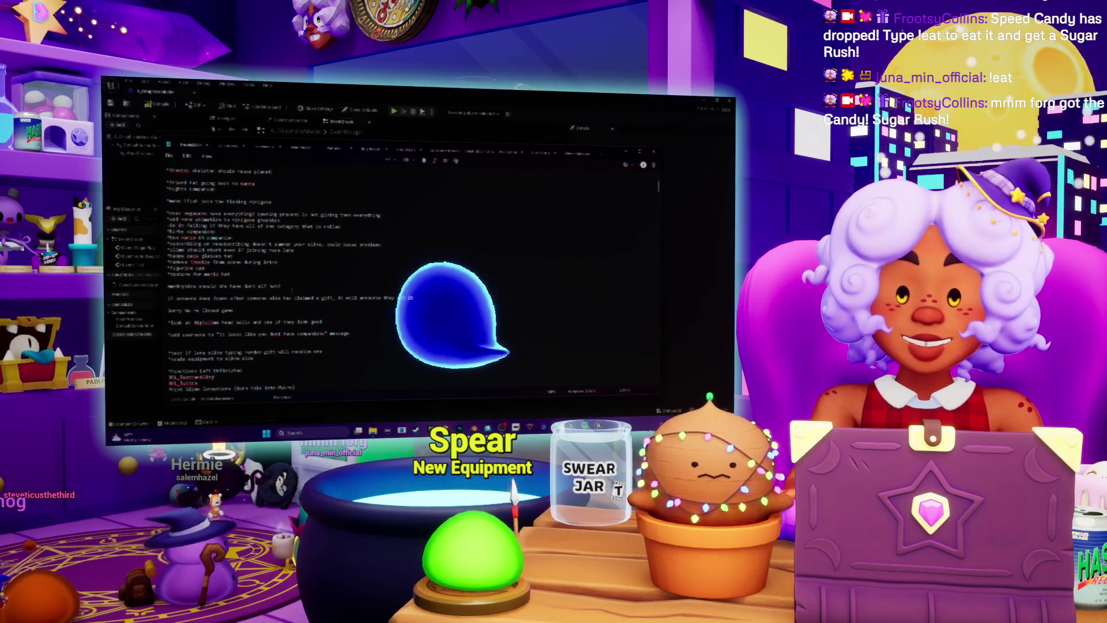
- Add the note '*santa mode is left o' below the first Notepad line, tidy blank lines, and return to Unreal
scroll(287, 169, up, 1)
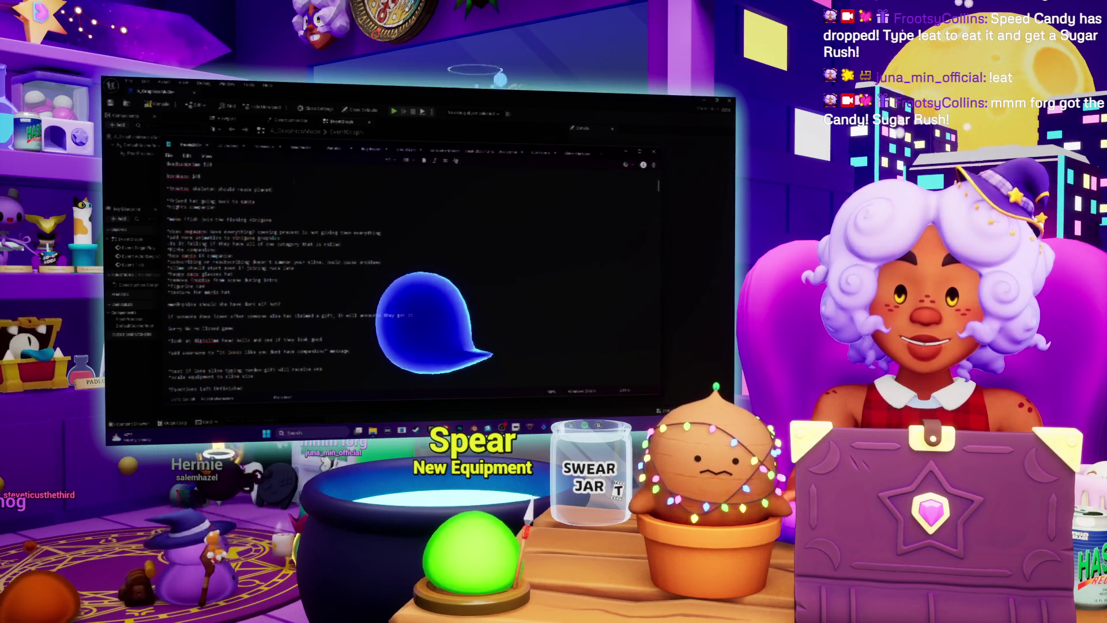
key(Return)
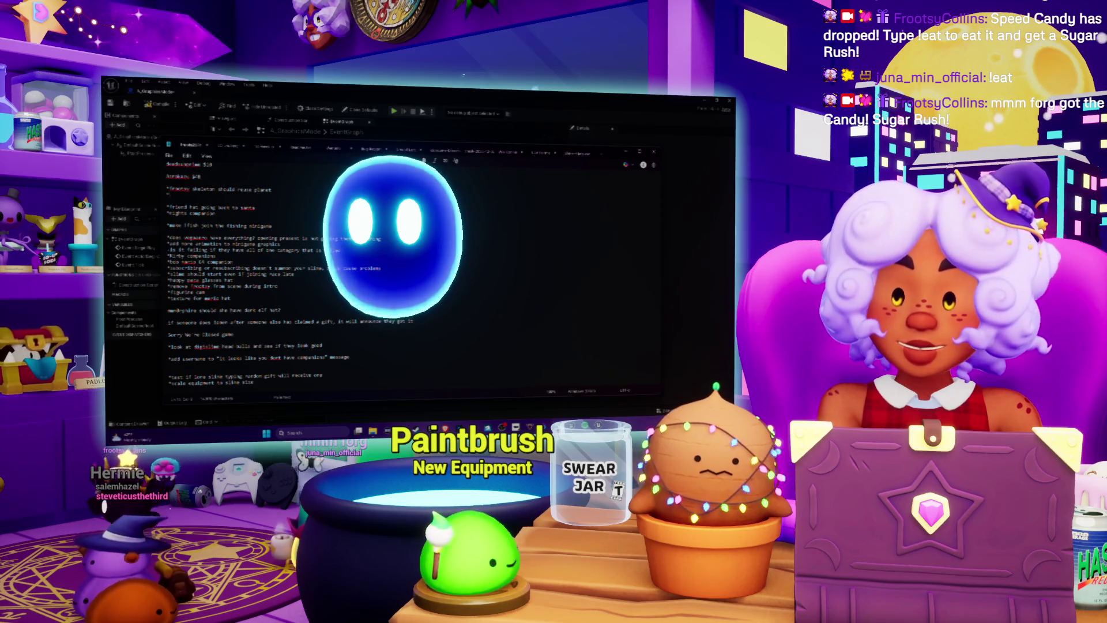
text(*santa mode)
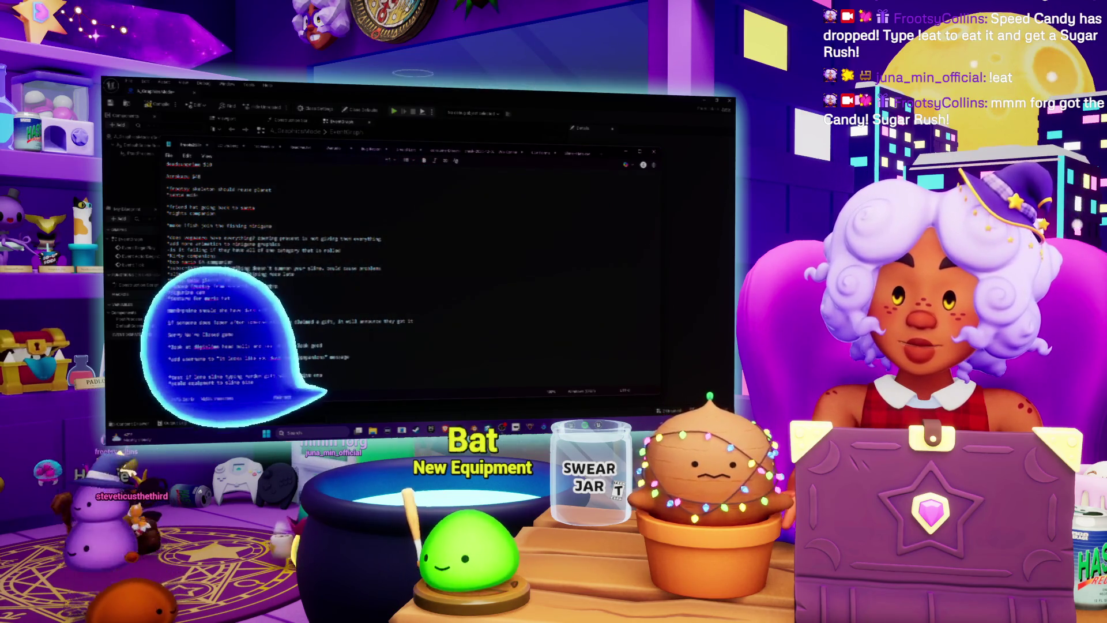
text( is l)
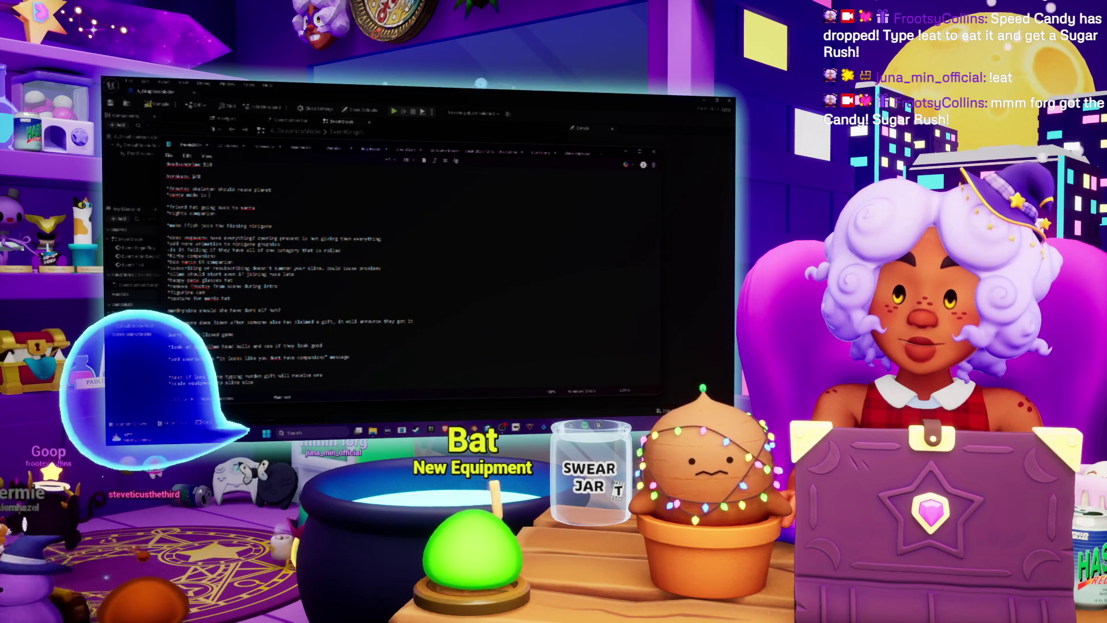
text(eft over)
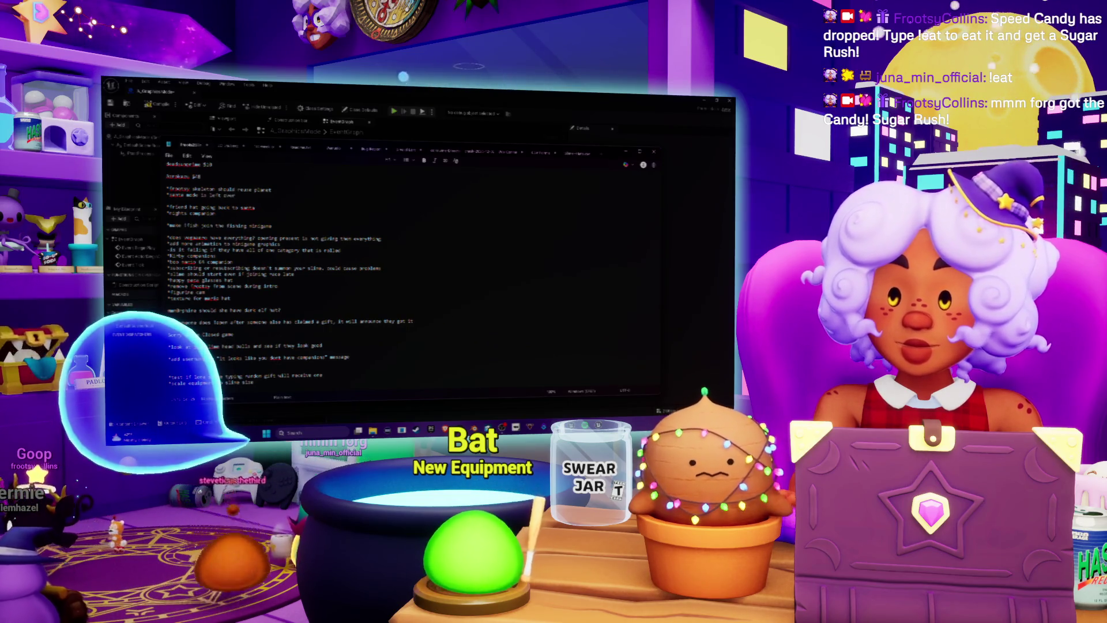
key(Delete)
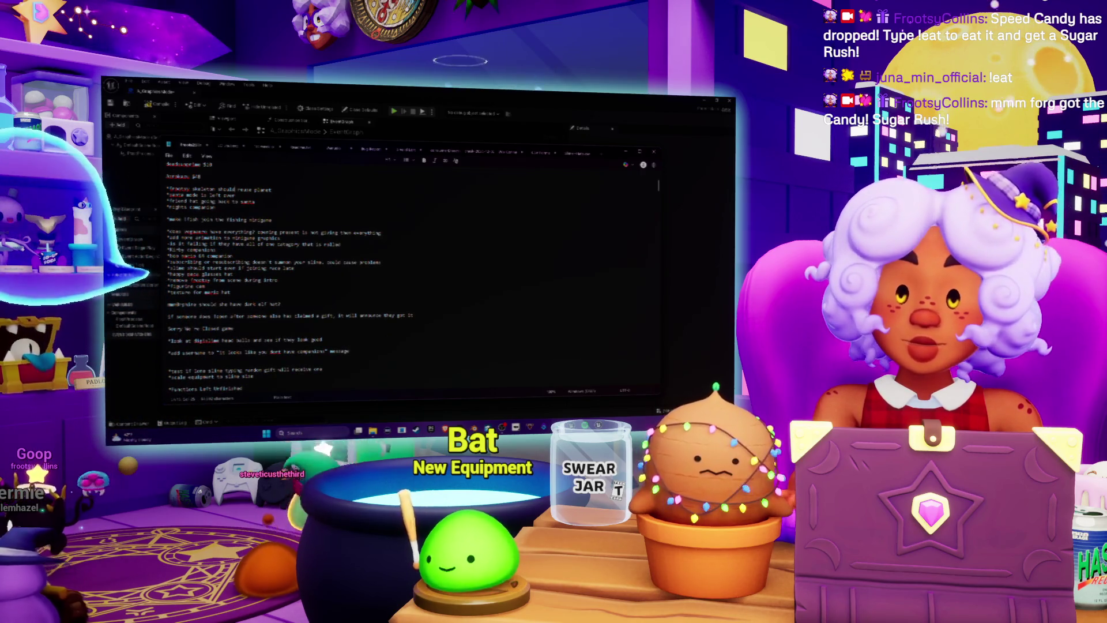
key(Return)
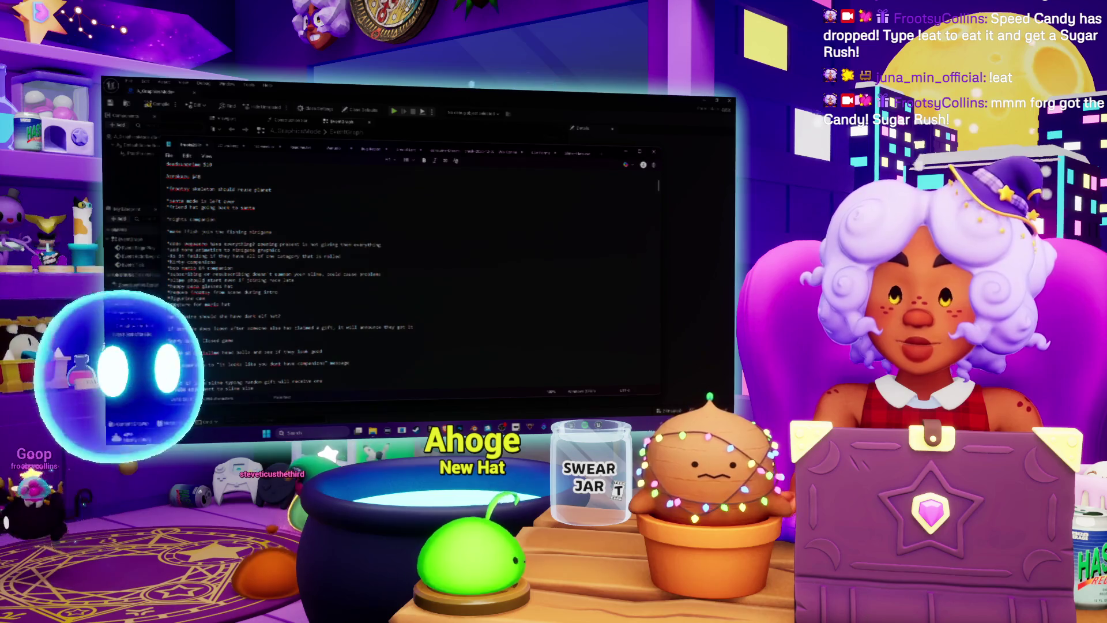
click(409, 91)
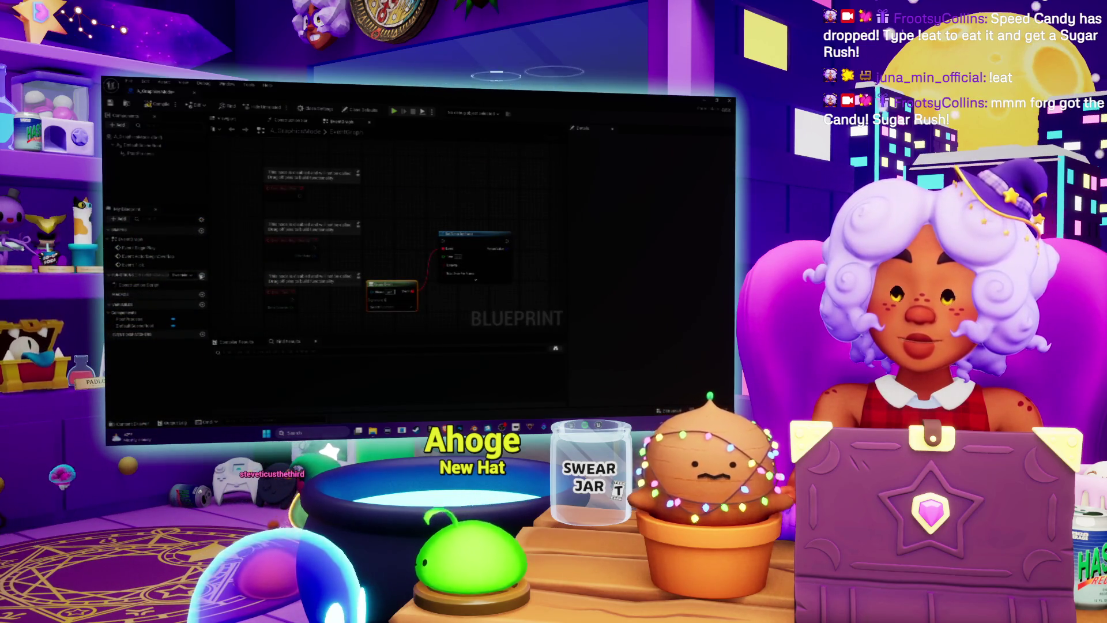
- Add a new Blueprint function named SwitchGraphicsMode
click(201, 275)
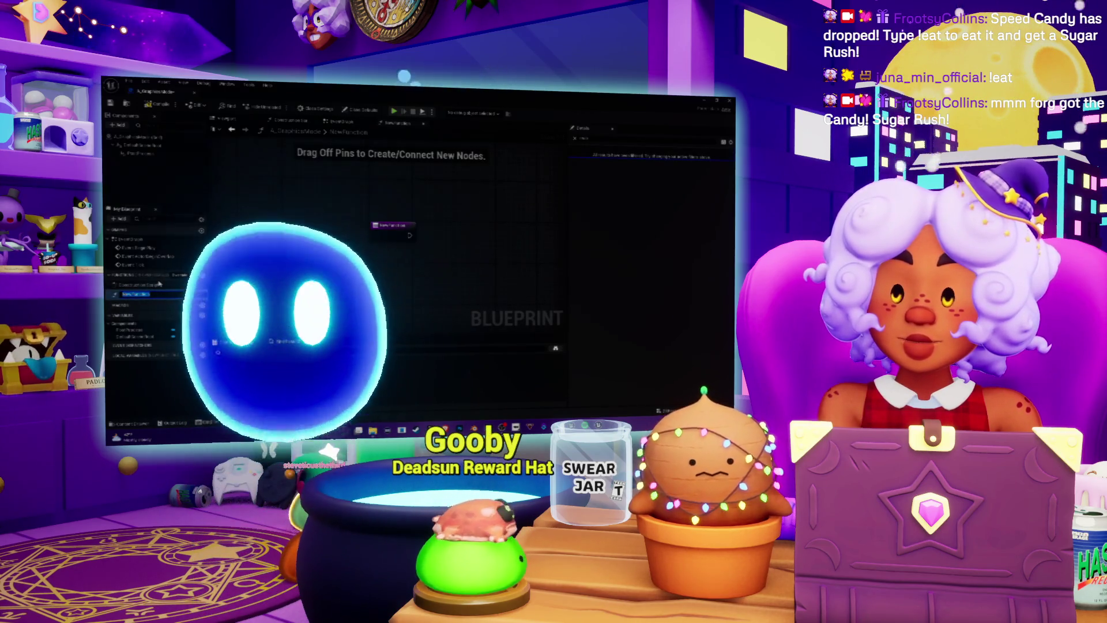
text(S)
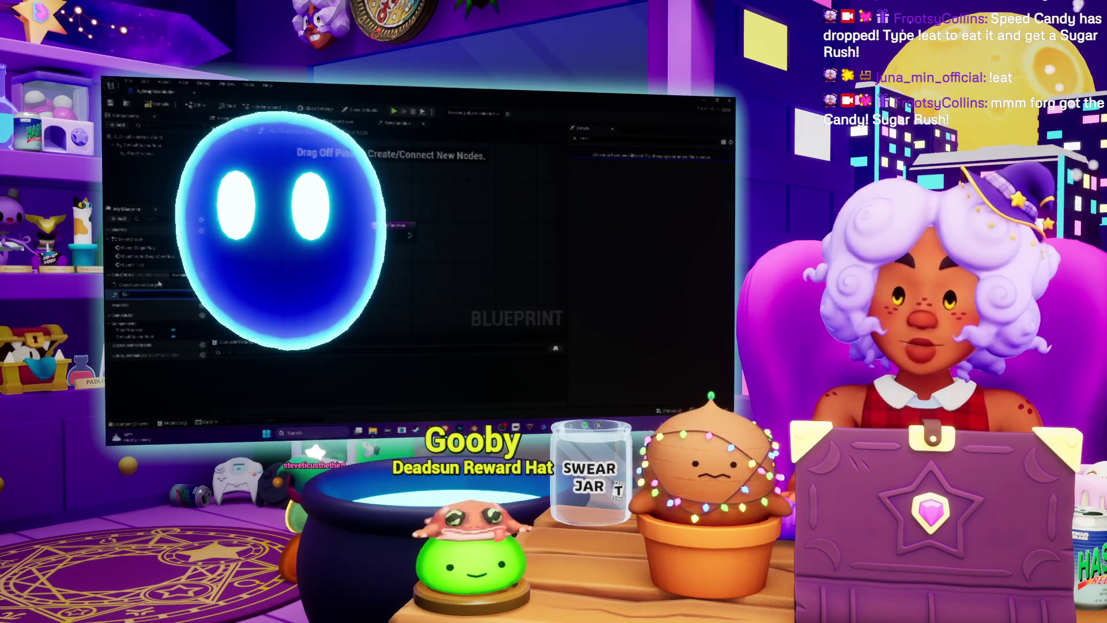
text(witchGraphicsMode)
key(Return)
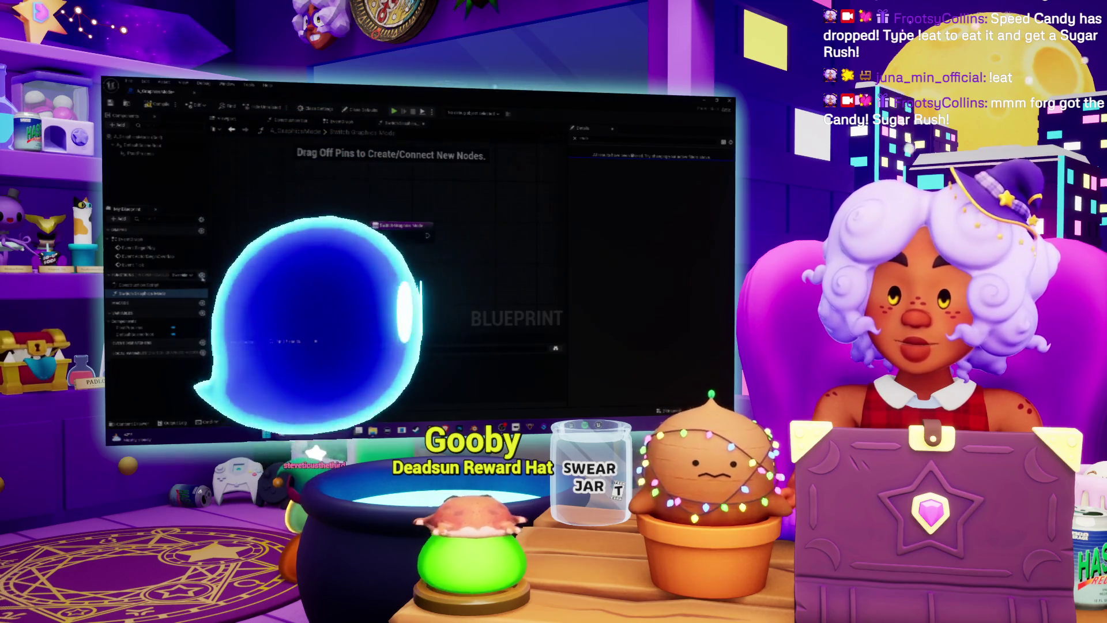
- Add a second function named ReturnGraphicsMode and select the PostProcess component
click(202, 275)
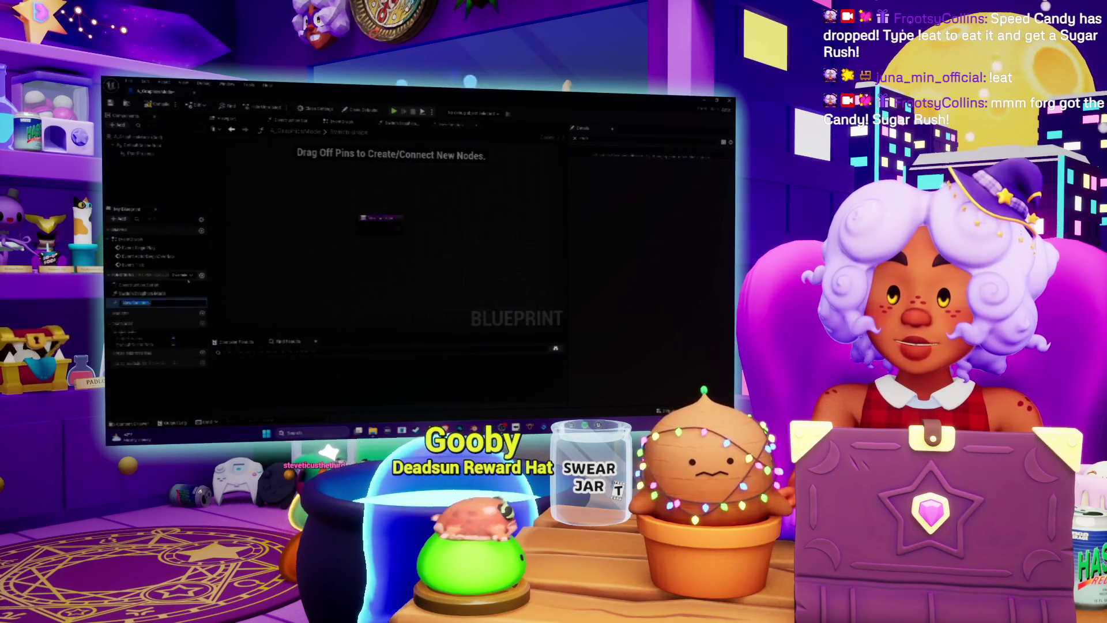
key(Return)
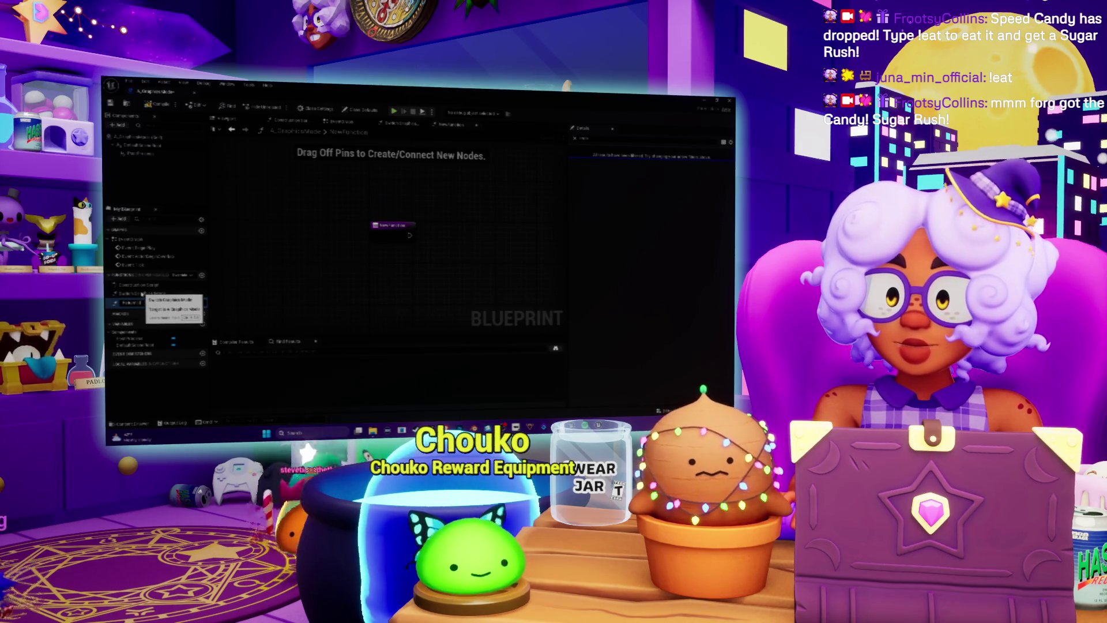
key(Return)
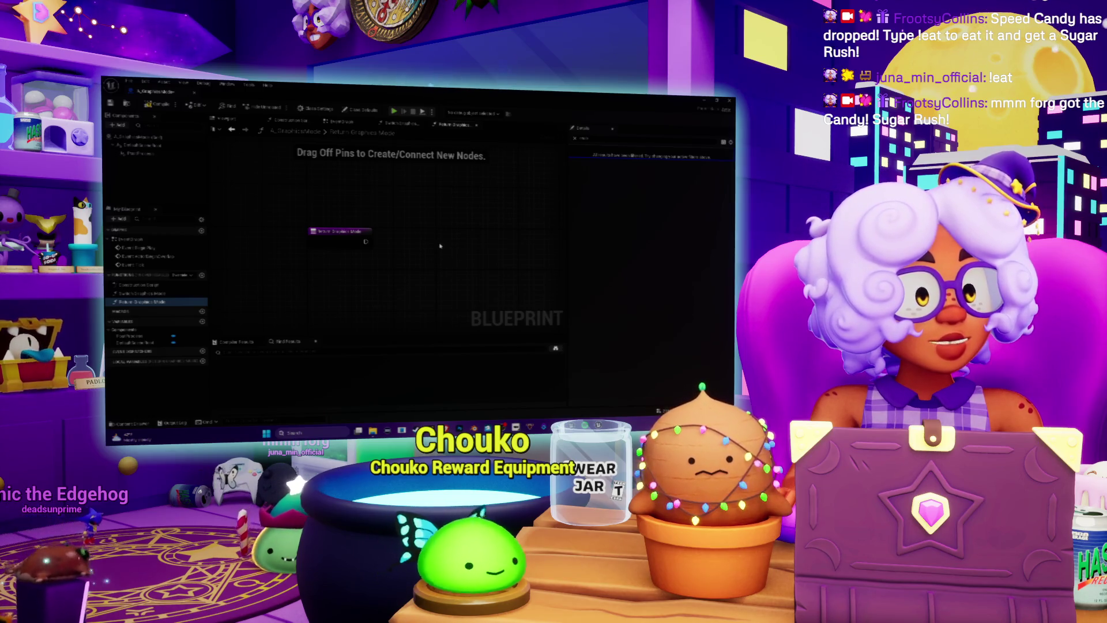
click(136, 154)
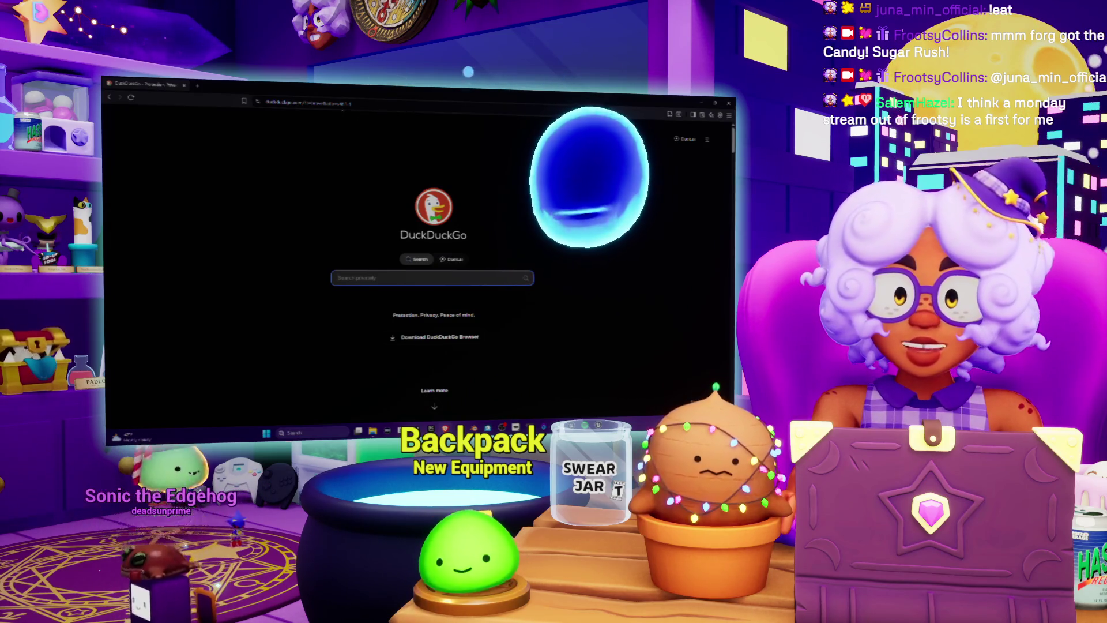
- Go to twitch.tv in the browser and pause the playing stream
click(375, 106)
text(twitch.tv)
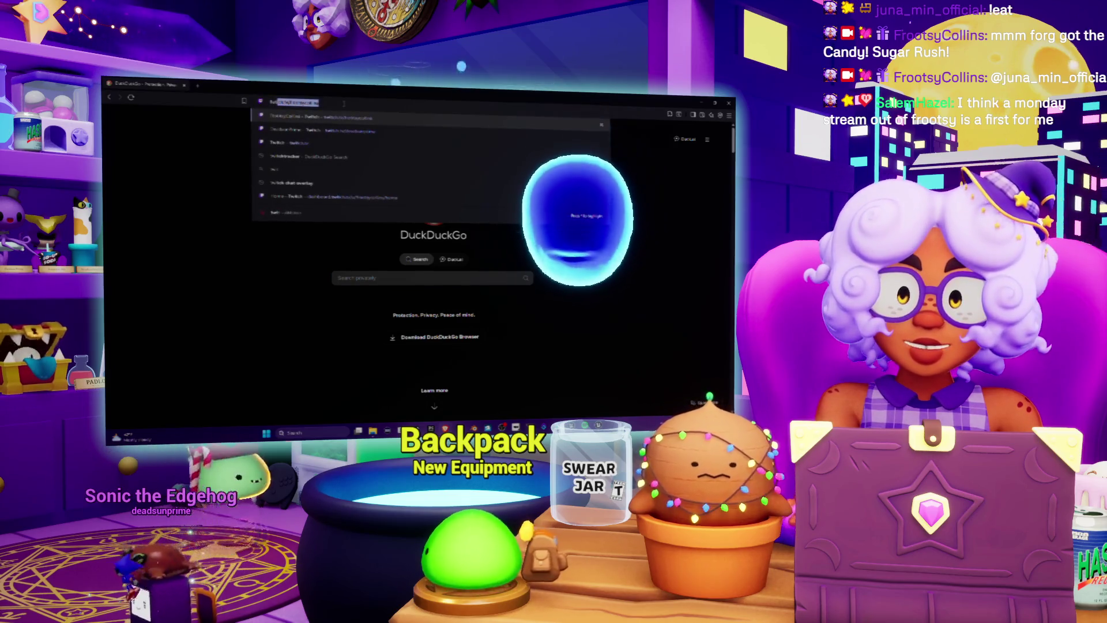
key(Return)
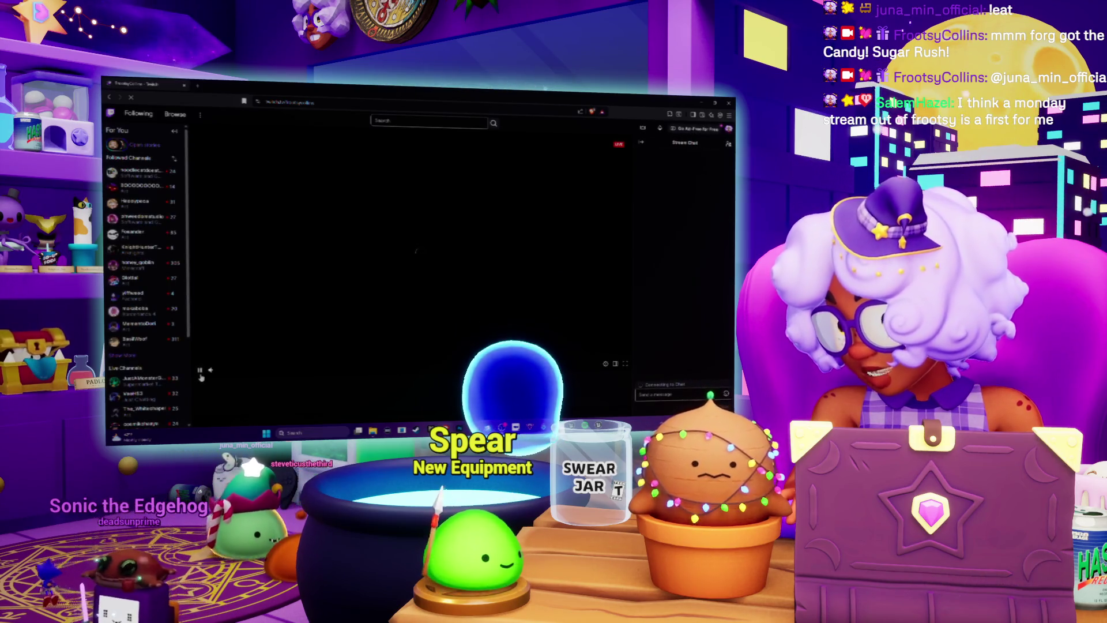
click(200, 372)
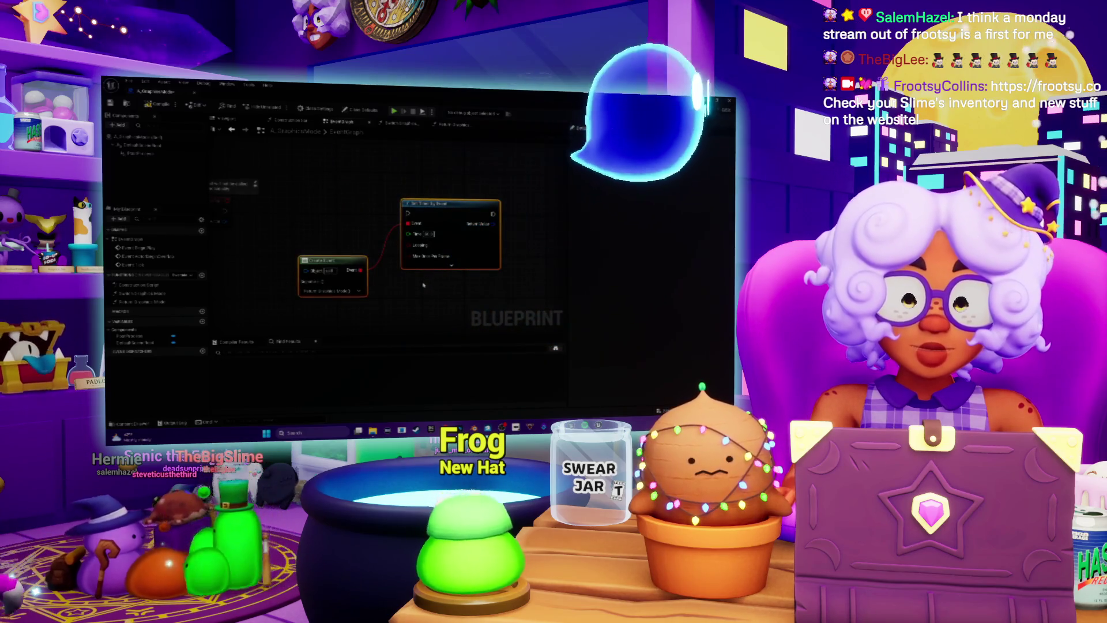
- Open the SwitchGraphicsMode function graph, widen the graph panel, and select the PostProcess component
double_click(140, 294)
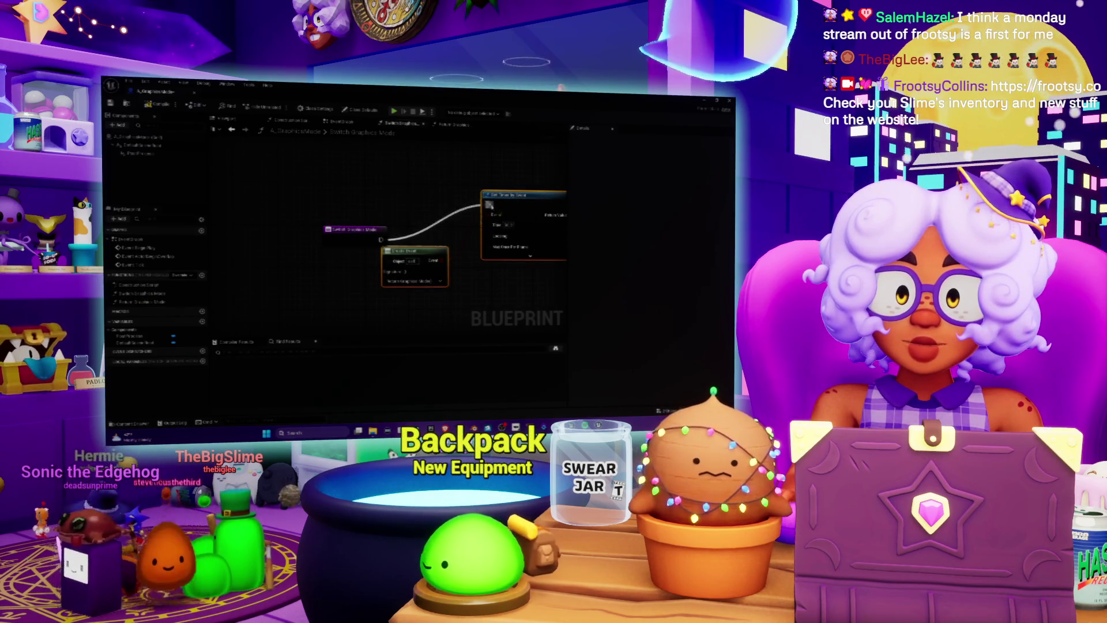
scroll(392, 259, down, 3)
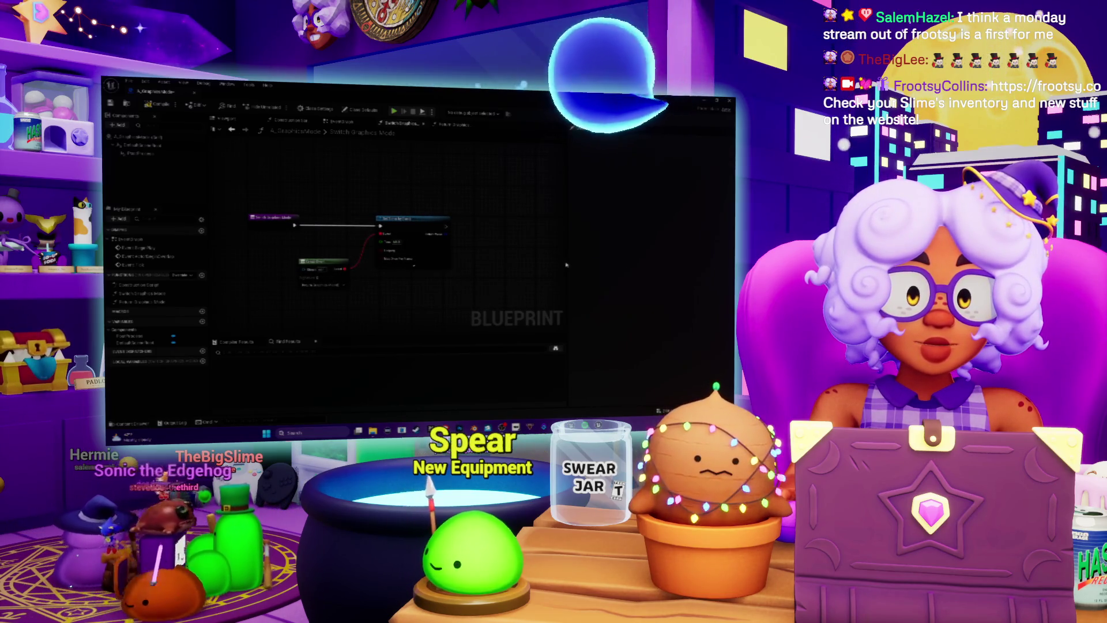
mouse_move(564, 264)
mouse_down()
mouse_move(662, 268)
mouse_move(627, 272)
mouse_up()
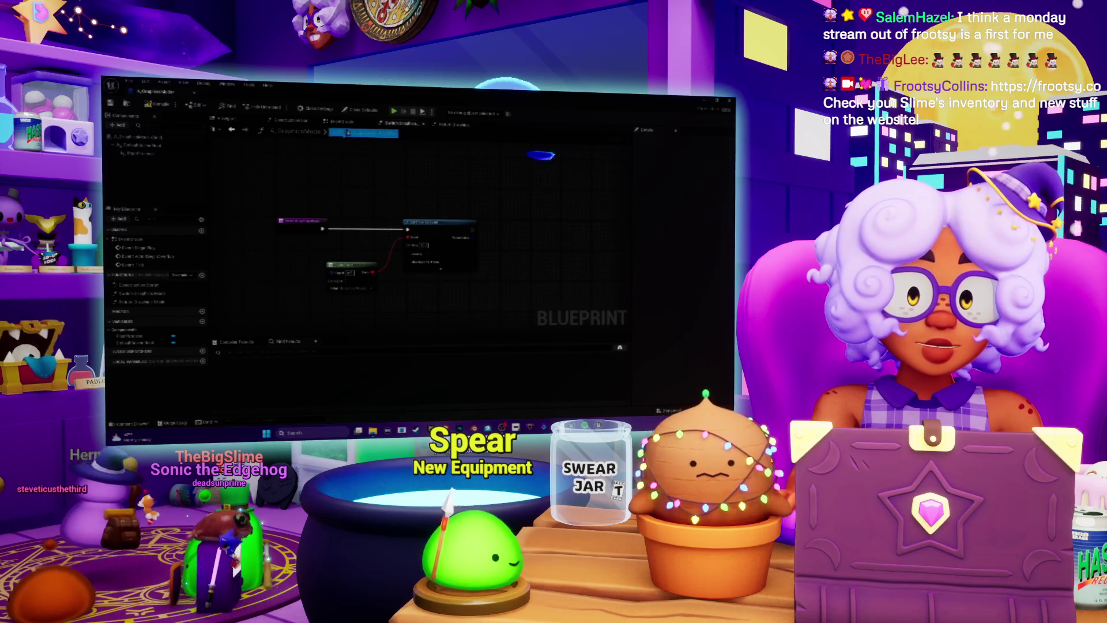
key(Return)
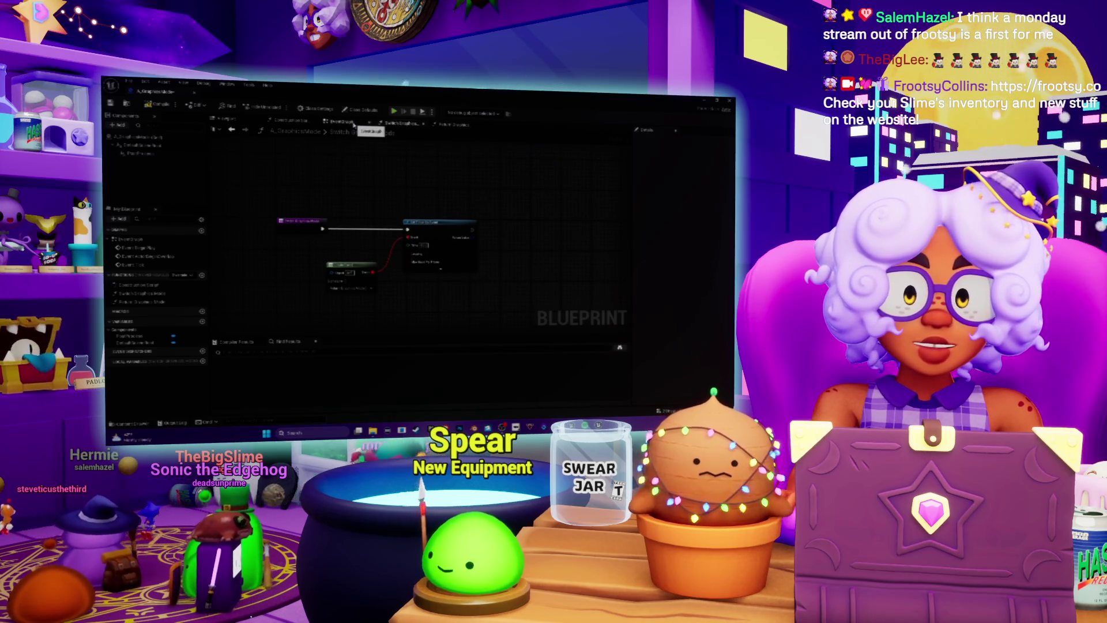
click(128, 154)
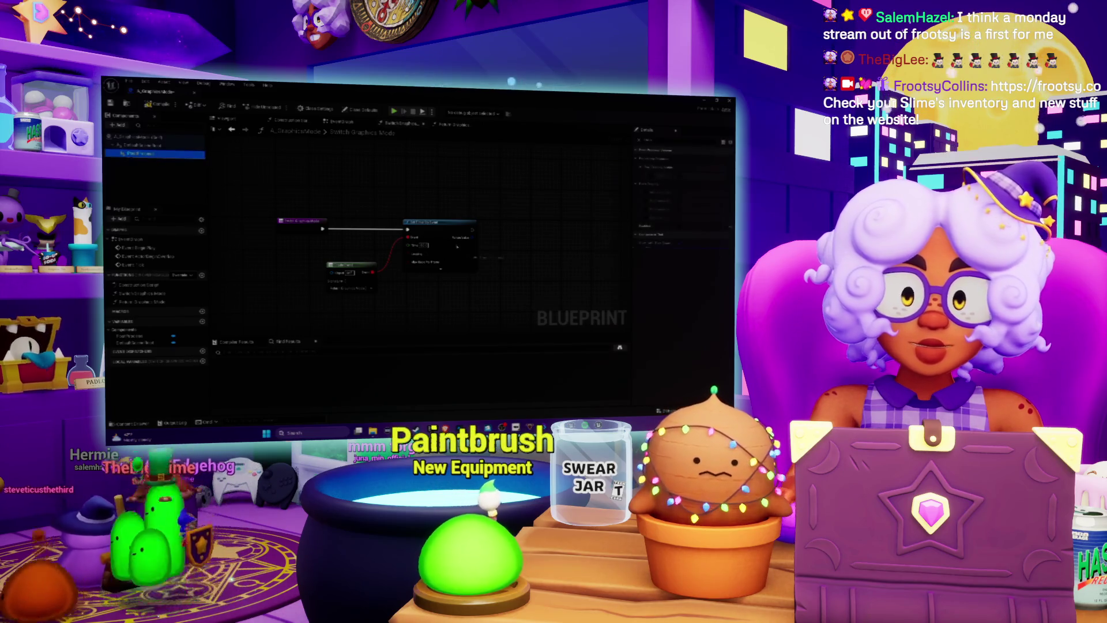
- Place a PostProcess component node and check its exposure and Post Process Materials details, then return to the Prototype level
drag(520, 253, 521, 253)
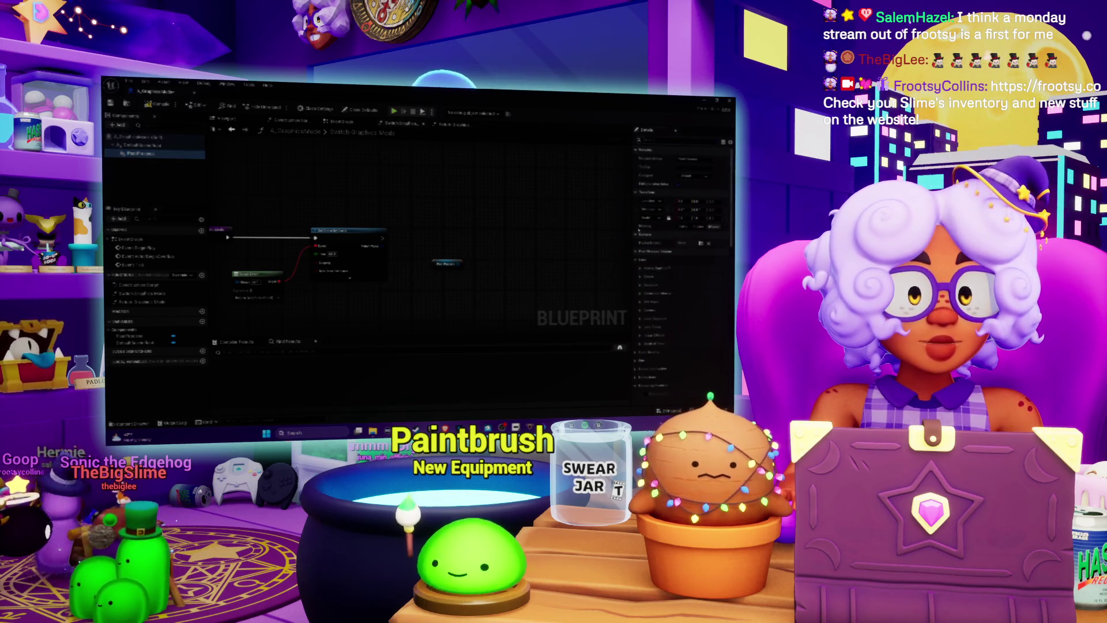
drag(631, 264, 523, 268)
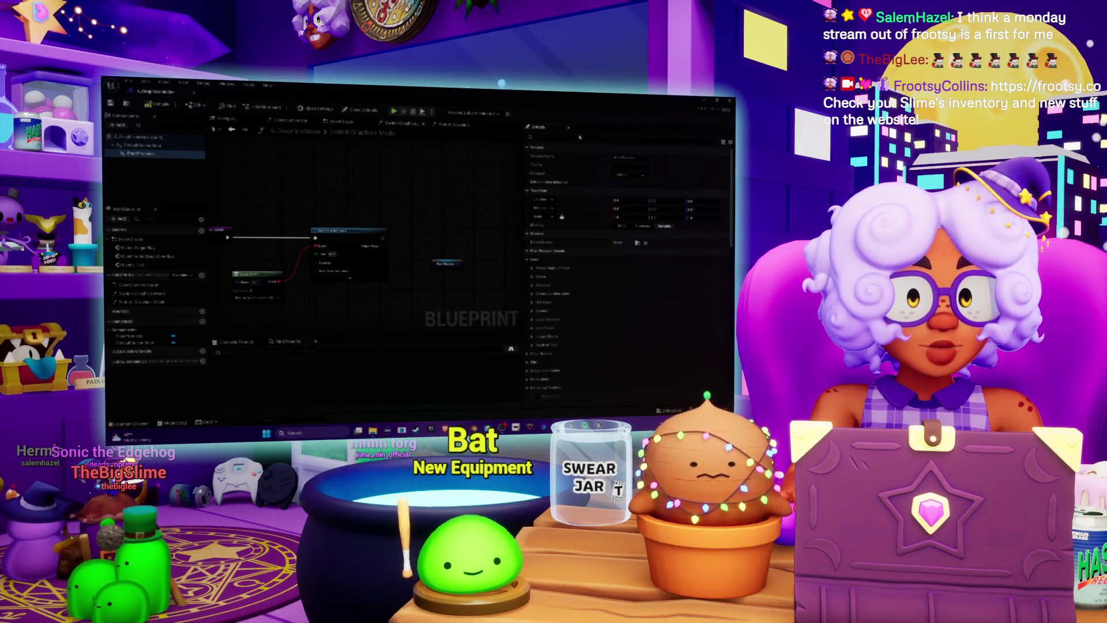
text(exposure)
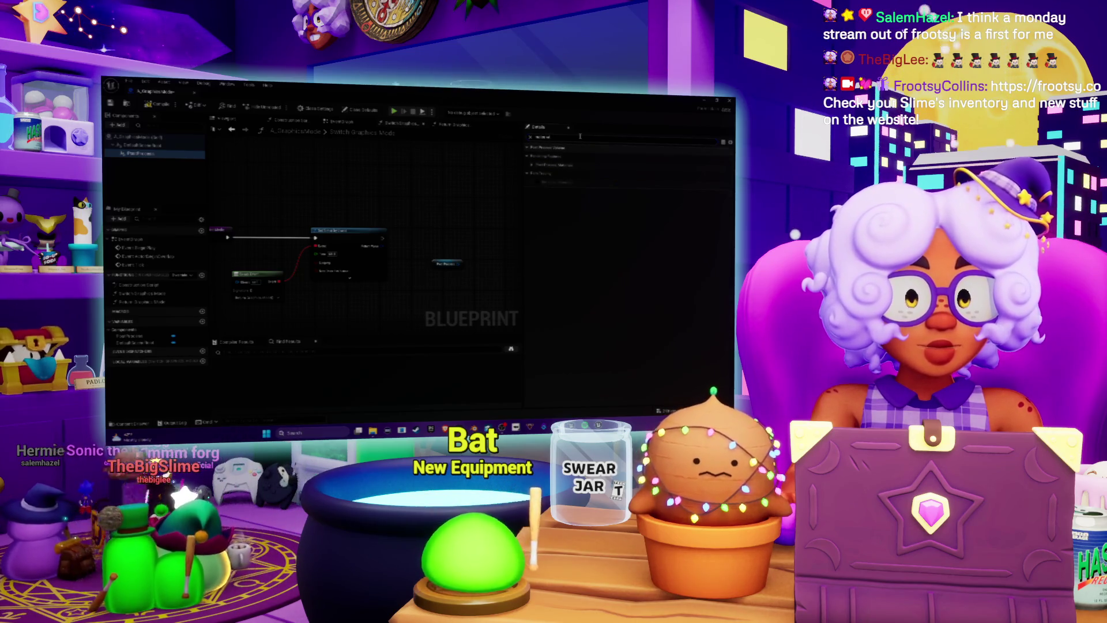
click(532, 166)
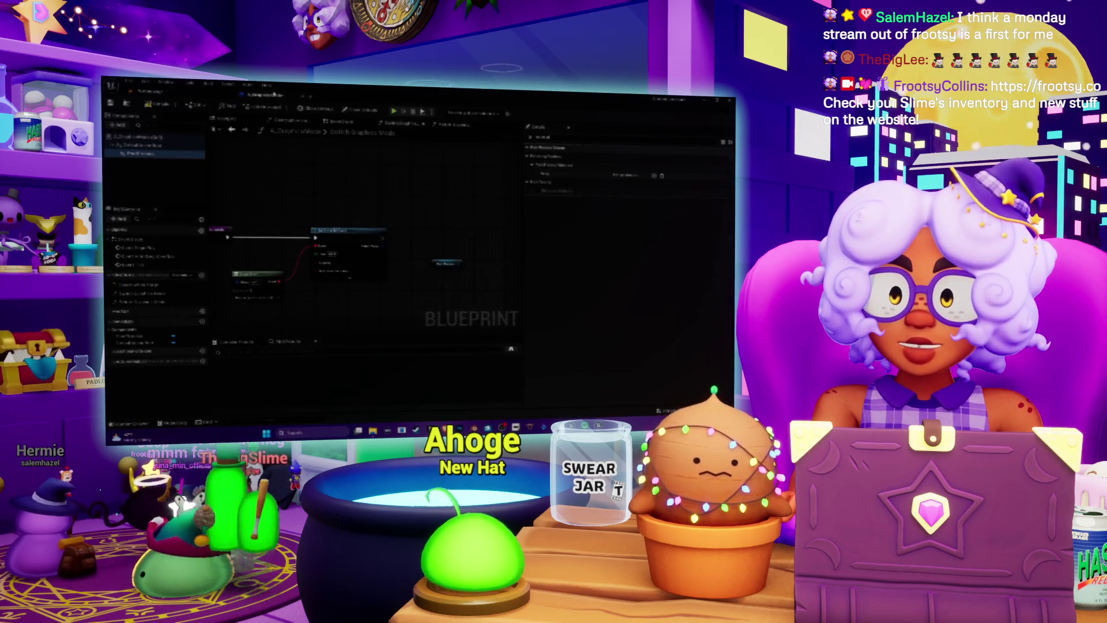
click(299, 95)
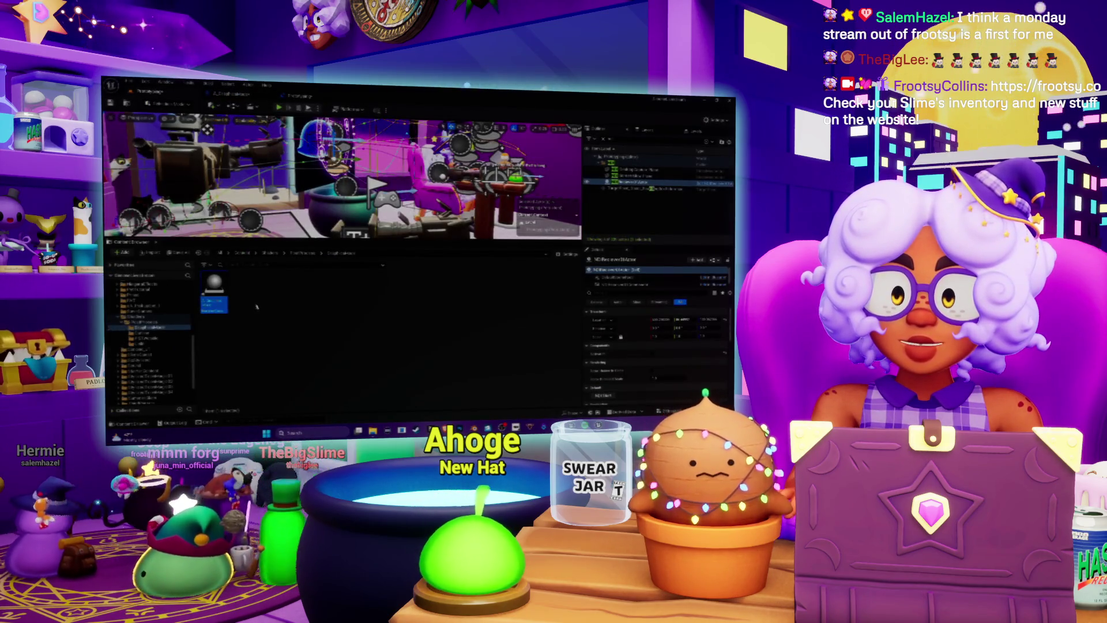
- Create a Material Function asset named MF_ from Material > Advanced, then step into the next folder down
right_click(274, 299)
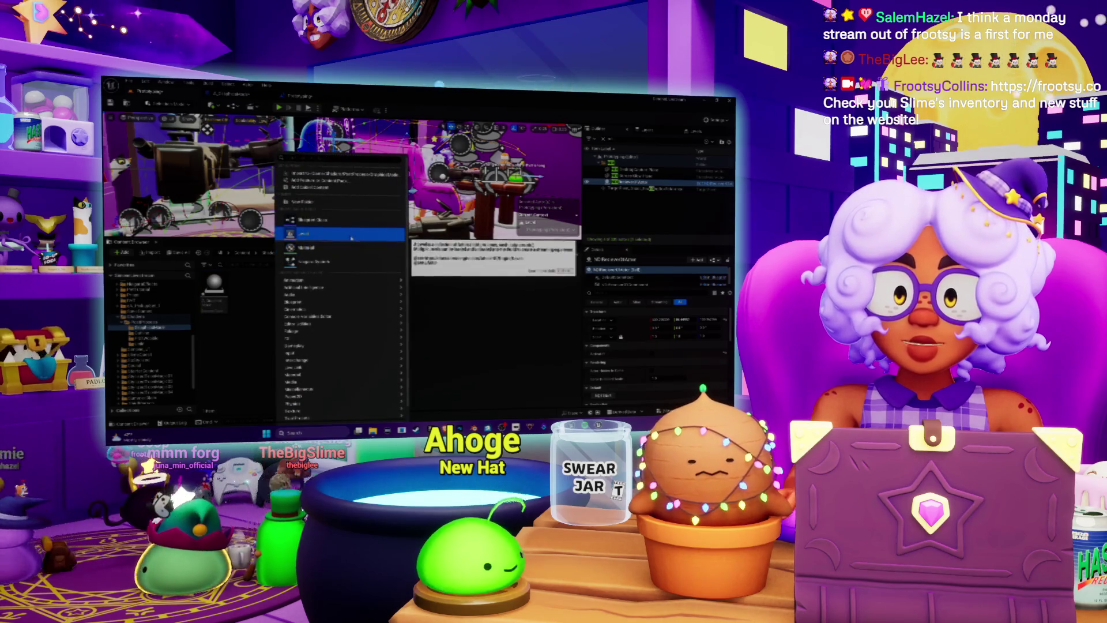
mouse_move(338, 383)
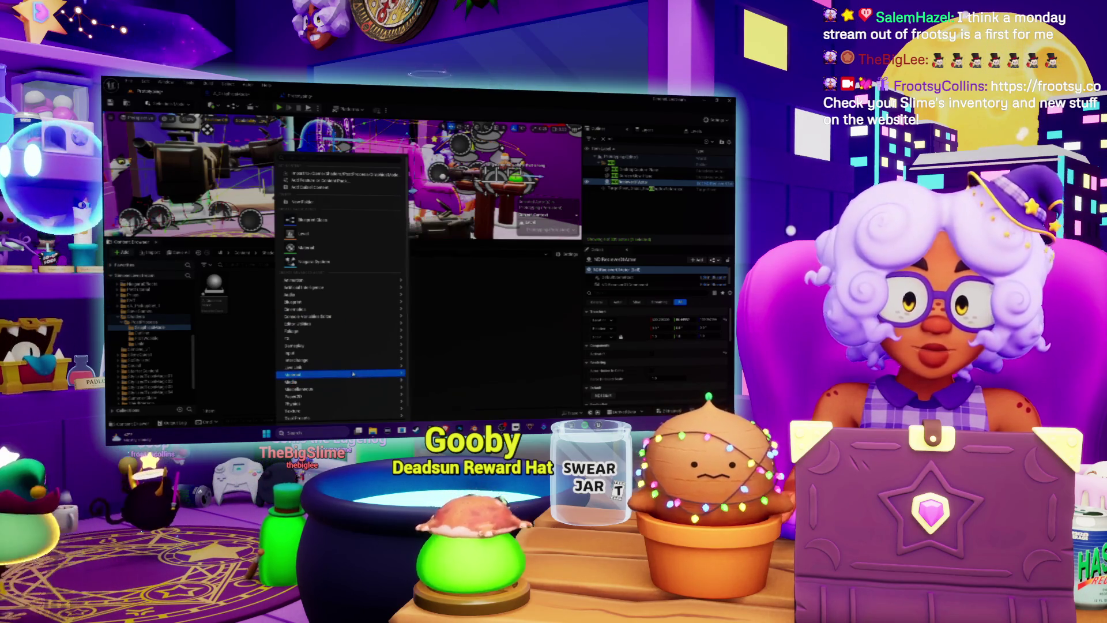
mouse_move(465, 401)
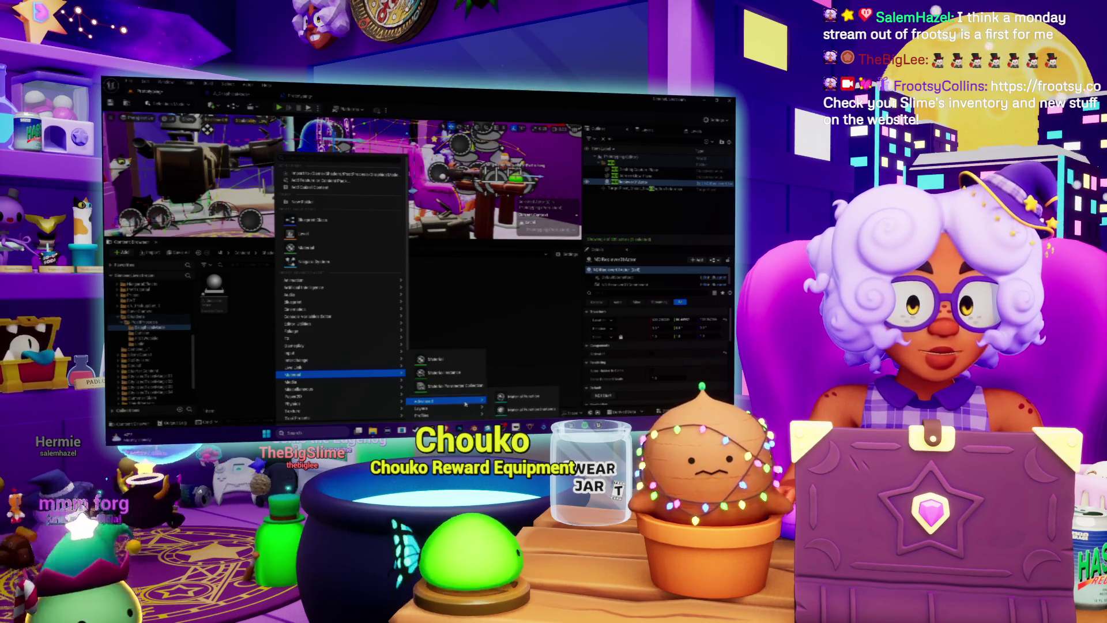
click(524, 404)
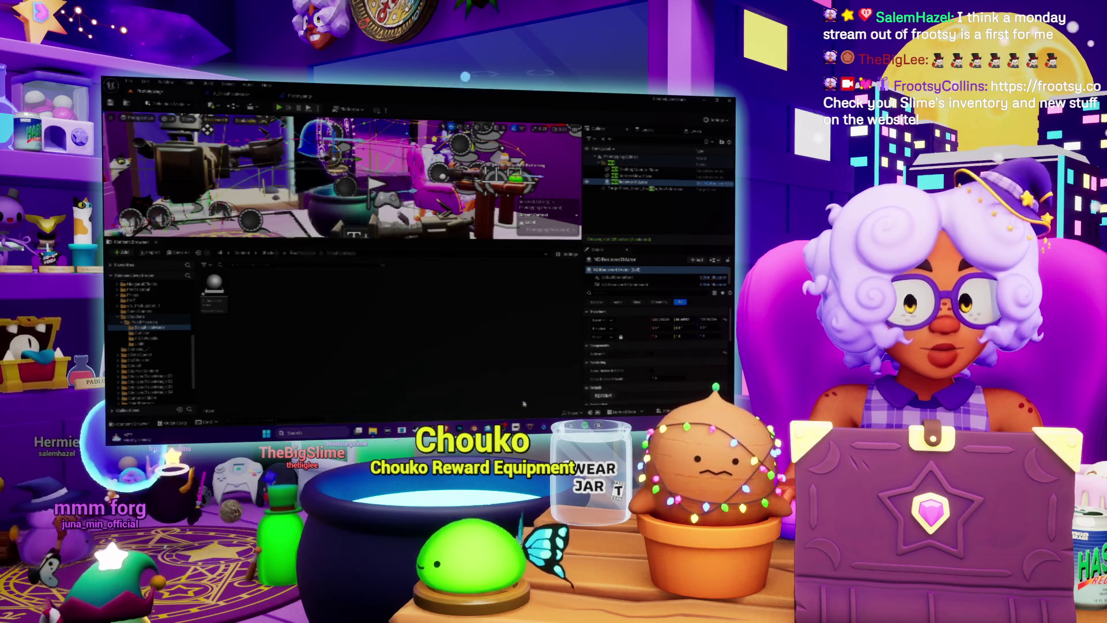
text(MF_)
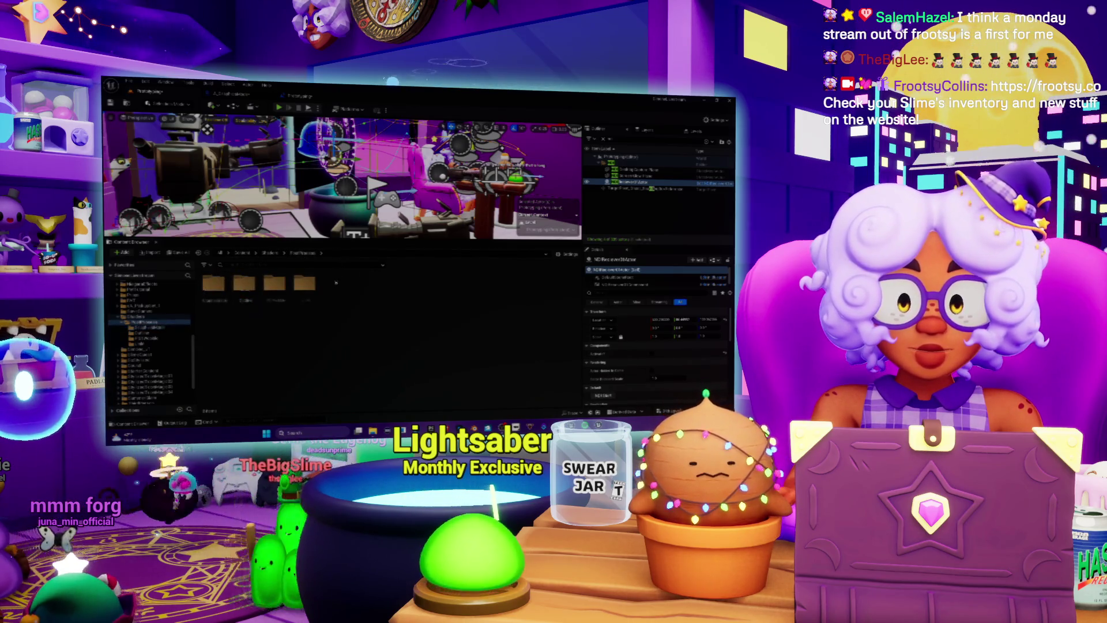
key(Down)
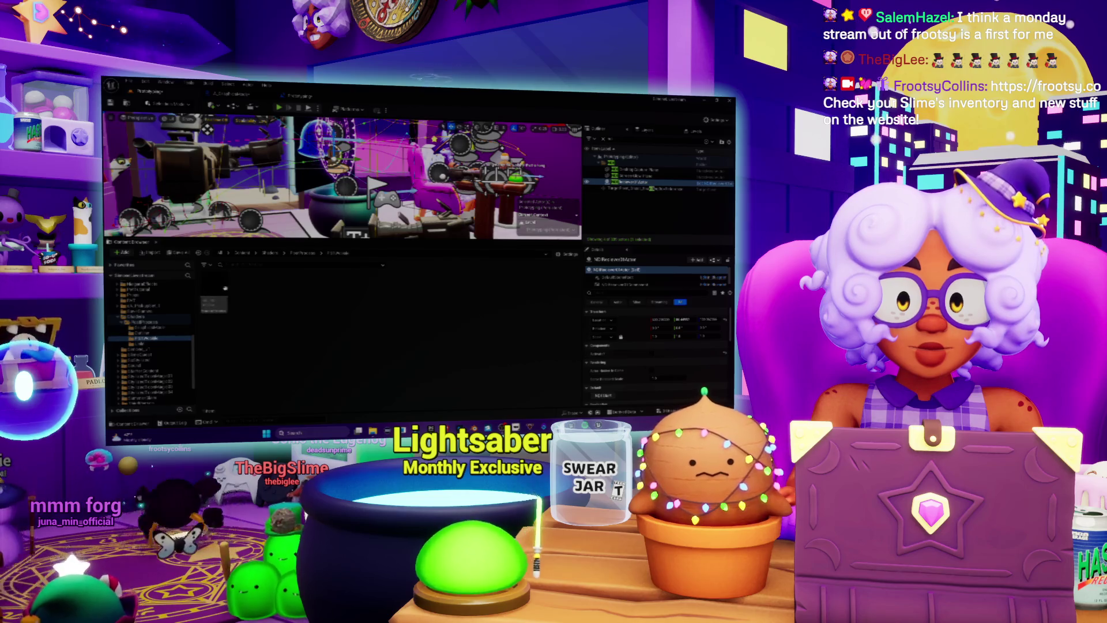
- Inspect the existing MF_PSWobble material function graph, then close it
double_click(225, 287)
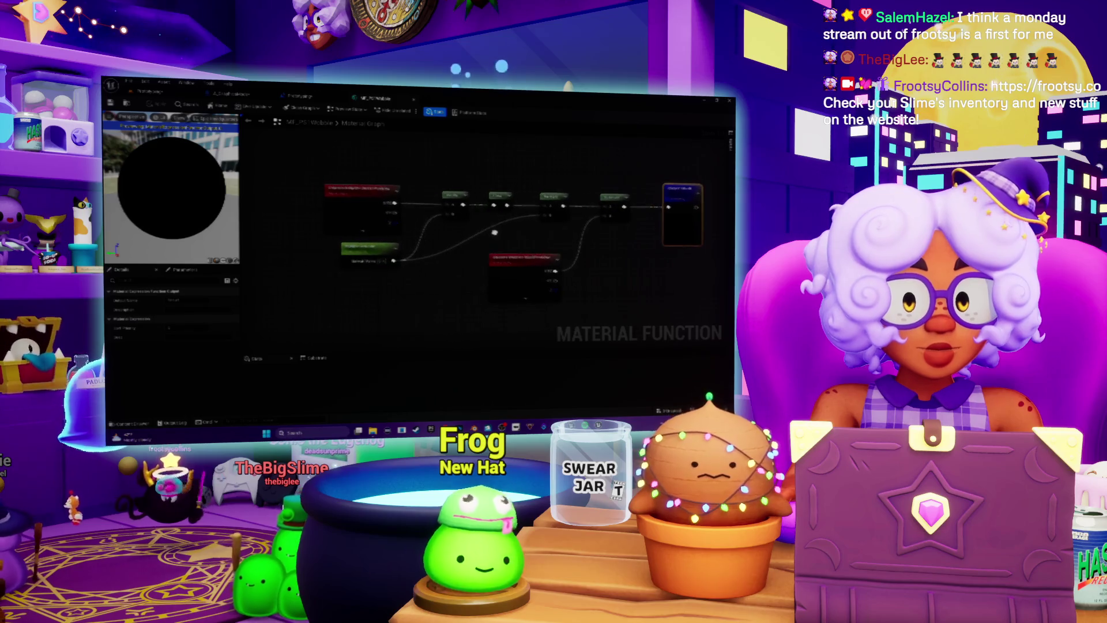
mouse_move(465, 249)
mouse_down()
mouse_move(426, 256)
mouse_move(477, 250)
mouse_up()
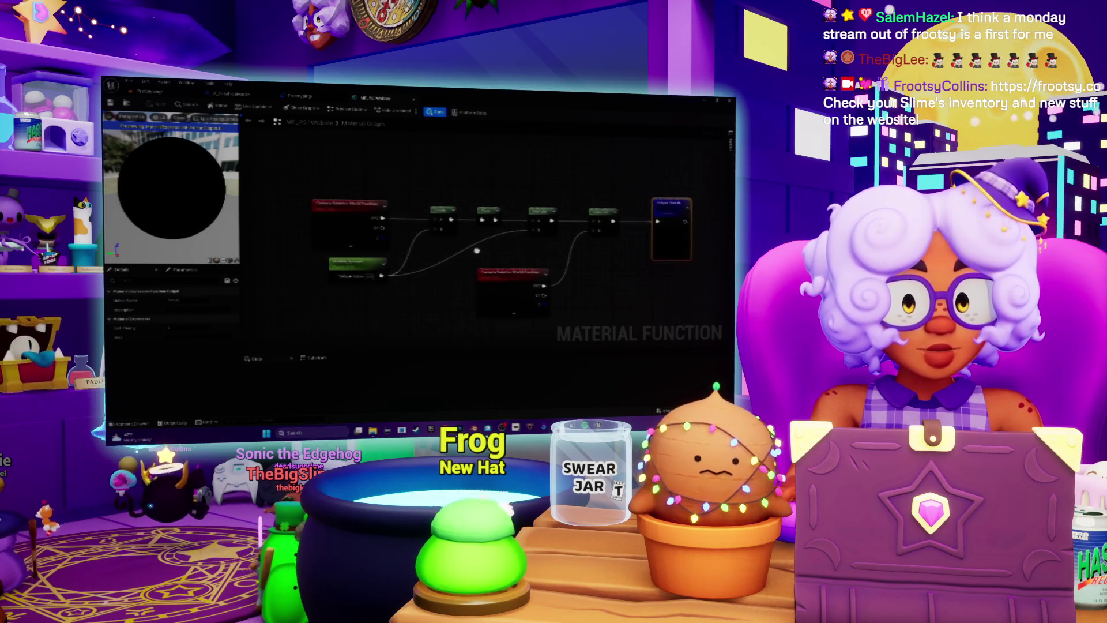
click(413, 101)
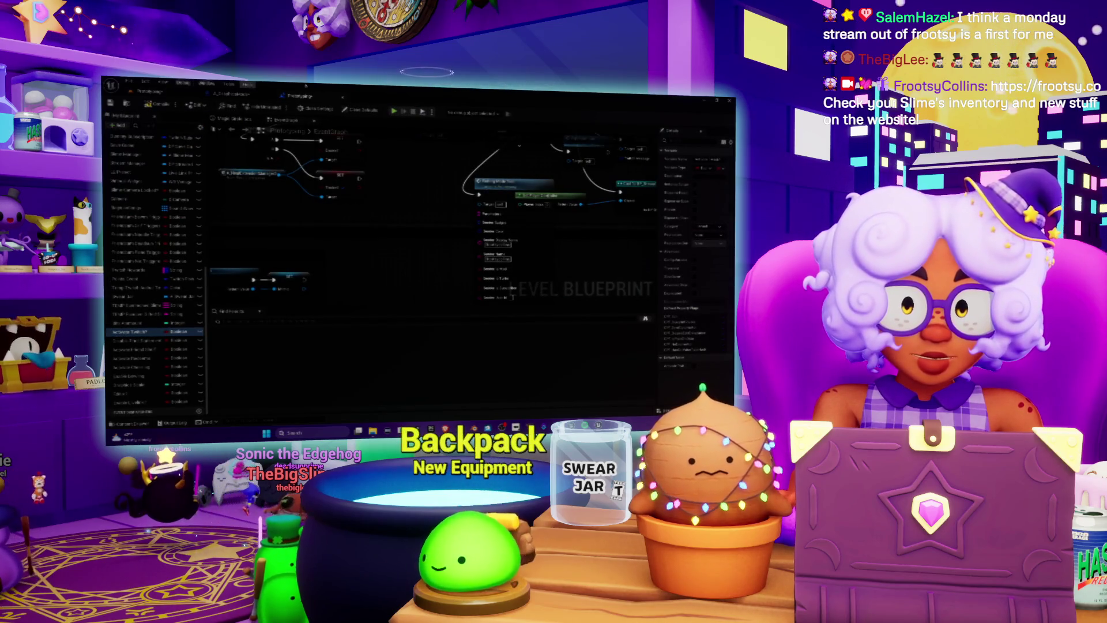
click(151, 92)
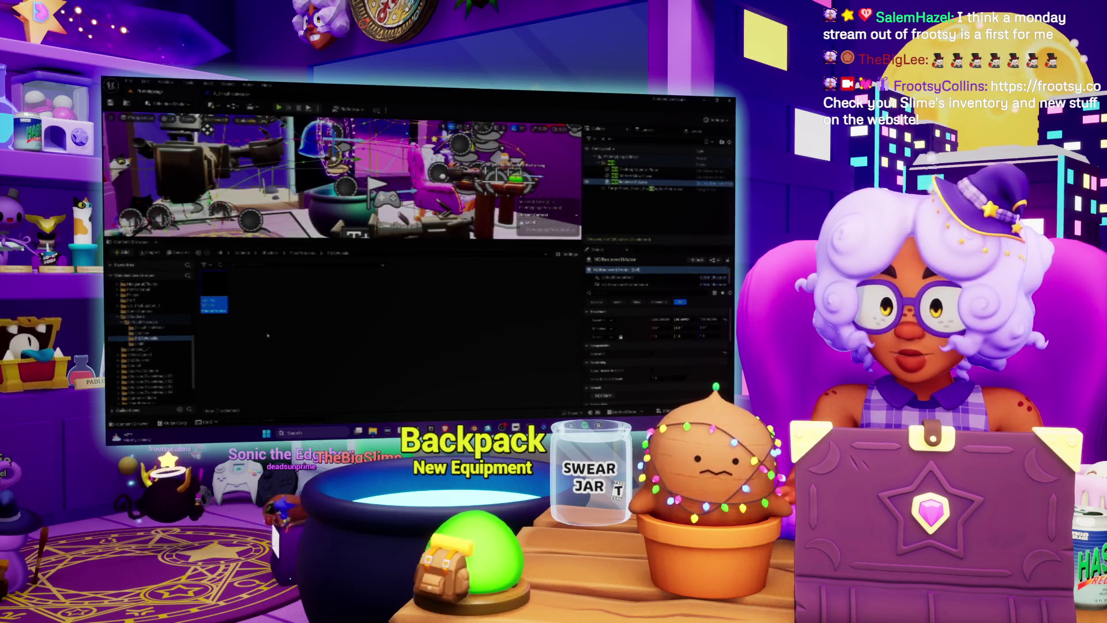
- Open the new material function, then look over the M_Unit material graph and close it
click(148, 326)
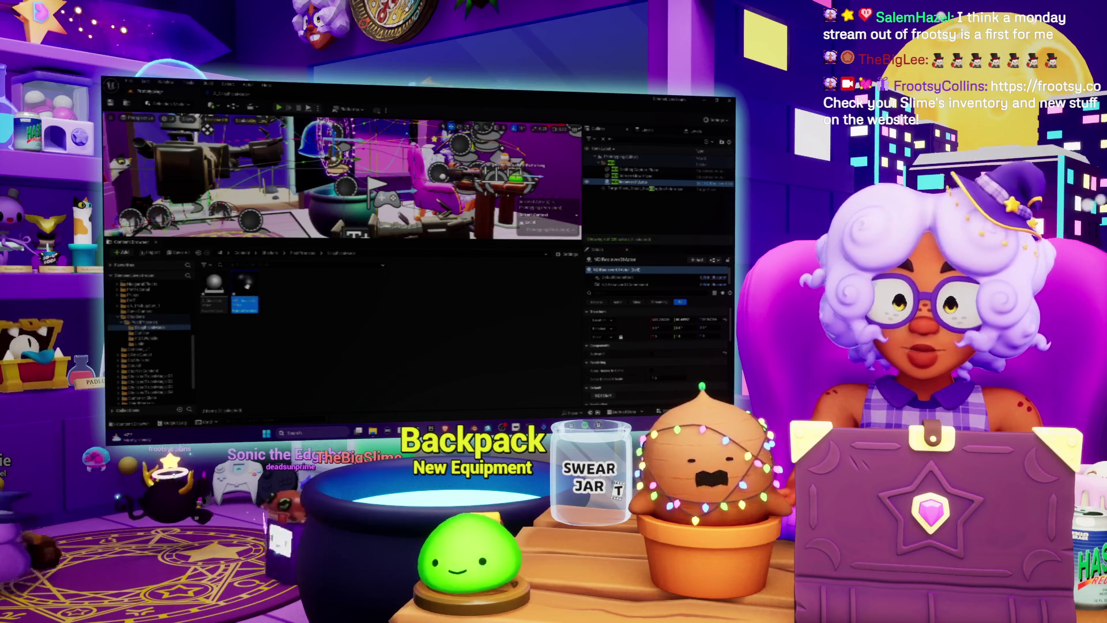
double_click(244, 289)
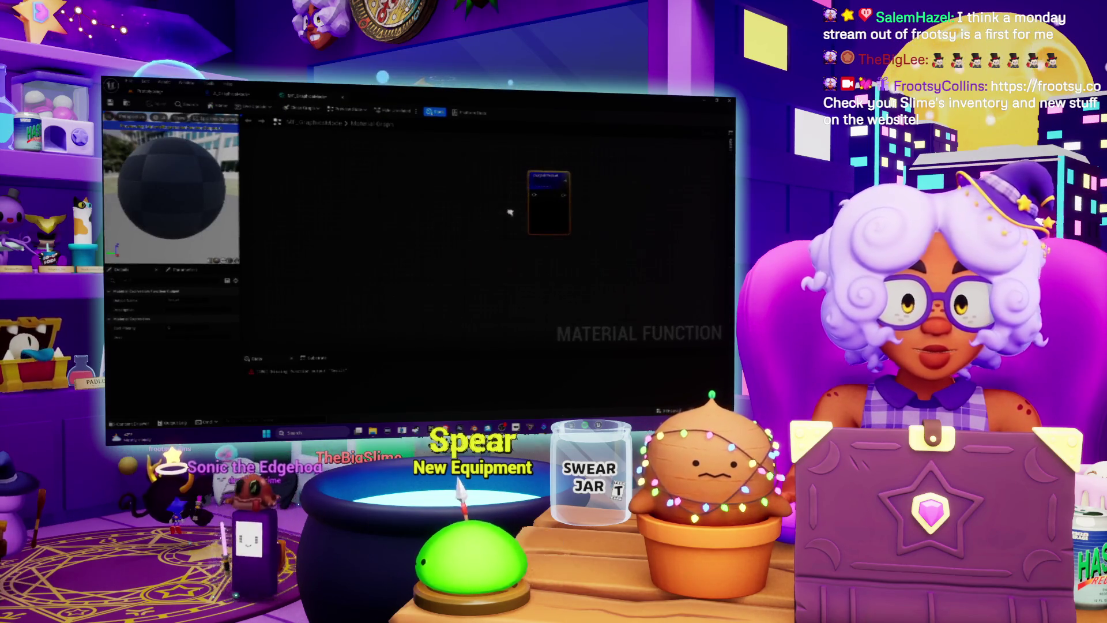
click(154, 92)
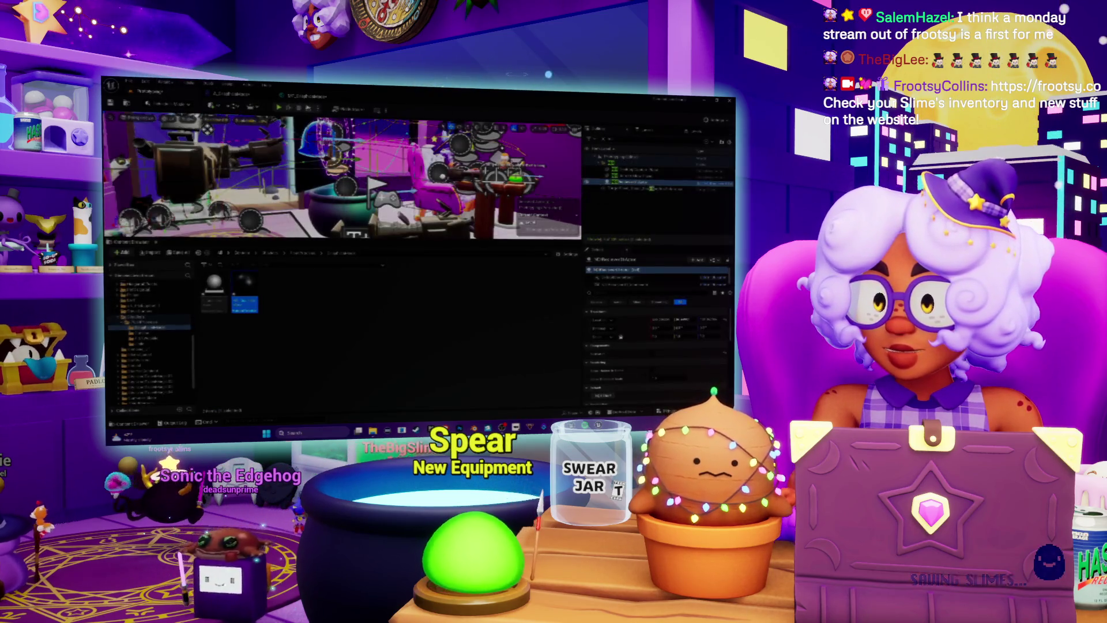
click(309, 254)
double_click(310, 281)
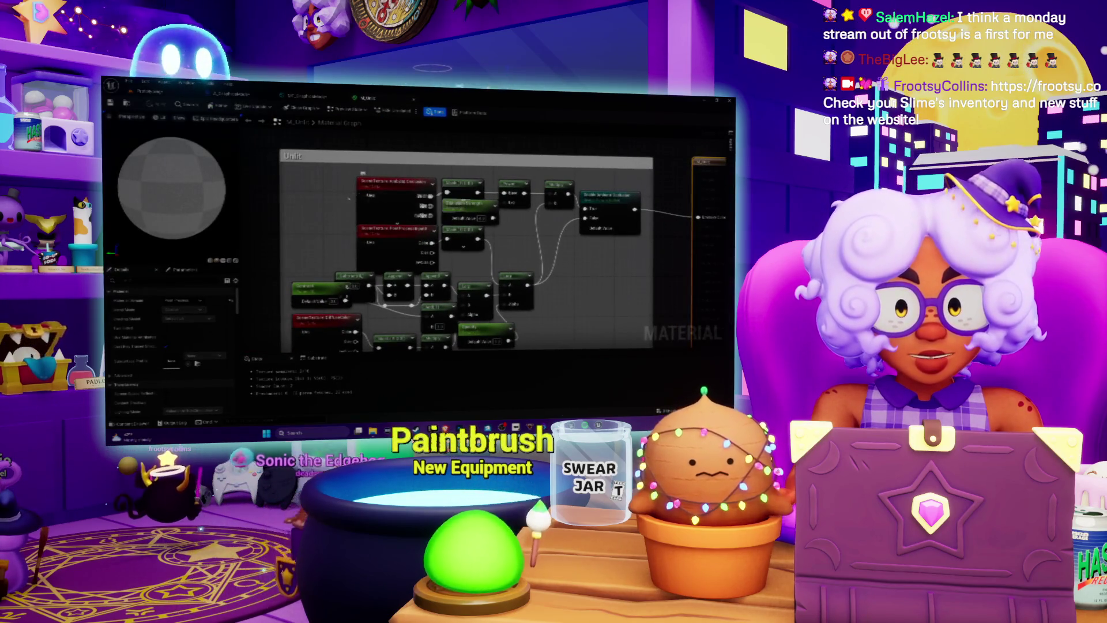
mouse_move(344, 184)
mouse_down()
mouse_move(385, 127)
mouse_move(385, 158)
mouse_up()
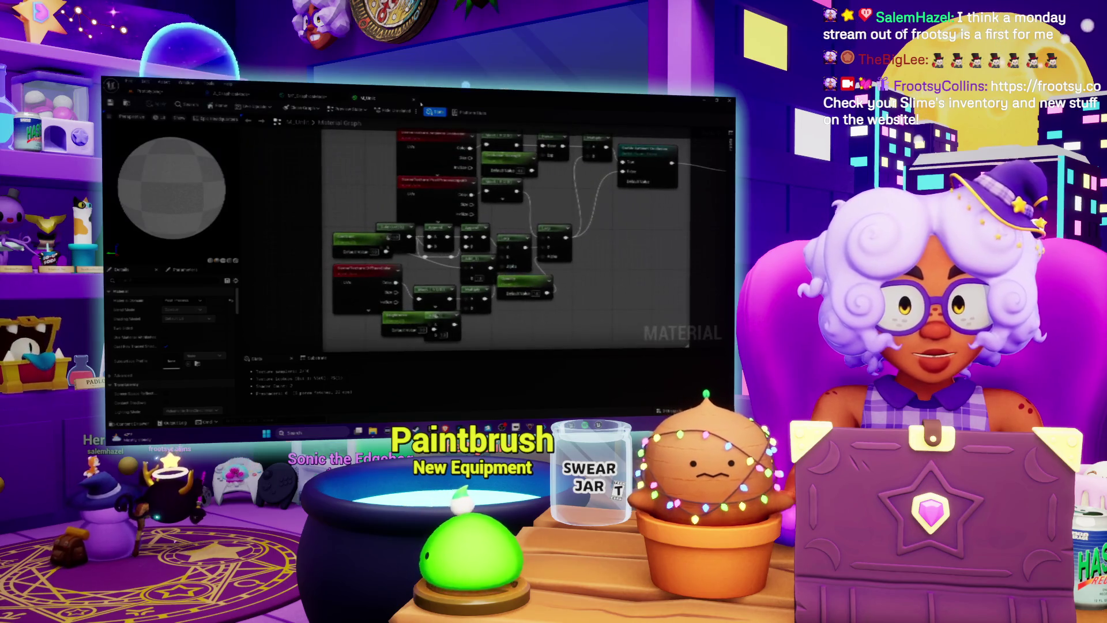
click(414, 101)
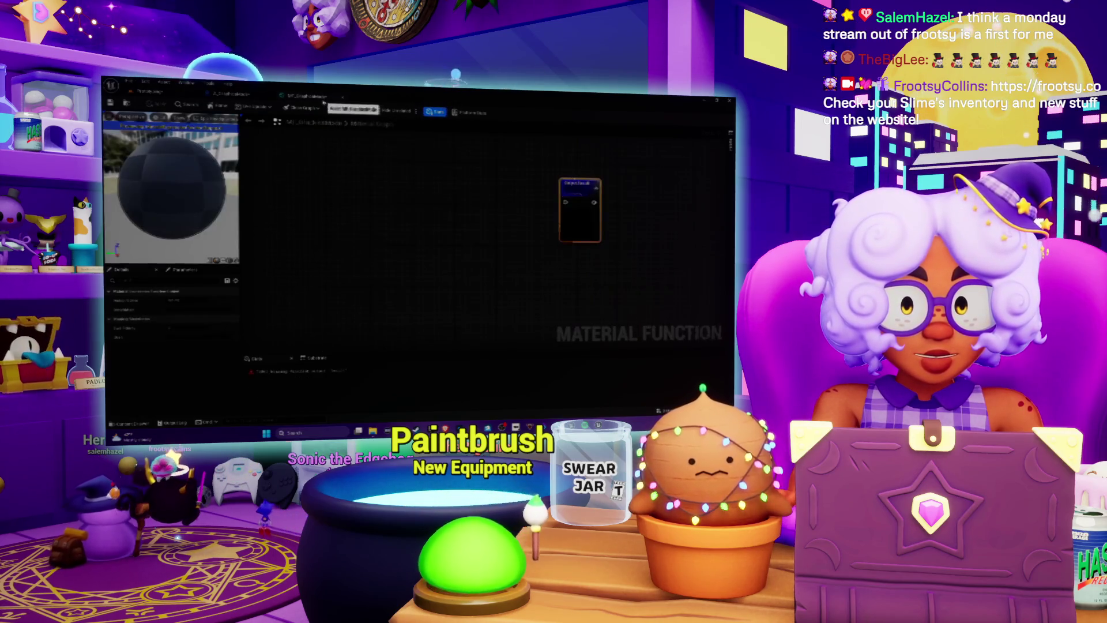
- Add a SceneTexture node to the function and pick the scene texture it reads
right_click(349, 210)
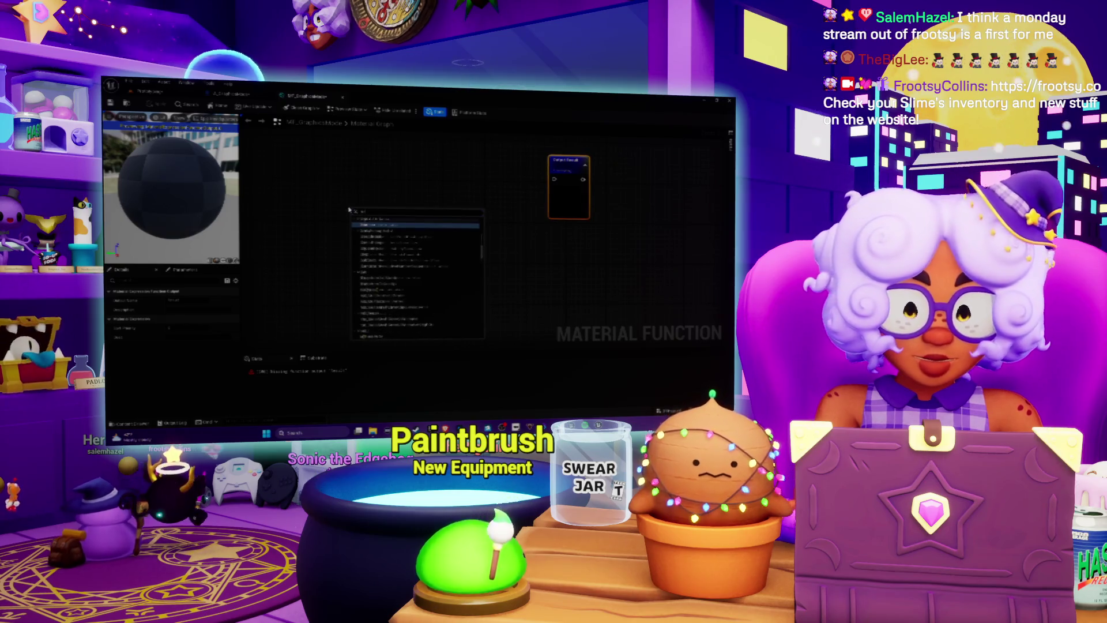
text(scene)
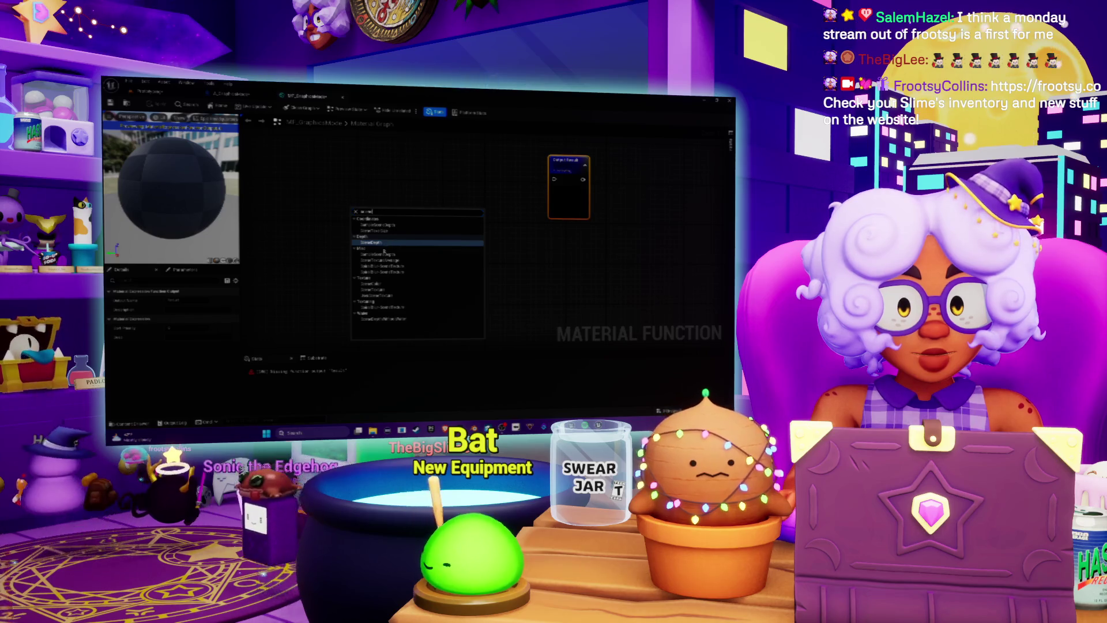
click(386, 293)
drag(406, 235, 380, 239)
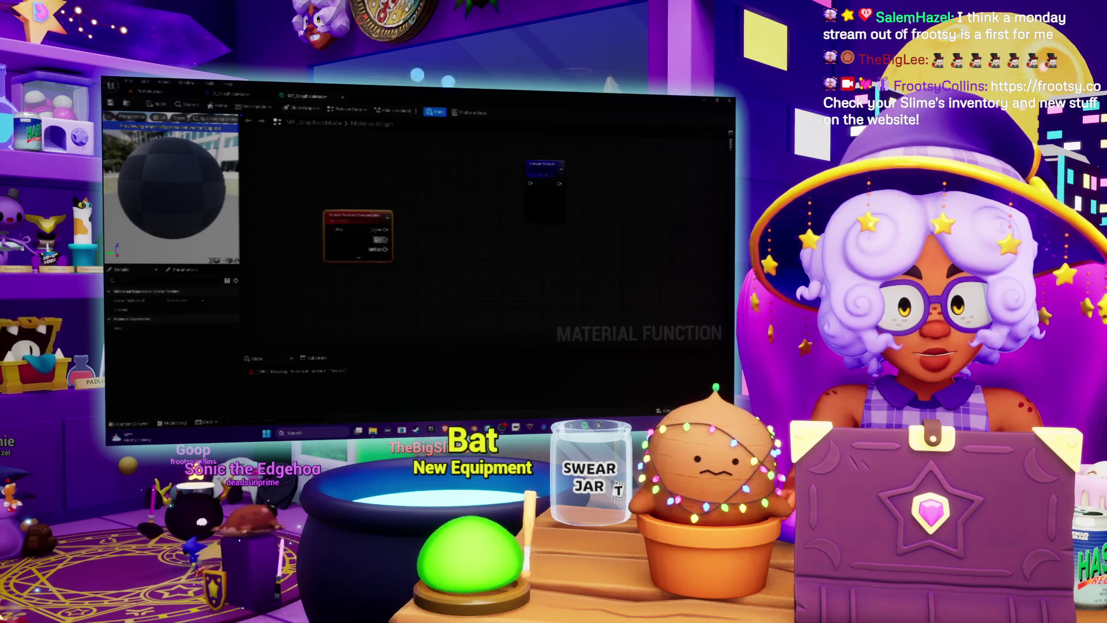
click(194, 302)
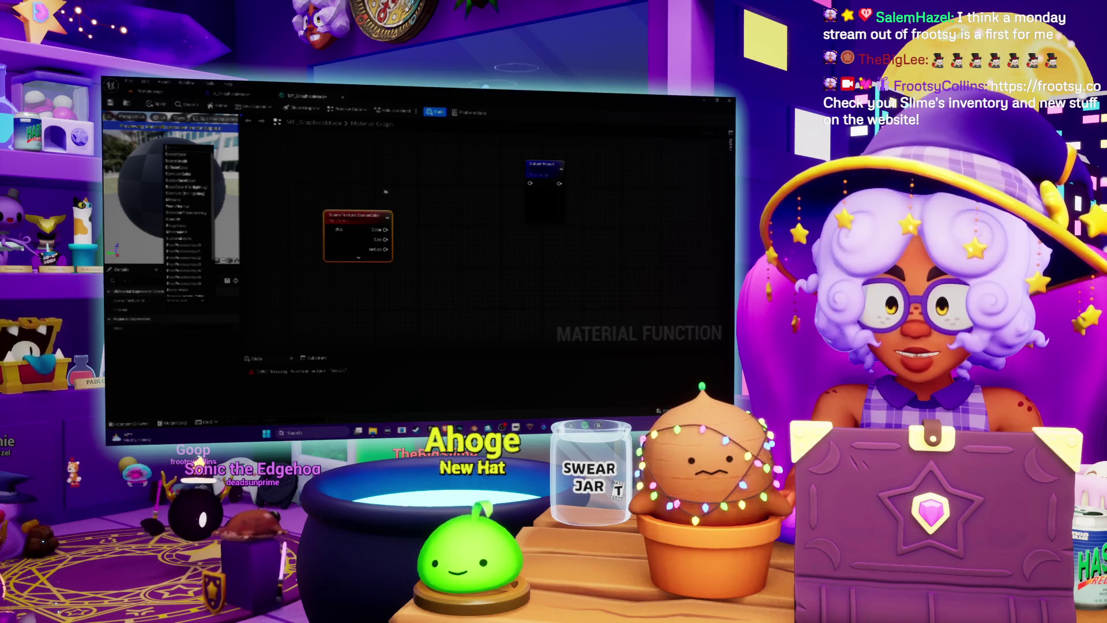
click(193, 168)
- Move the Scene Texture node up and left, then start a 'uvs' node search
drag(355, 224, 321, 206)
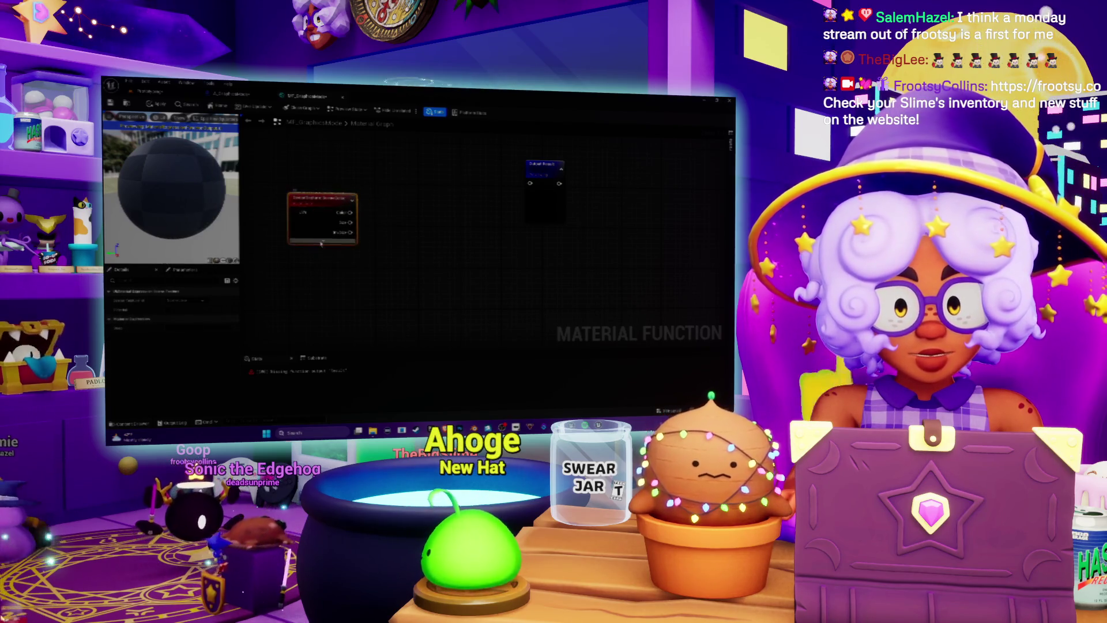
drag(354, 278, 387, 289)
drag(353, 222, 312, 201)
drag(429, 213, 417, 237)
text(uv)
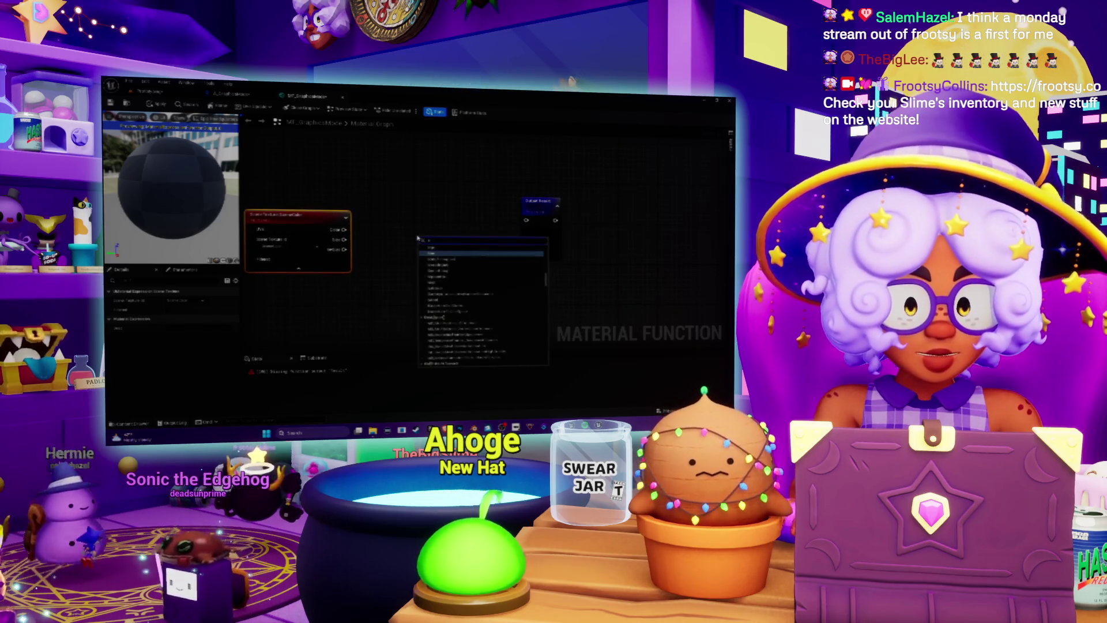
text(switch)
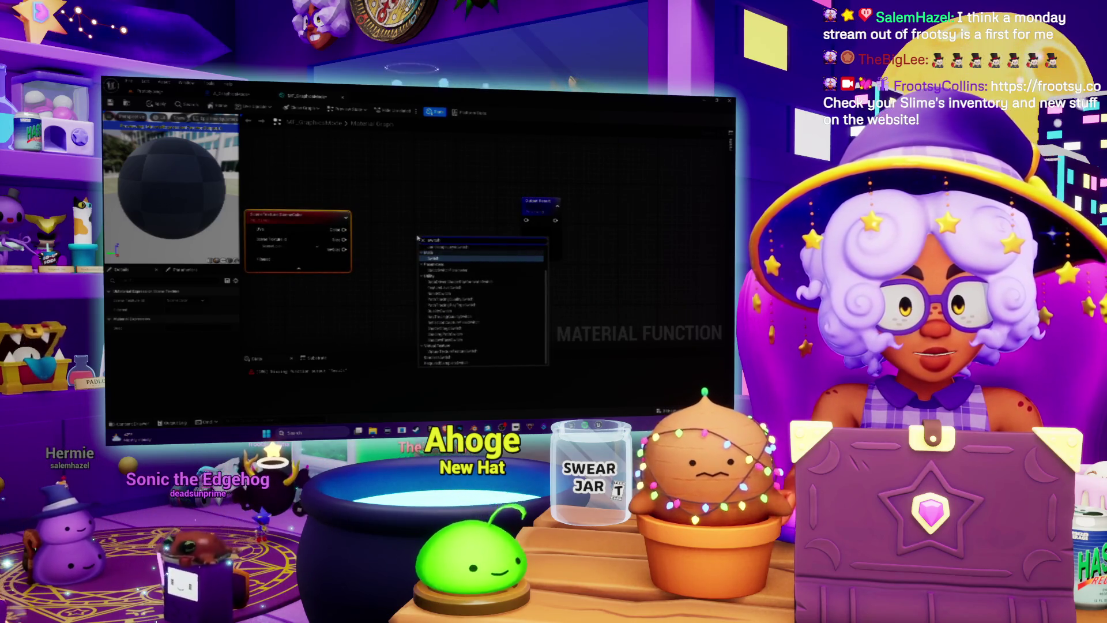
- Add a Static Switch Parameter node, delete it, and dismiss a further 'static' search
scroll(518, 293, up, 2)
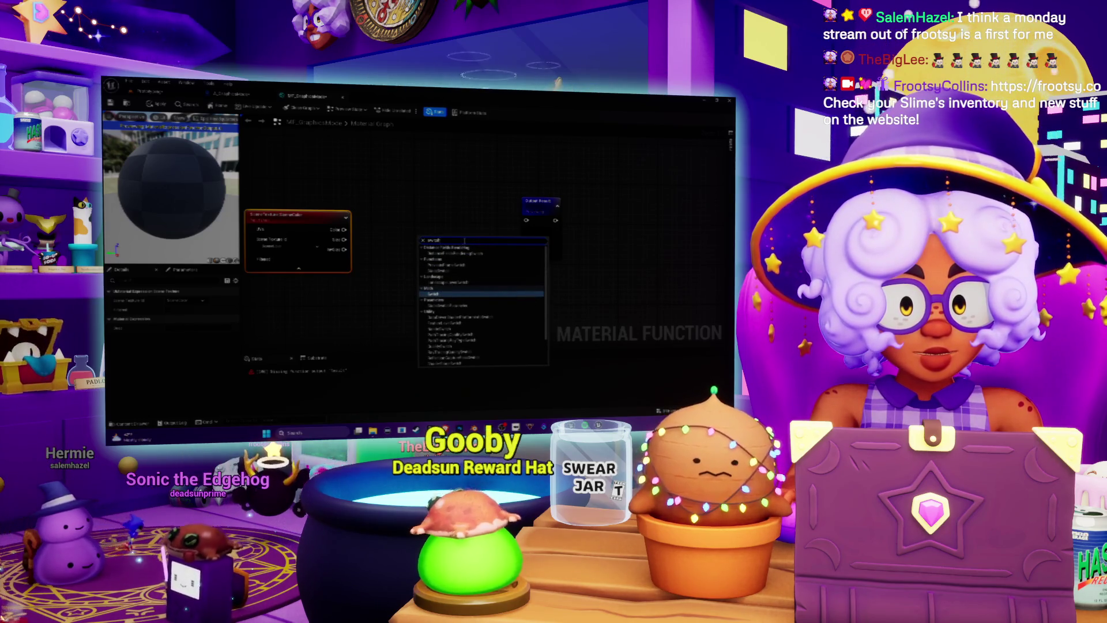
text(param)
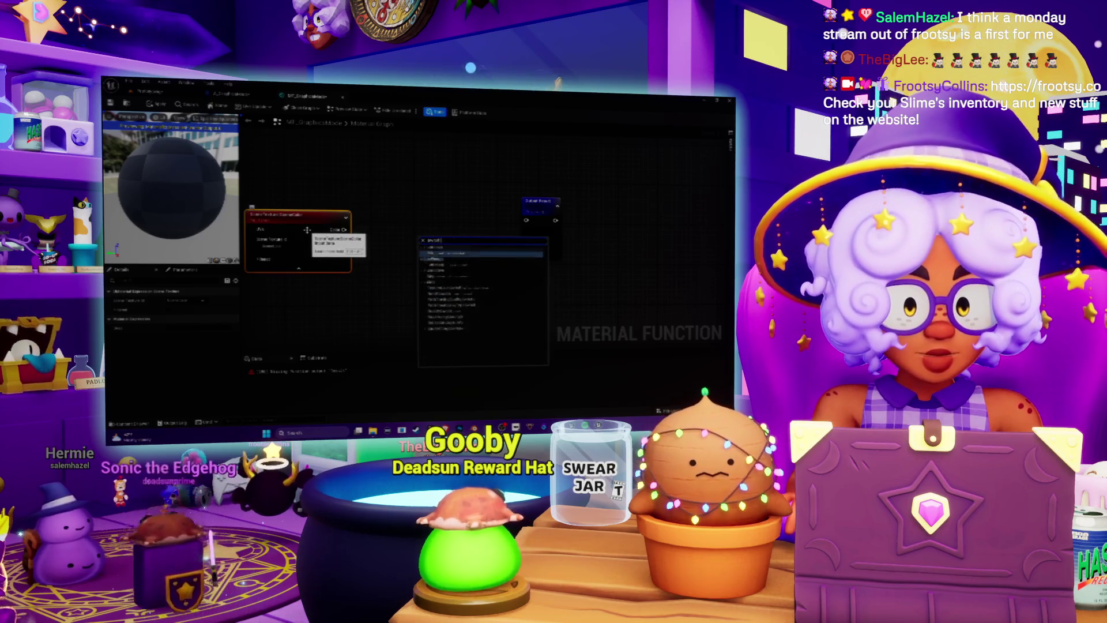
key(Return)
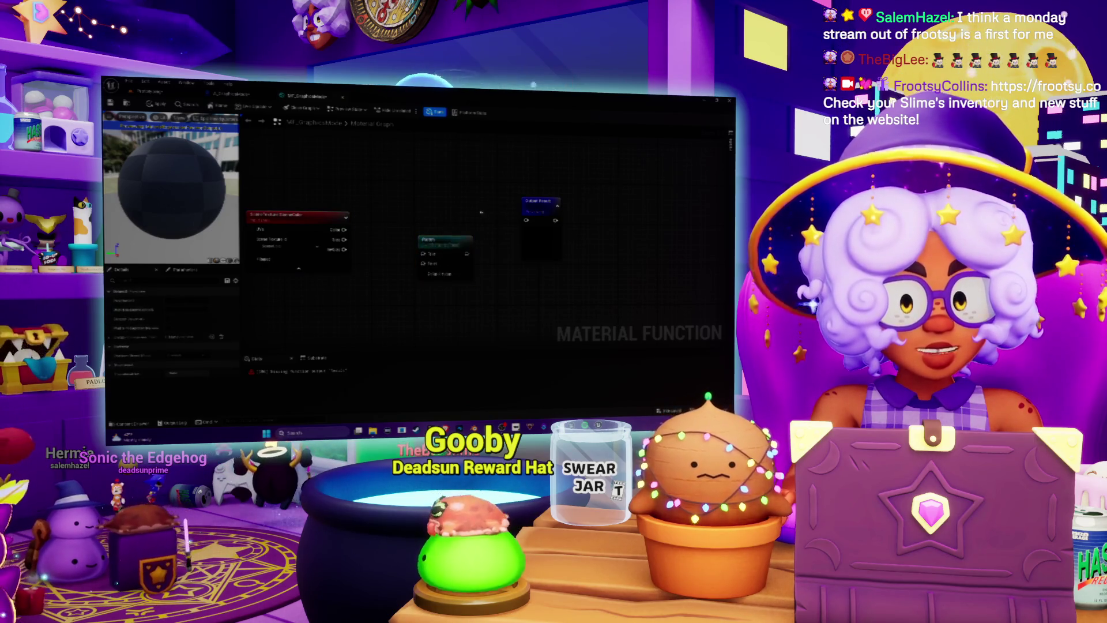
key(Delete)
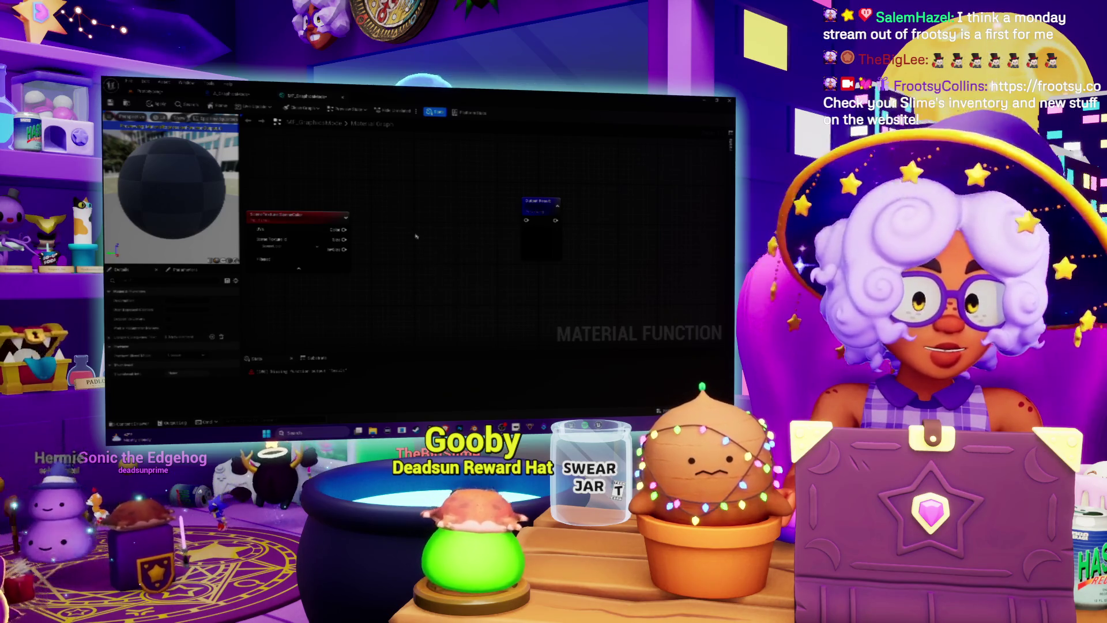
text(static)
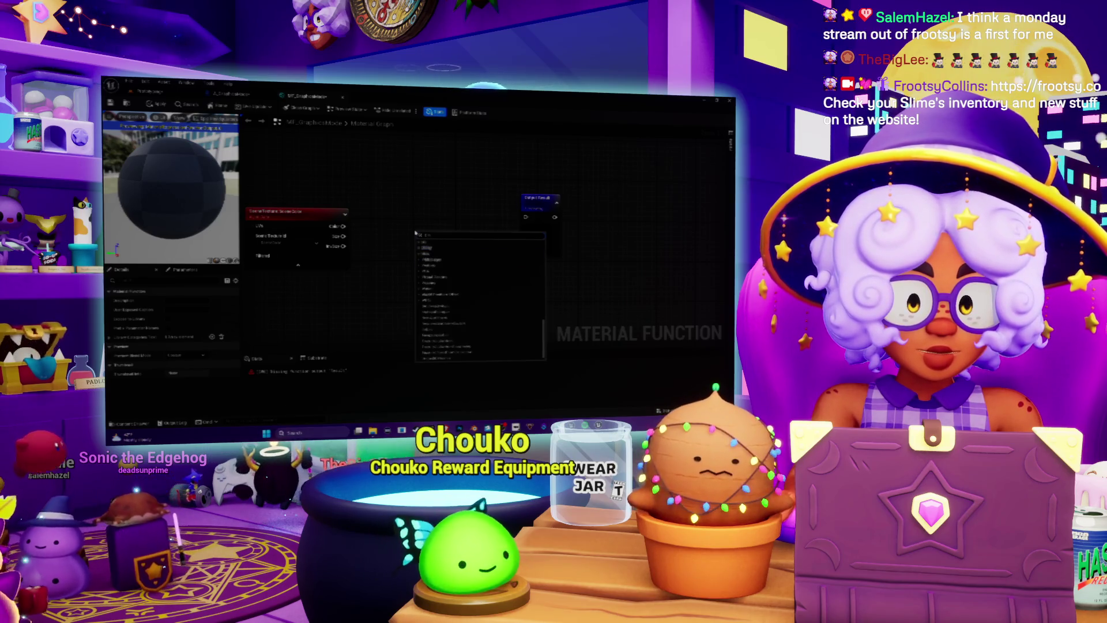
click(387, 249)
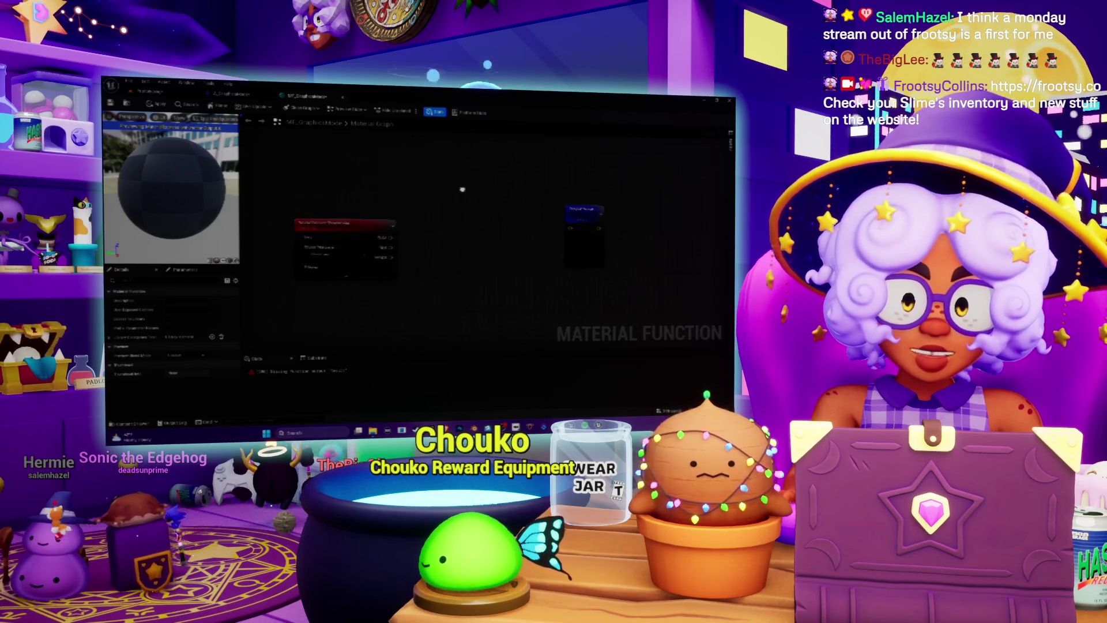
- Reposition the Scene Texture and output nodes, leaving the scene texture option unchanged, before switching to the browser
drag(457, 193, 415, 193)
click(396, 224)
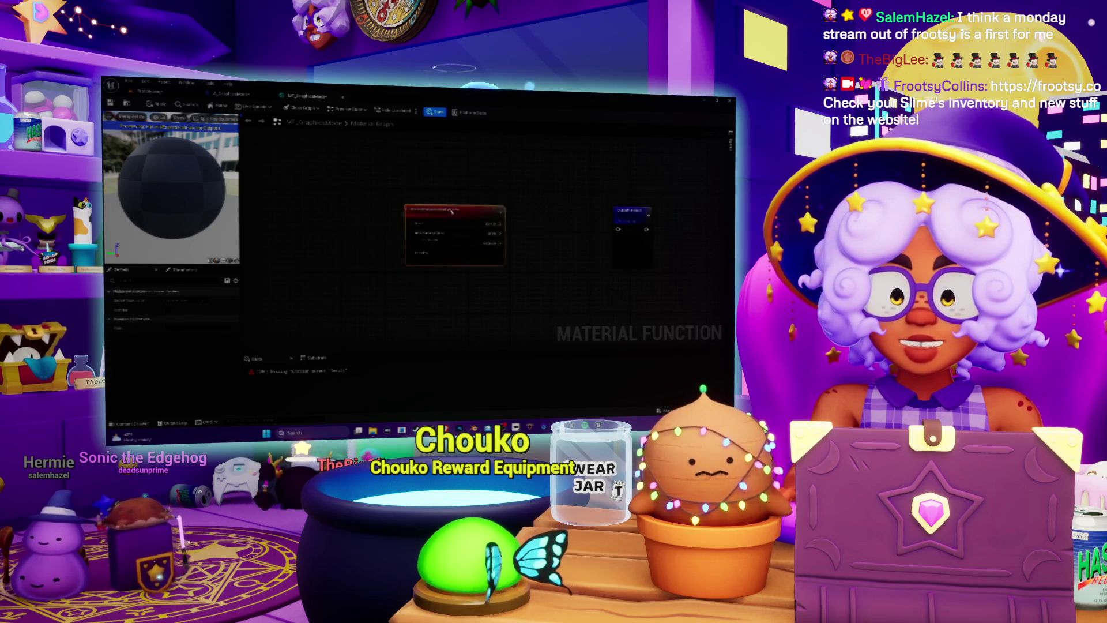
drag(550, 223, 536, 244)
drag(477, 264, 532, 255)
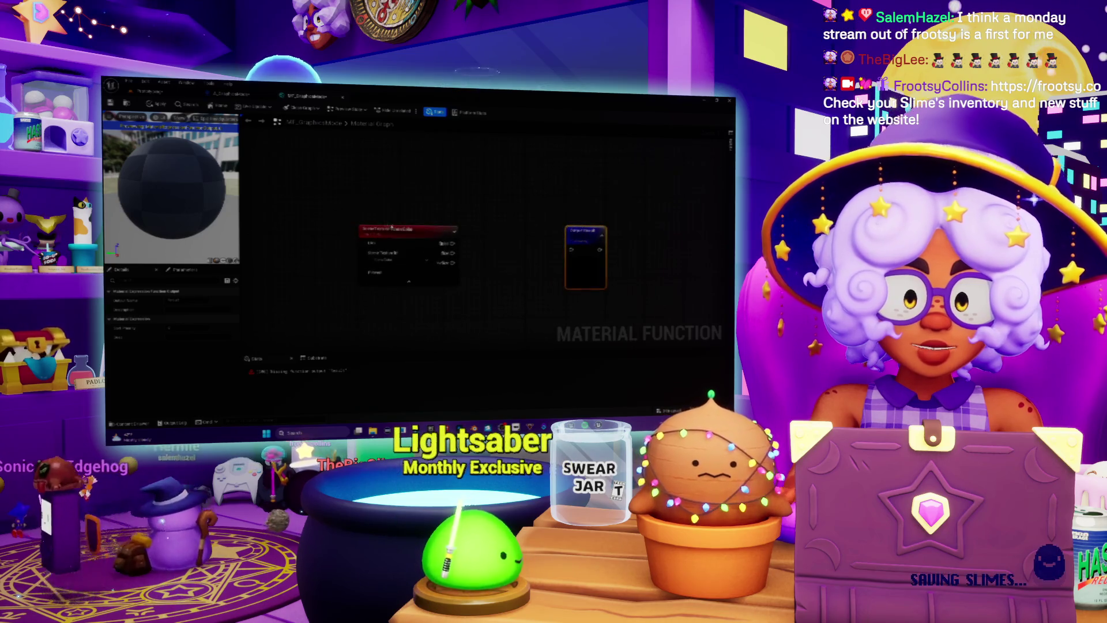
click(397, 267)
click(397, 262)
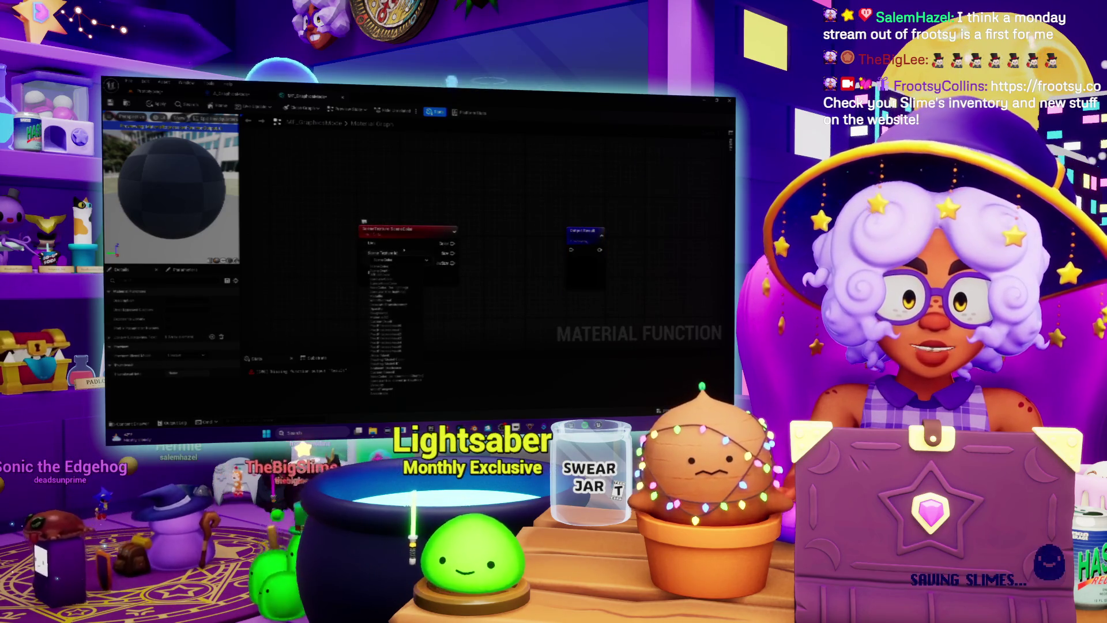
click(396, 226)
mouse_move(397, 226)
mouse_down()
mouse_move(346, 218)
mouse_move(384, 202)
mouse_up()
drag(522, 251, 474, 261)
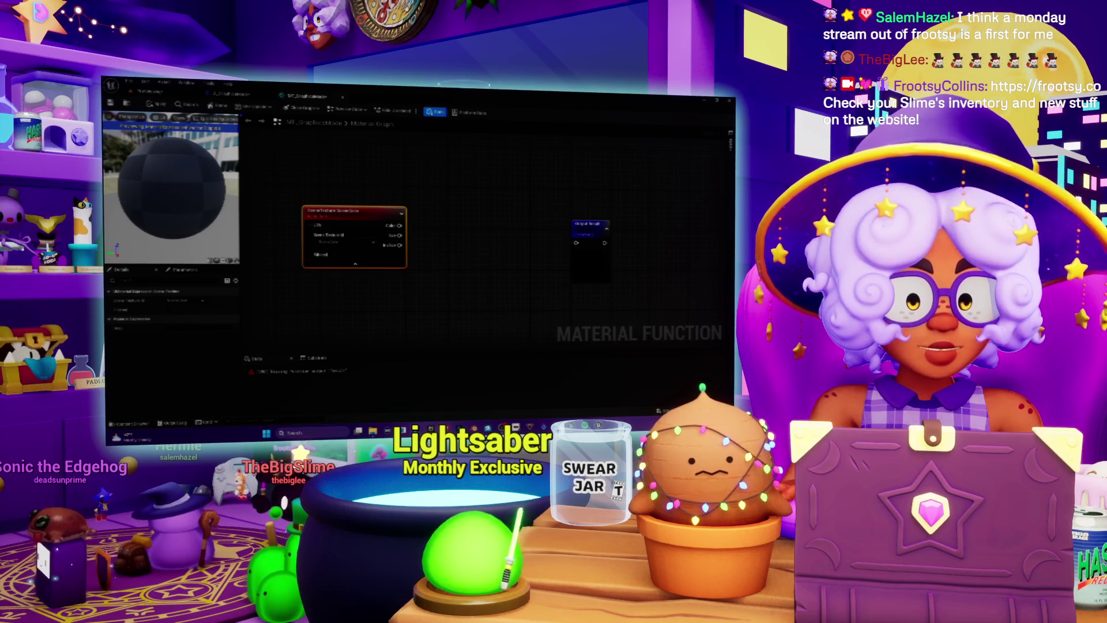
key(alt+Tab)
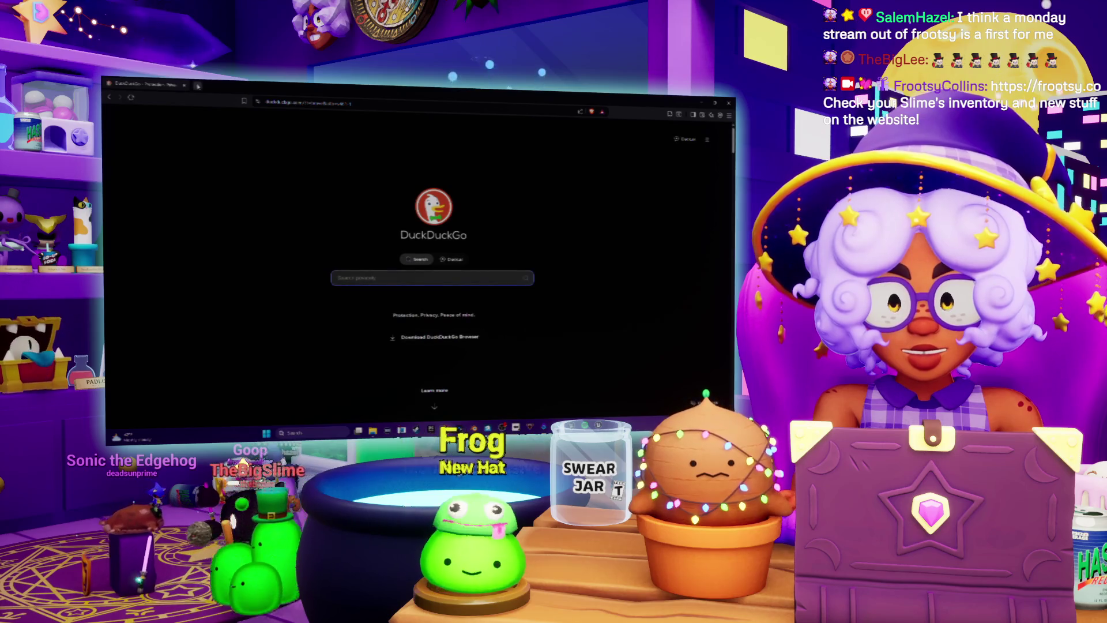
- Run a DuckDuckGo search in a new tab for an Unreal material switch on int
key(ctrl+t)
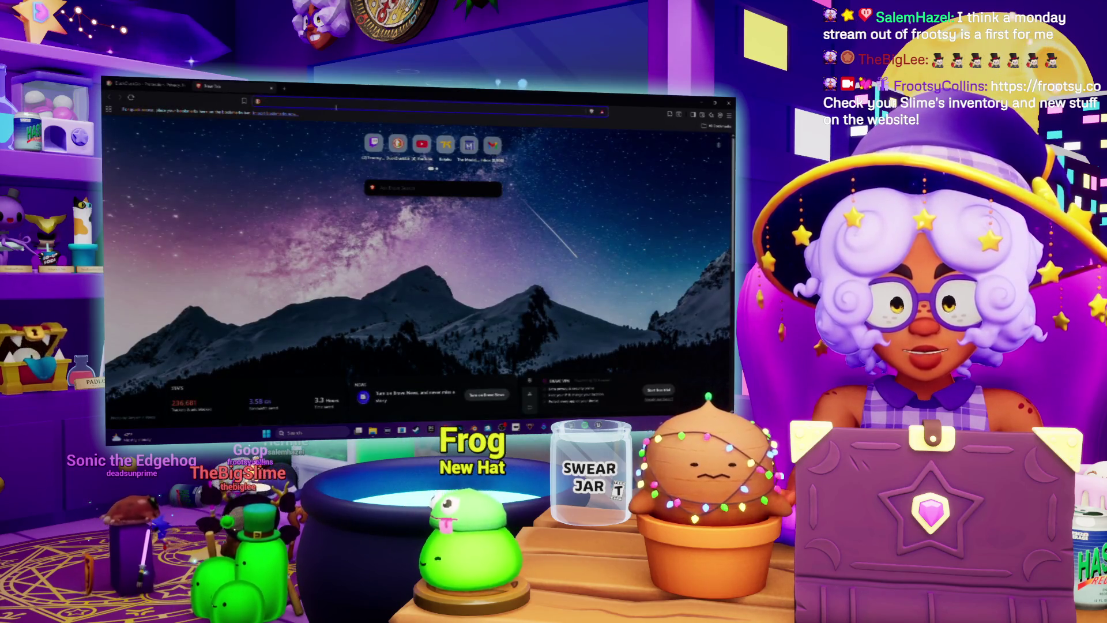
text(animal well)
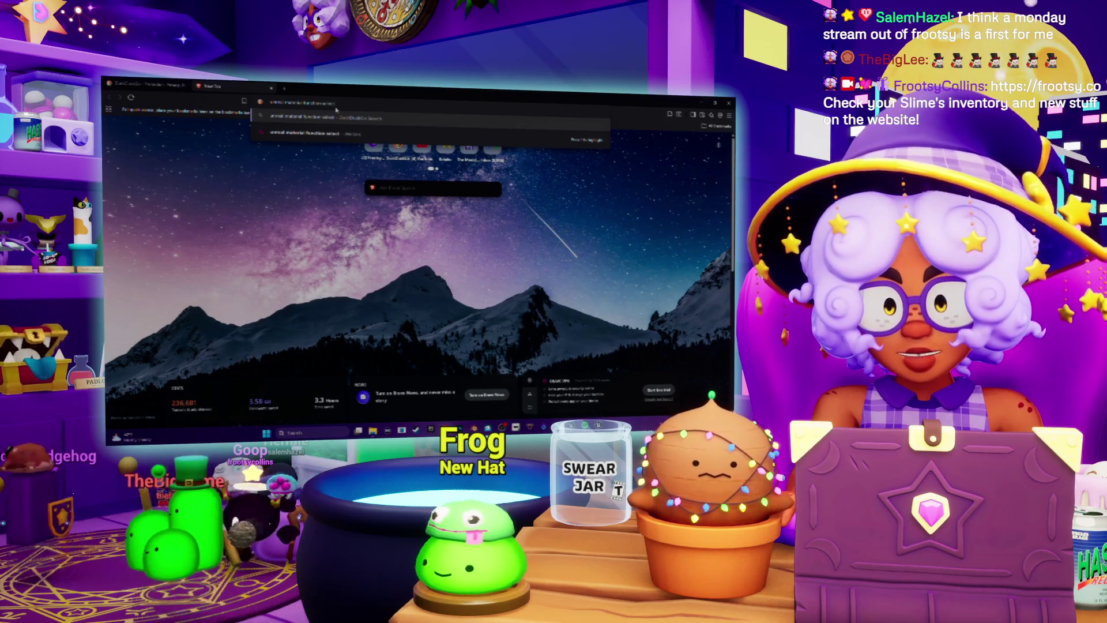
text(witch)
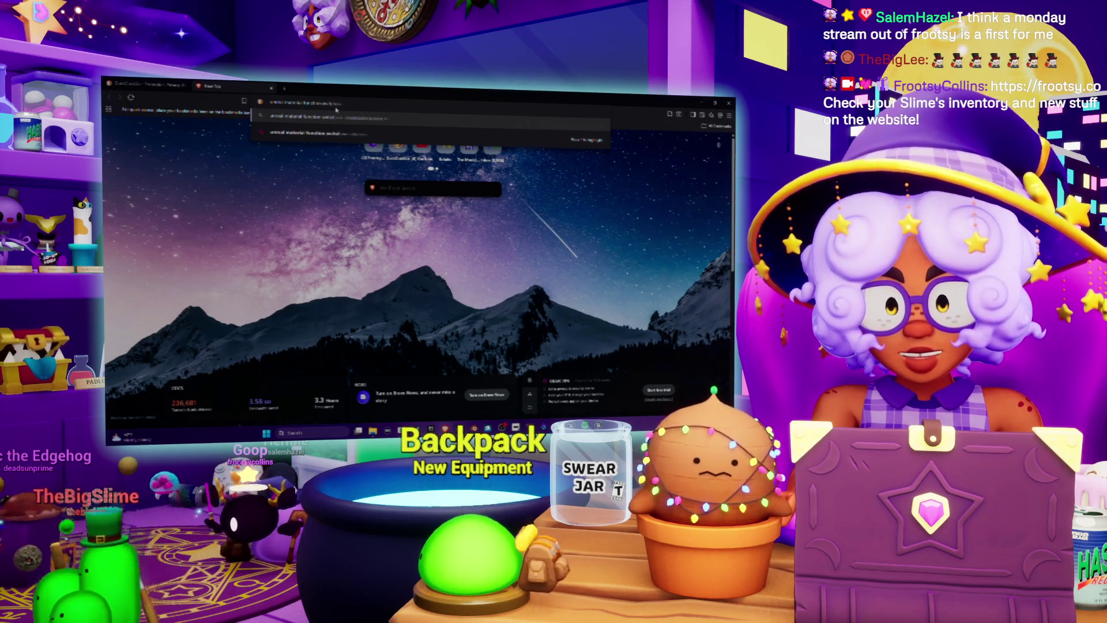
key(Return)
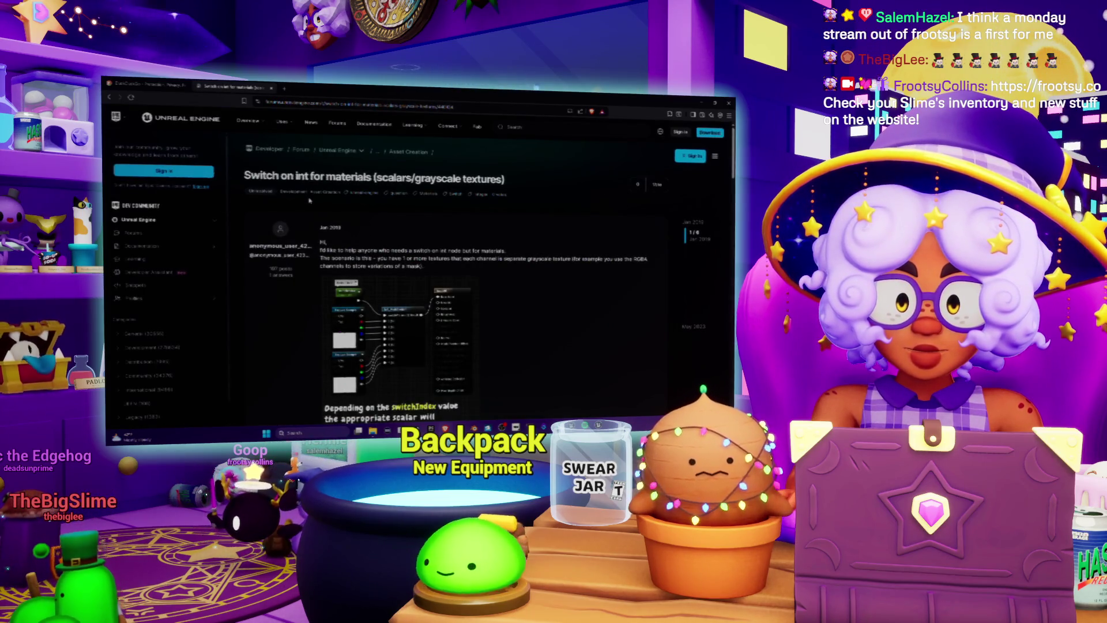
- Scroll through the switch-on-int thread and view the MF_MultiSwitch graph image enlarged before returning to Unreal
scroll(309, 201, down, 3)
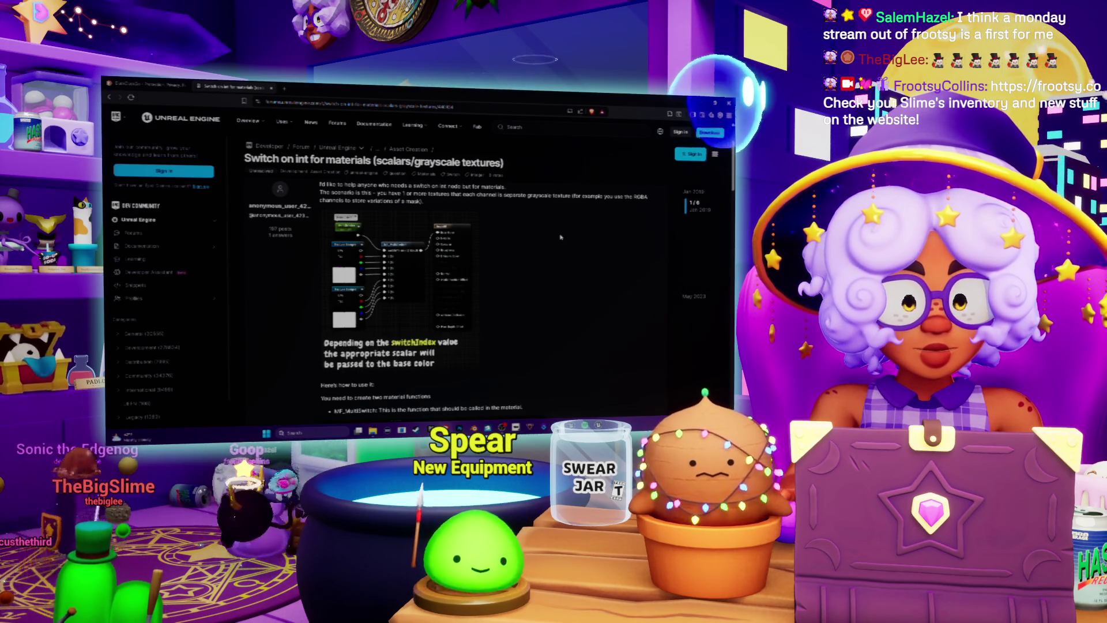
scroll(560, 237, down, 3)
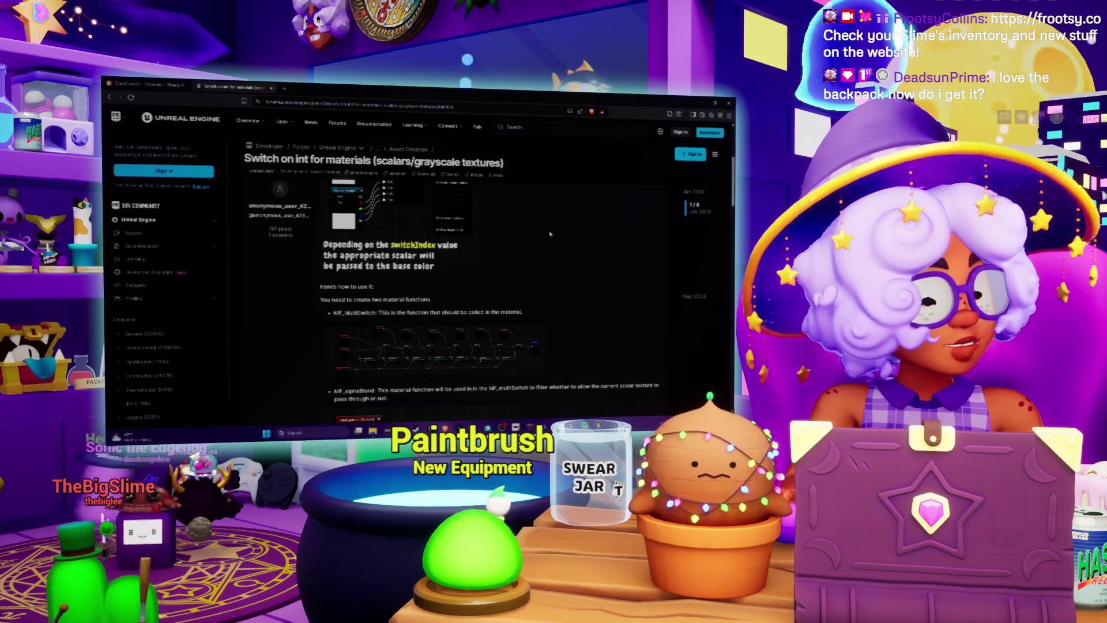
scroll(550, 234, down, 2)
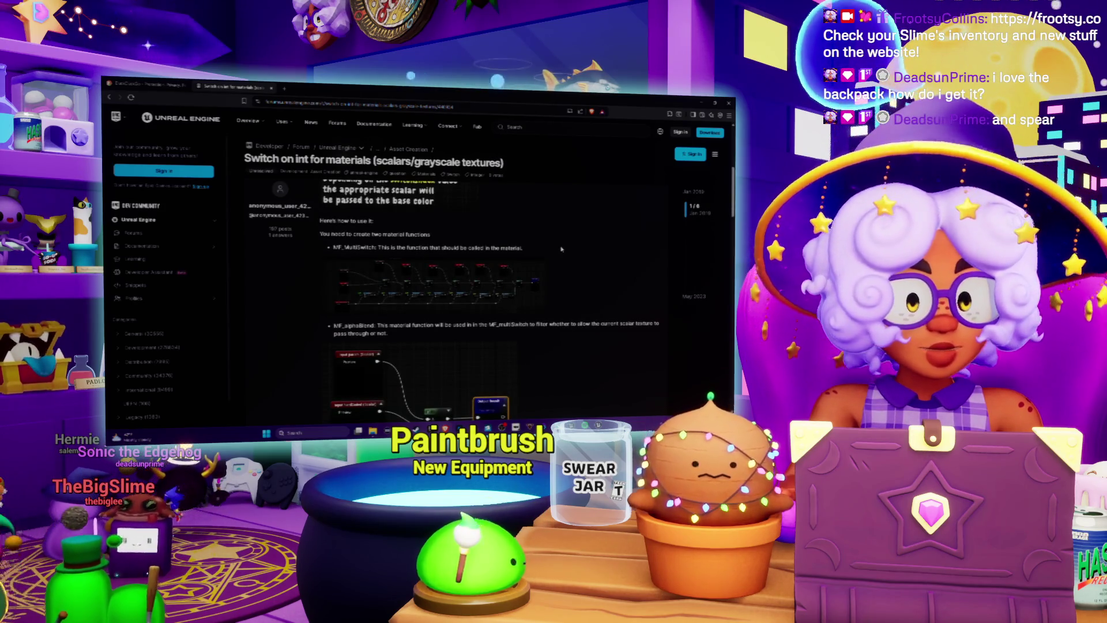
scroll(561, 249, down, 1)
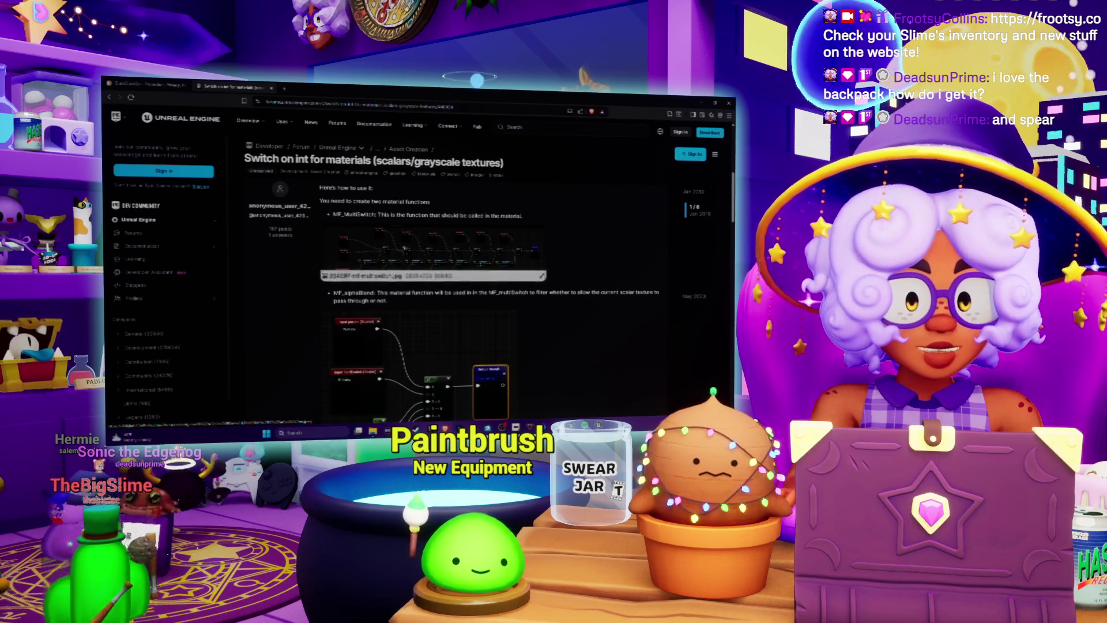
click(404, 248)
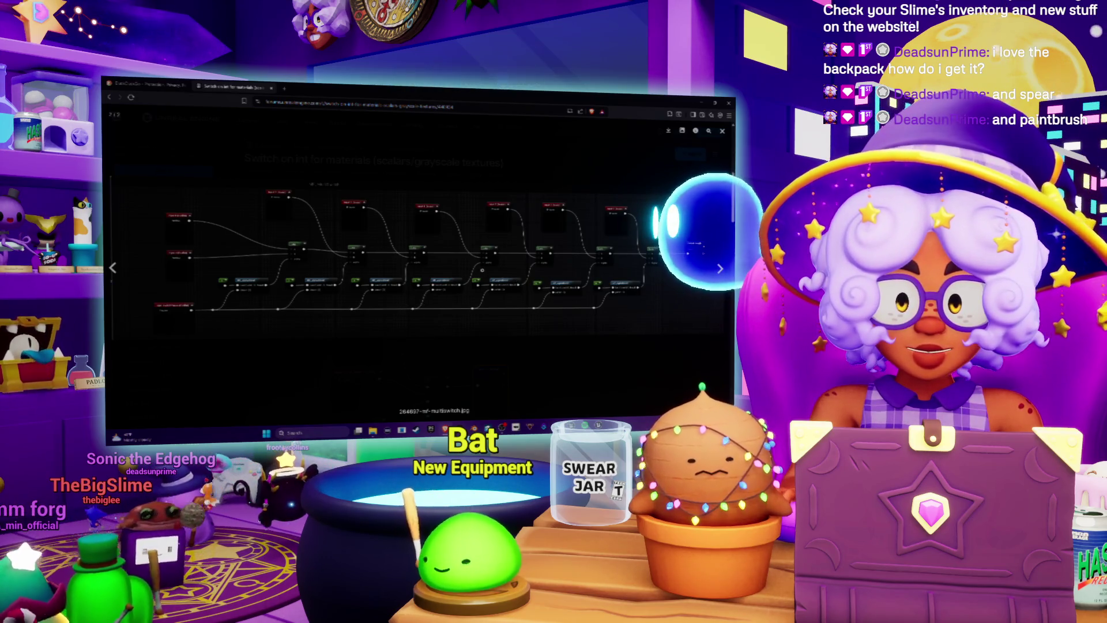
click(544, 345)
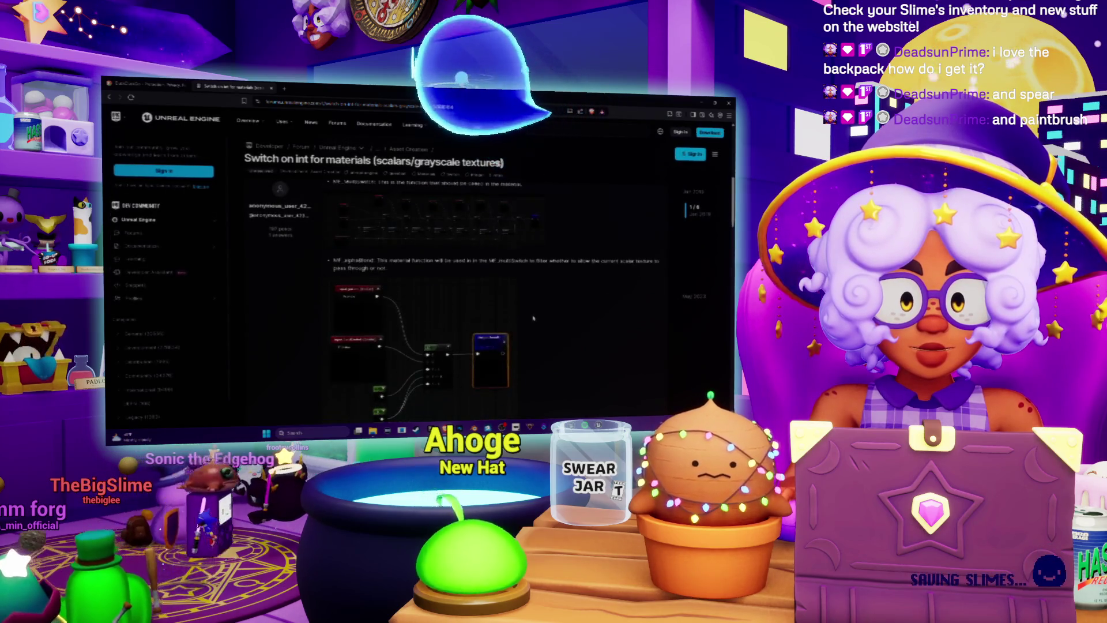
scroll(533, 316, down, 3)
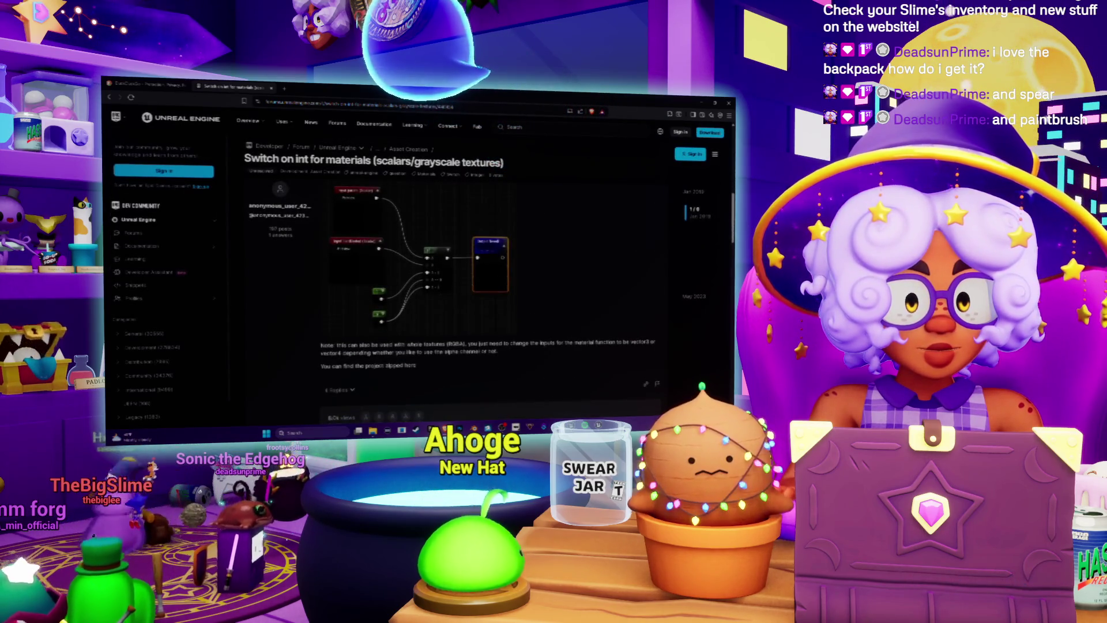
key(alt+Tab)
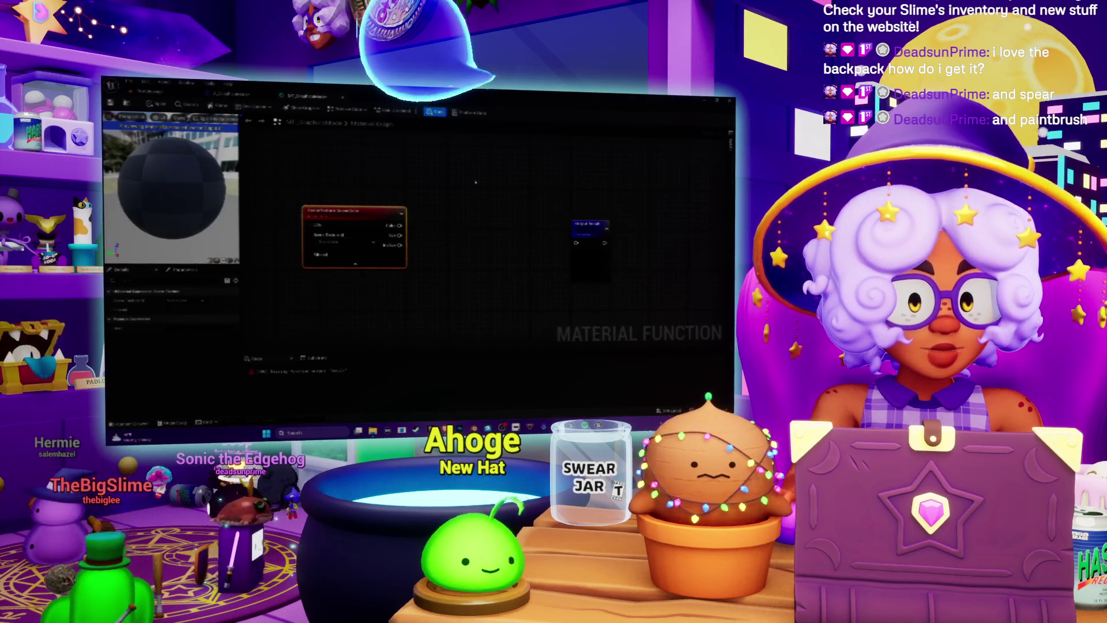
- Place a switch node and delete it, then add a scene node and move it up-left
text(switch)
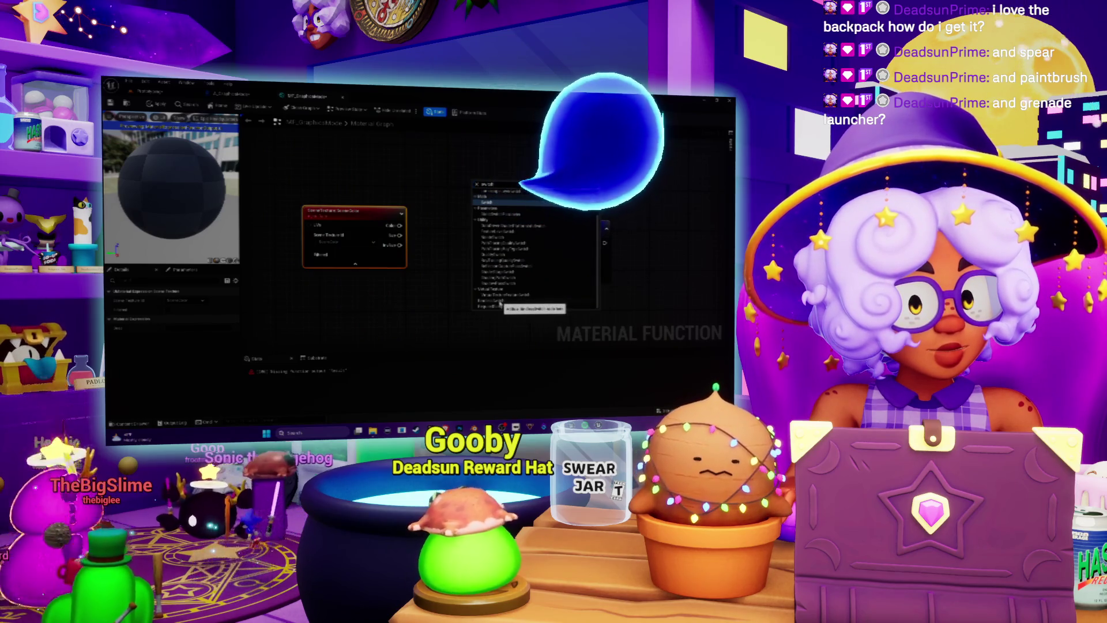
click(500, 304)
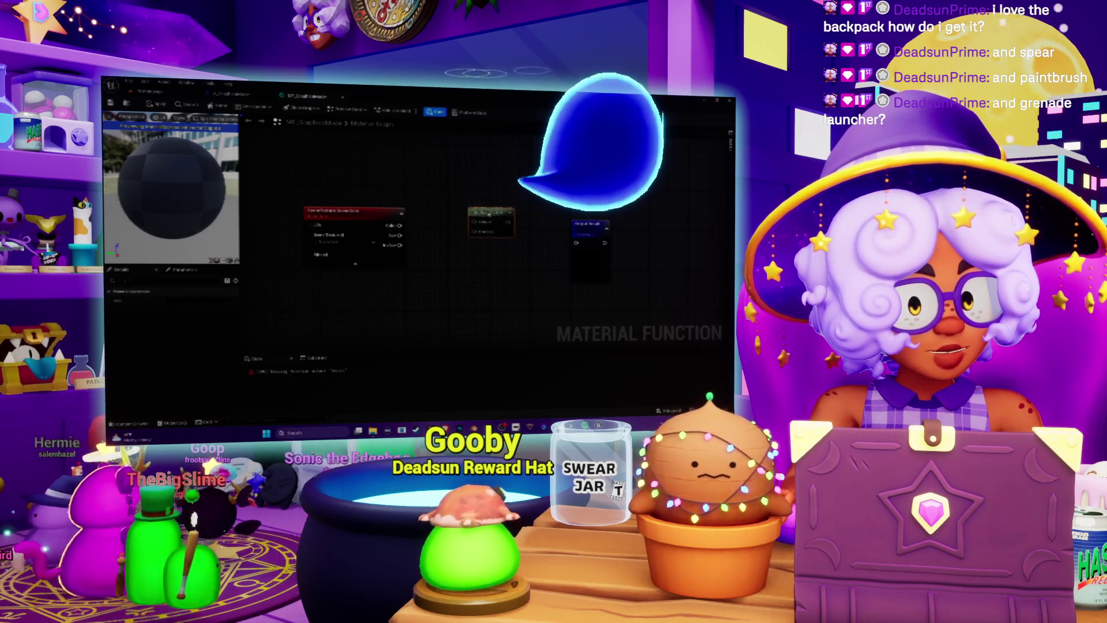
key(Delete)
right_click(495, 215)
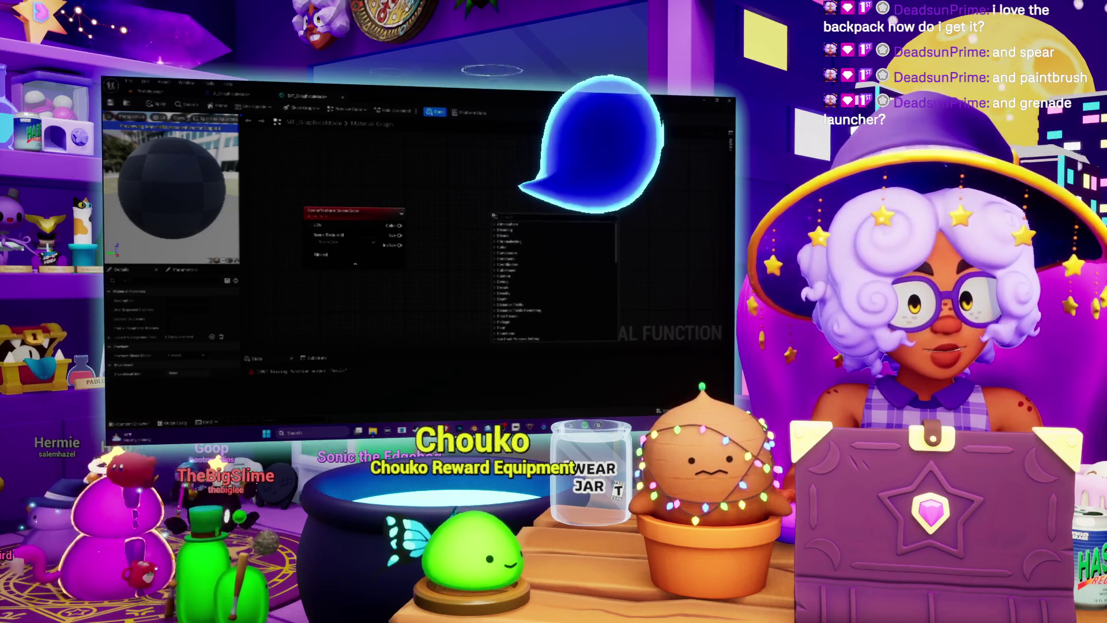
text(scene)
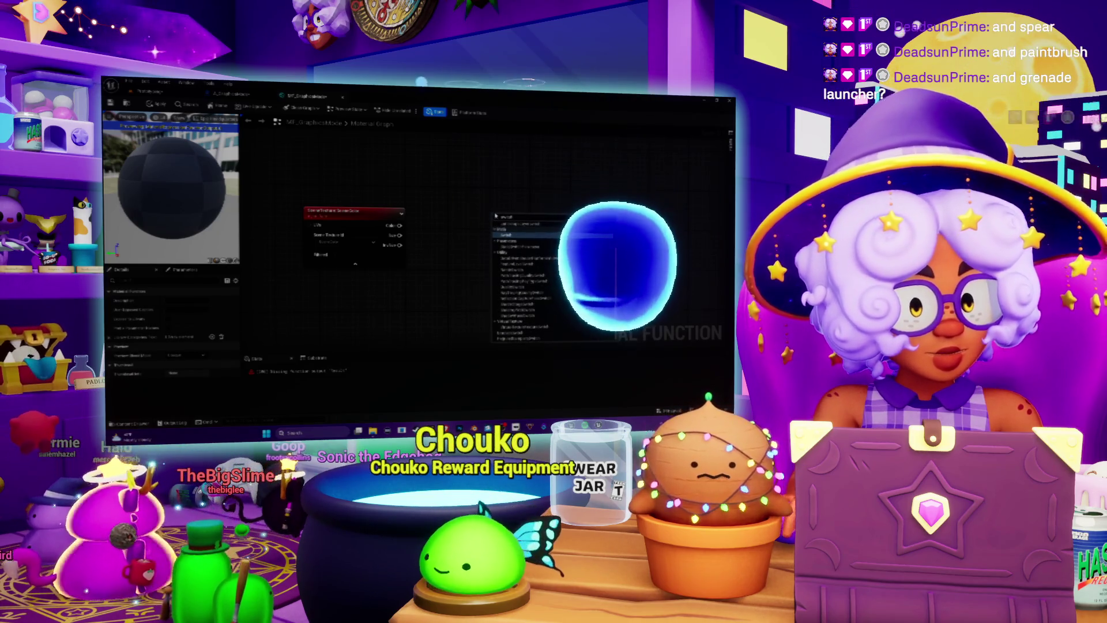
key(Return)
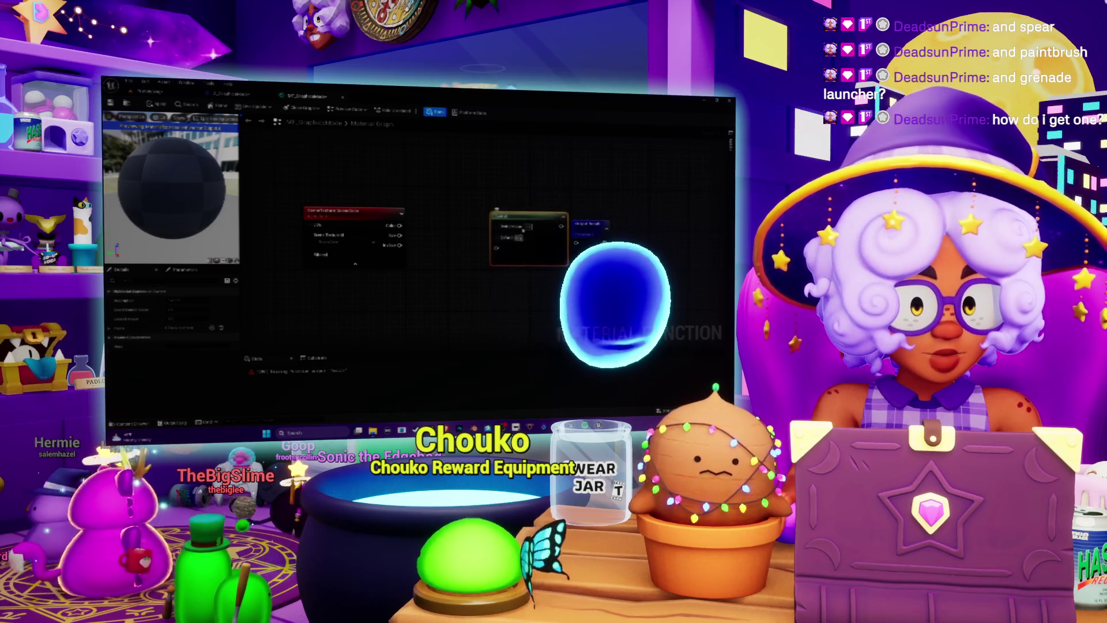
drag(519, 217, 450, 202)
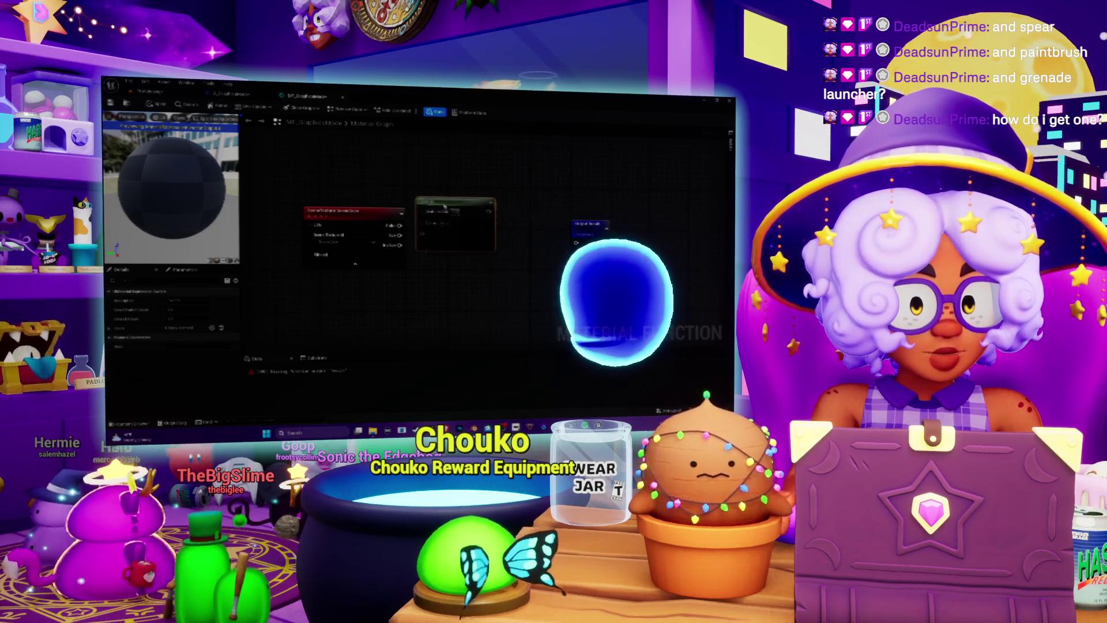
- Check the Switch node's context menu, then shift the node slightly down and right
right_click(427, 235)
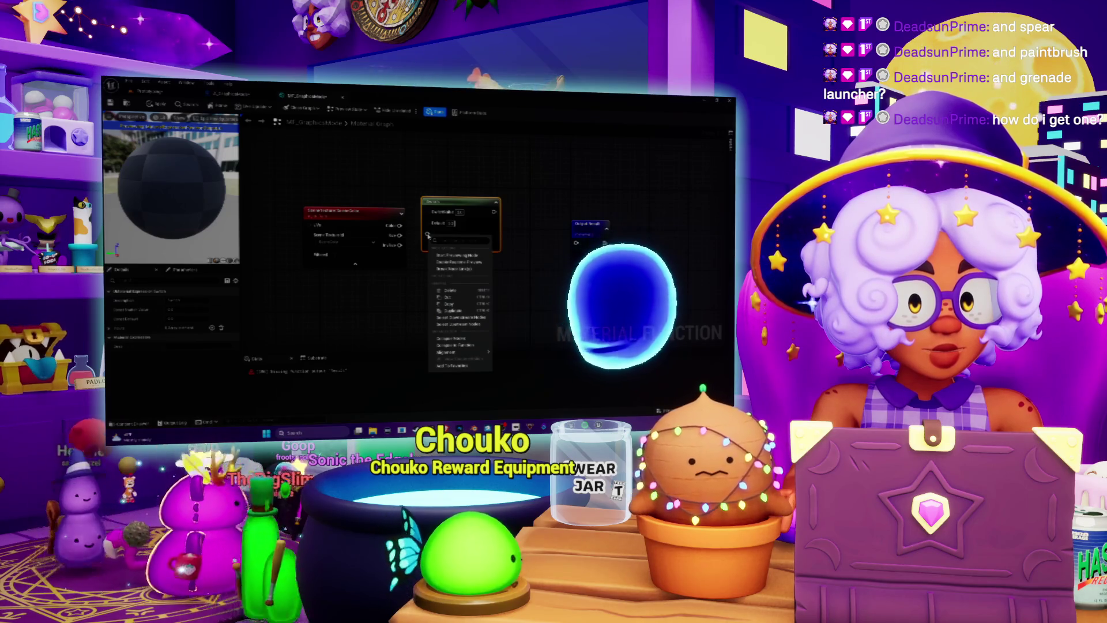
click(440, 241)
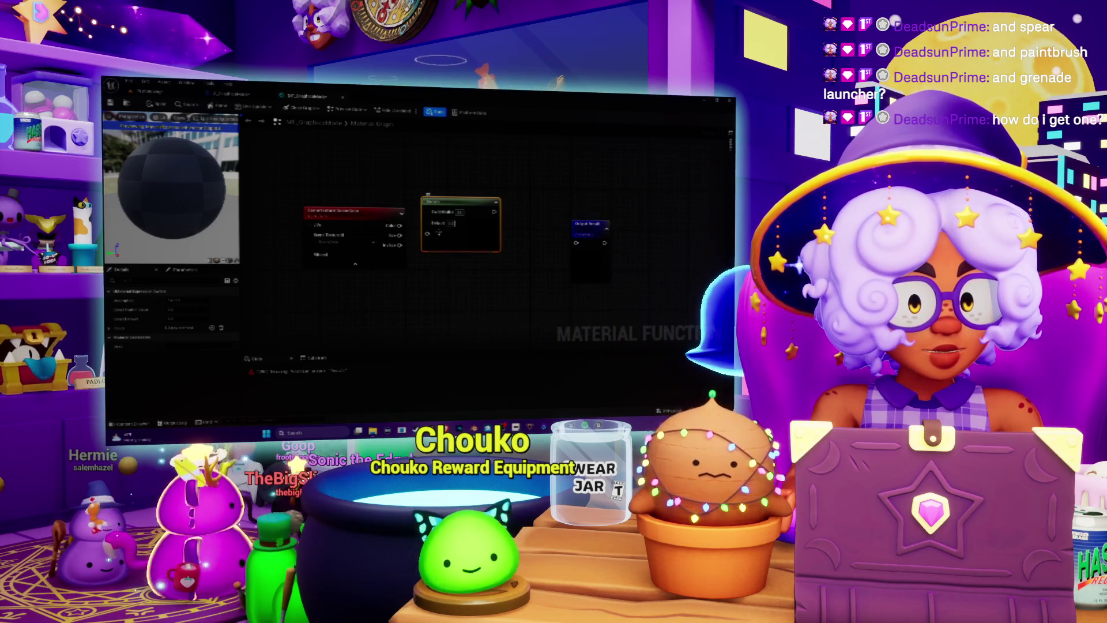
right_click(440, 243)
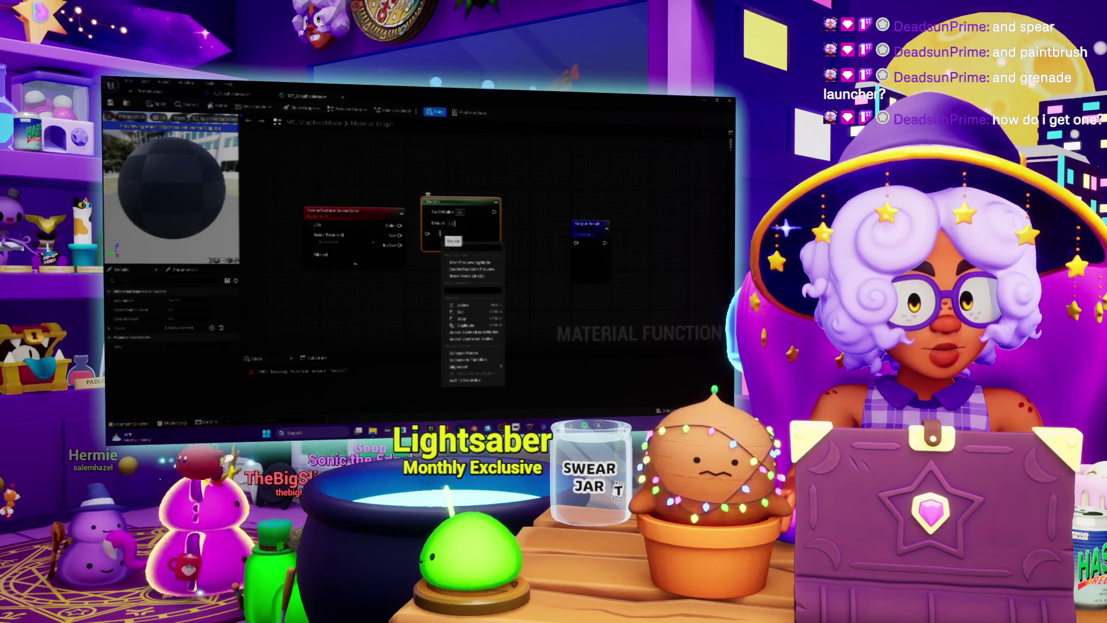
right_click(426, 245)
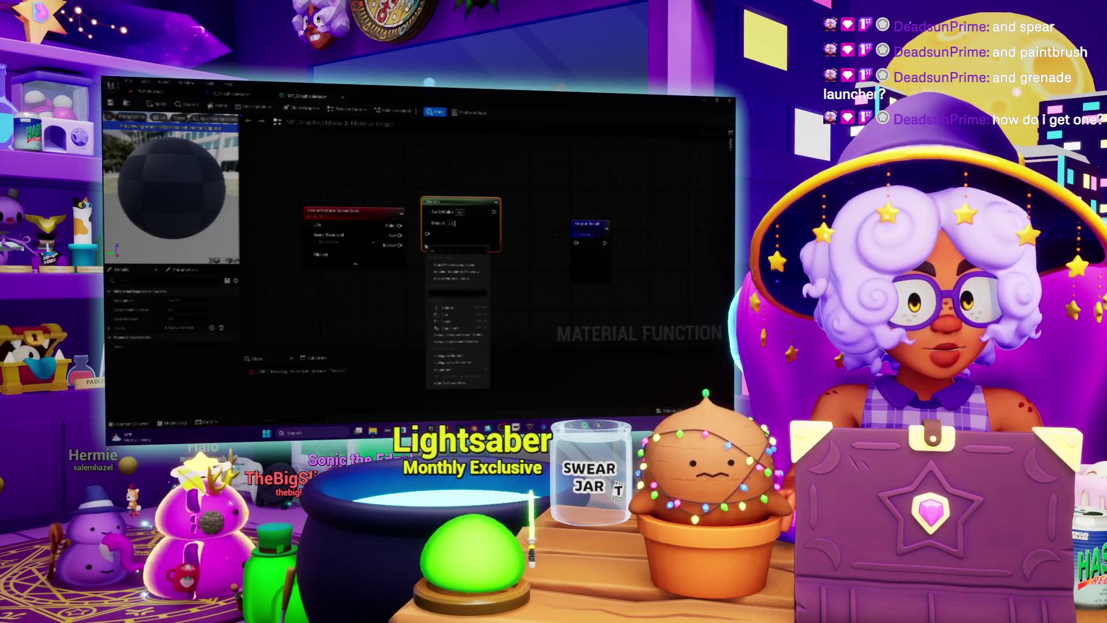
right_click(428, 238)
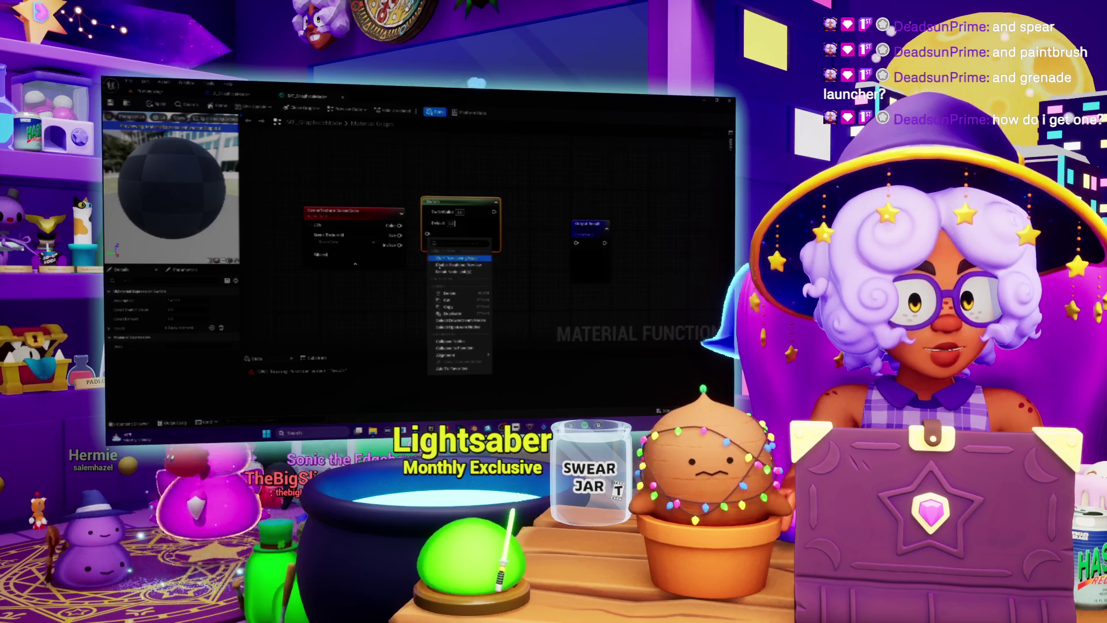
key(Escape)
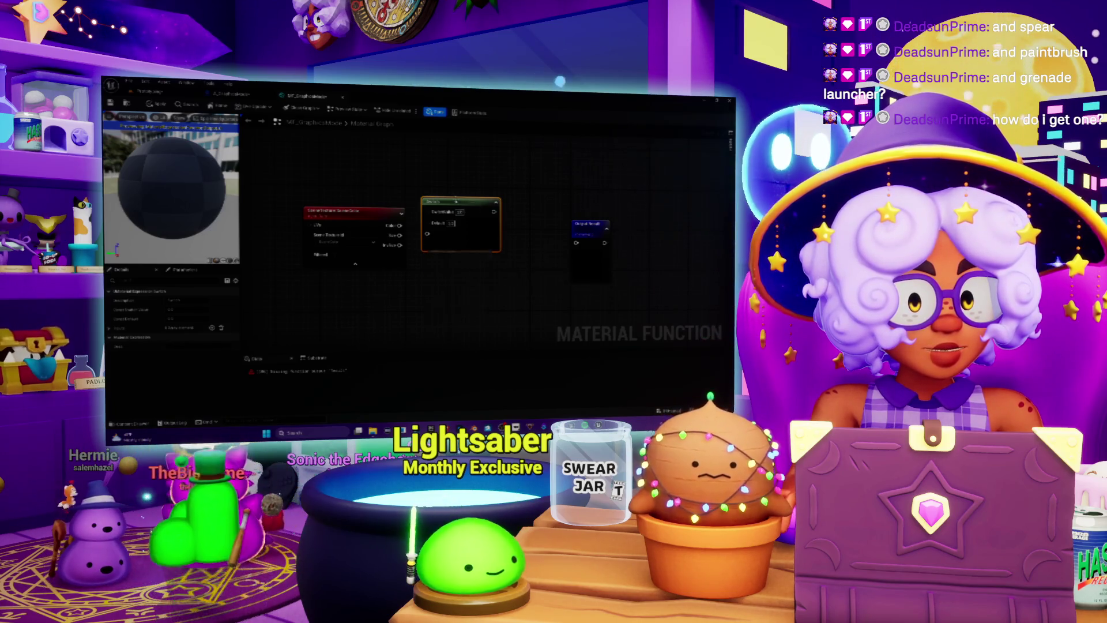
click(455, 213)
drag(450, 202, 462, 222)
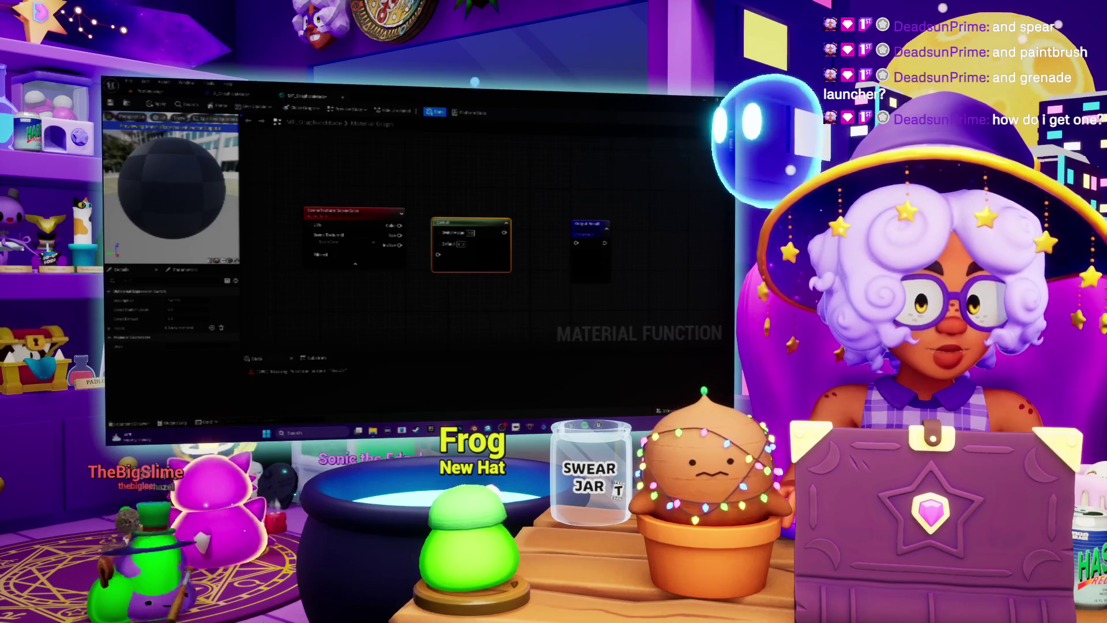
key(alt+Tab)
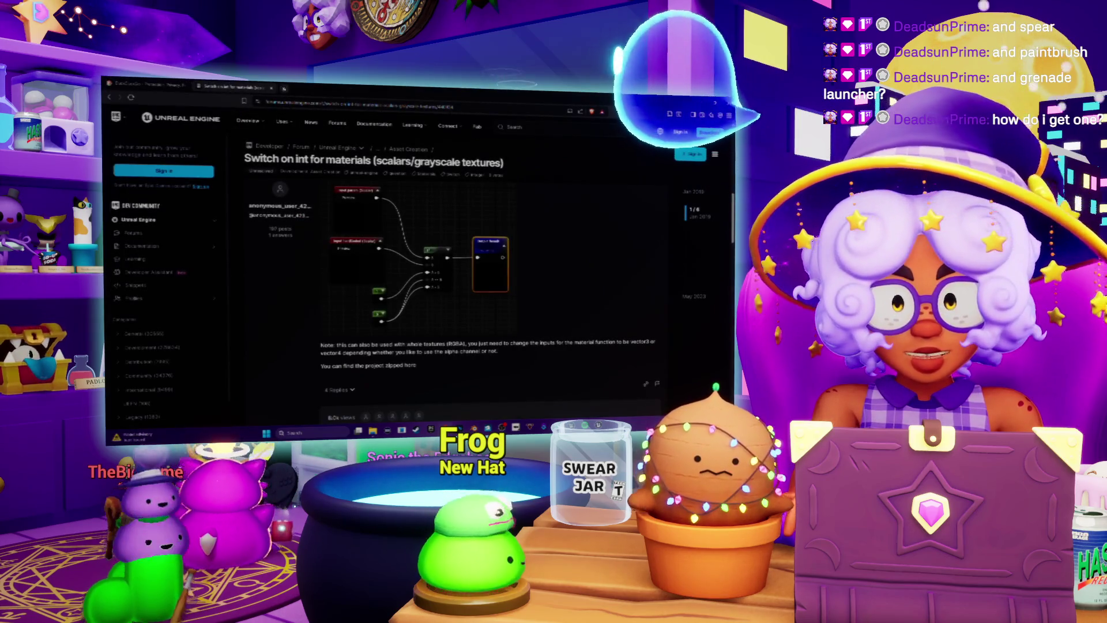
- Search 'unreal engine switch material' in a new browser tab
key(ctrl+t)
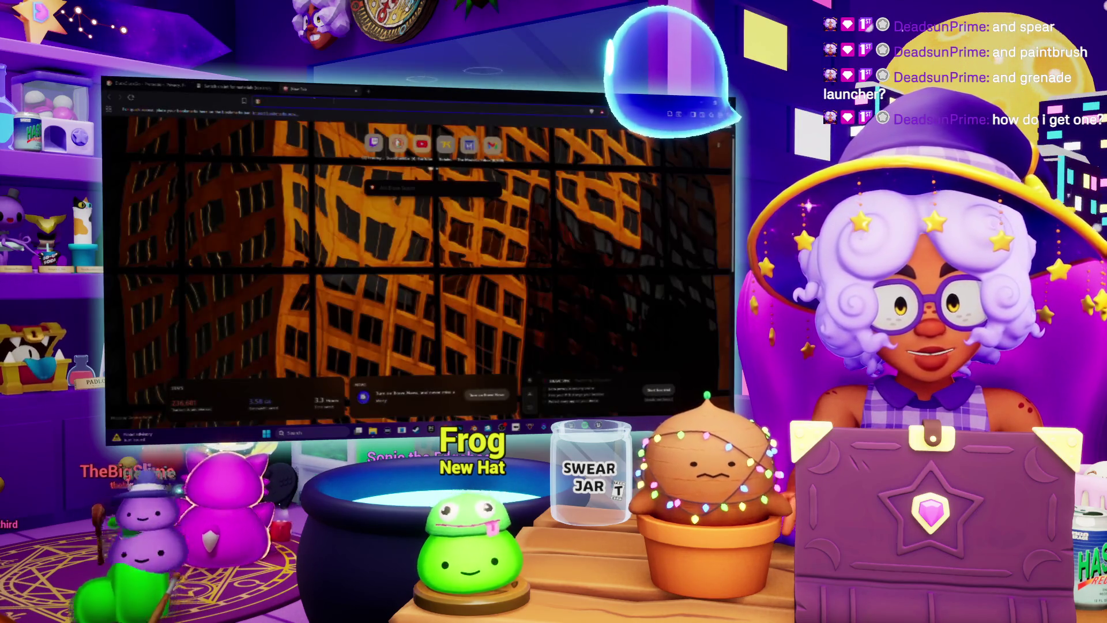
click(334, 103)
key(Escape)
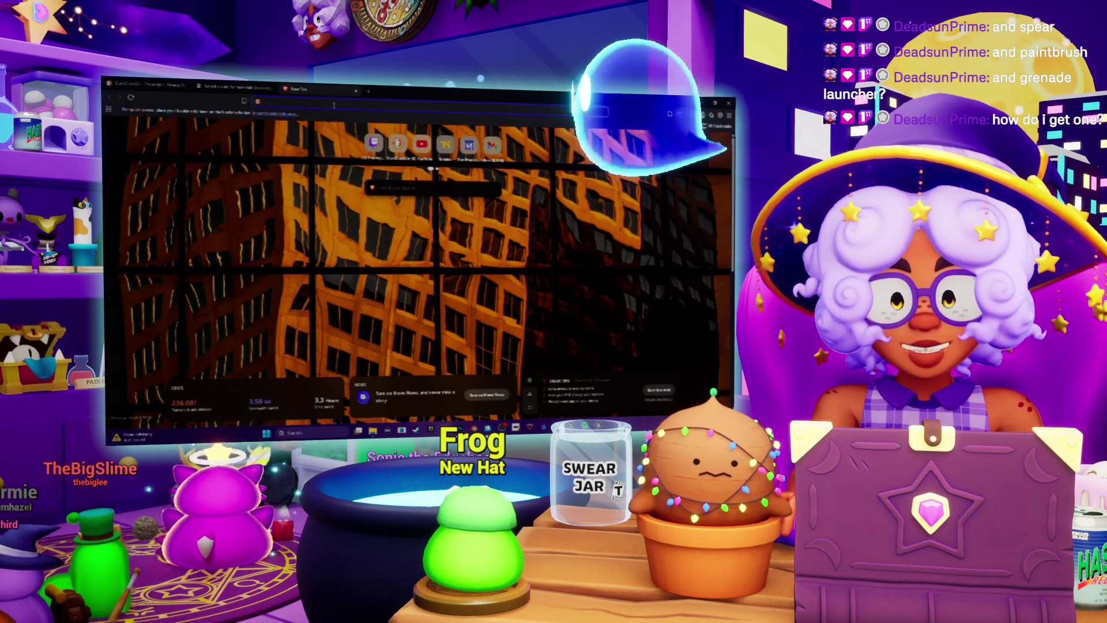
key(BackSpace)
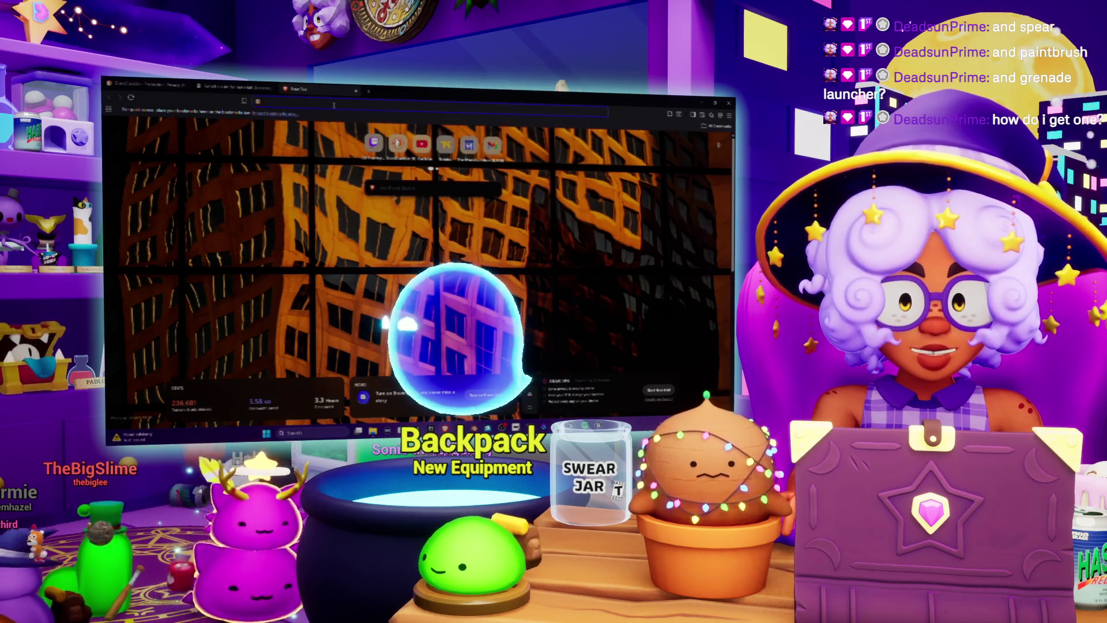
text(s)
key(BackSpace)
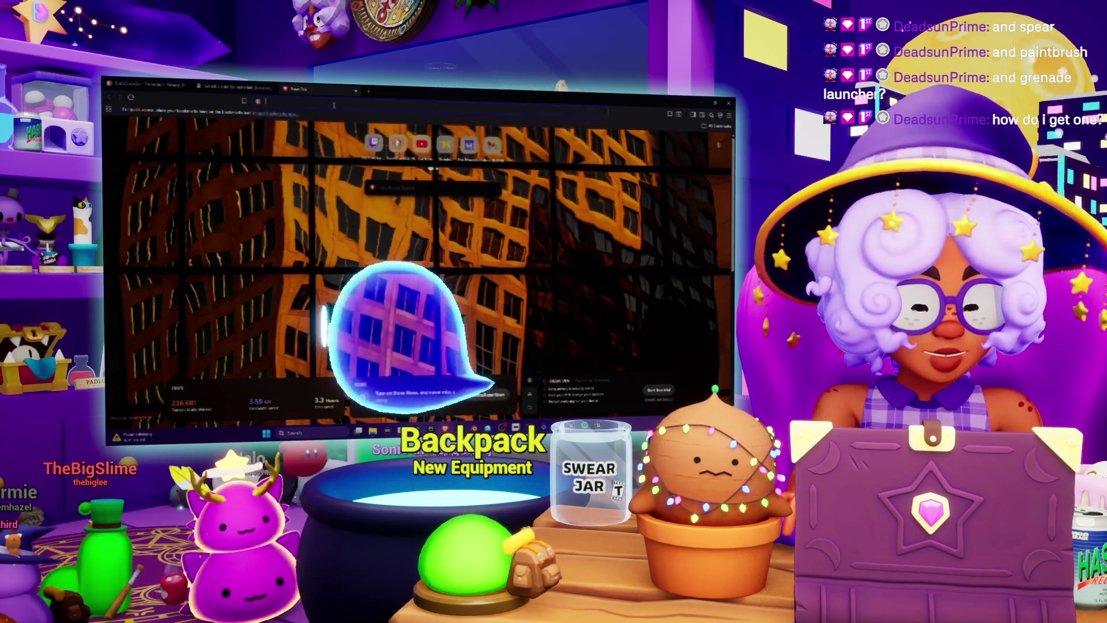
text(unreal engine switch)
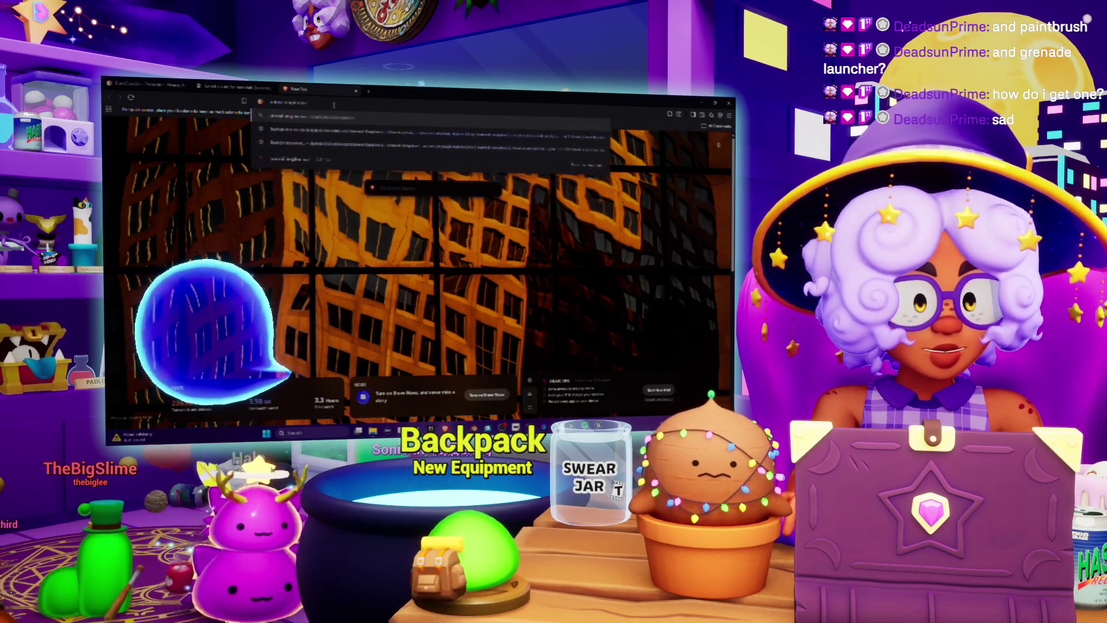
text( materi)
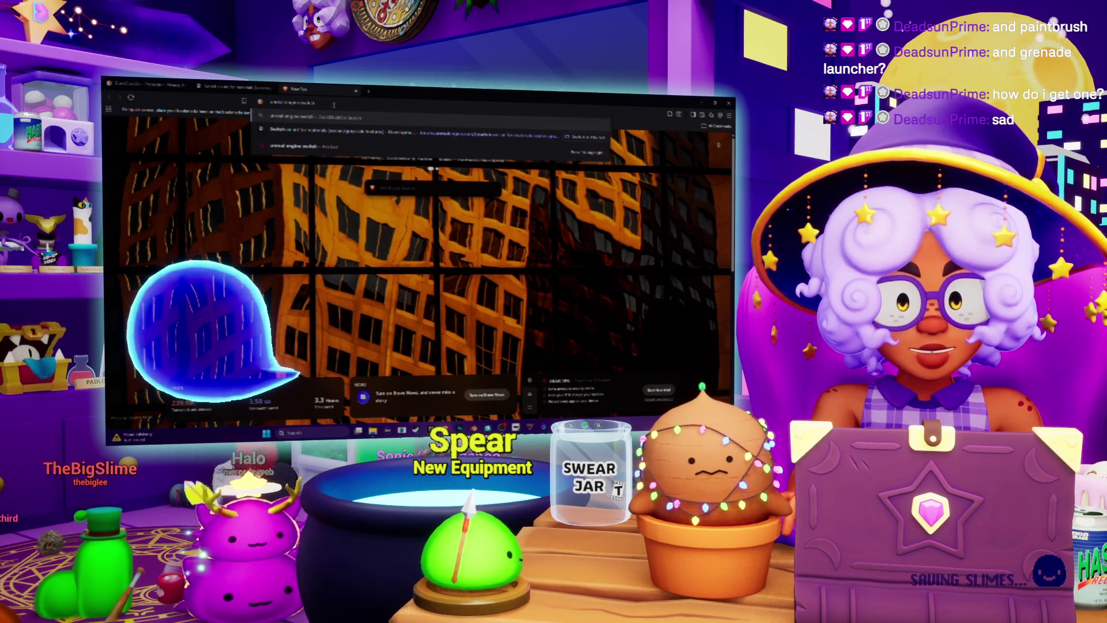
text(al)
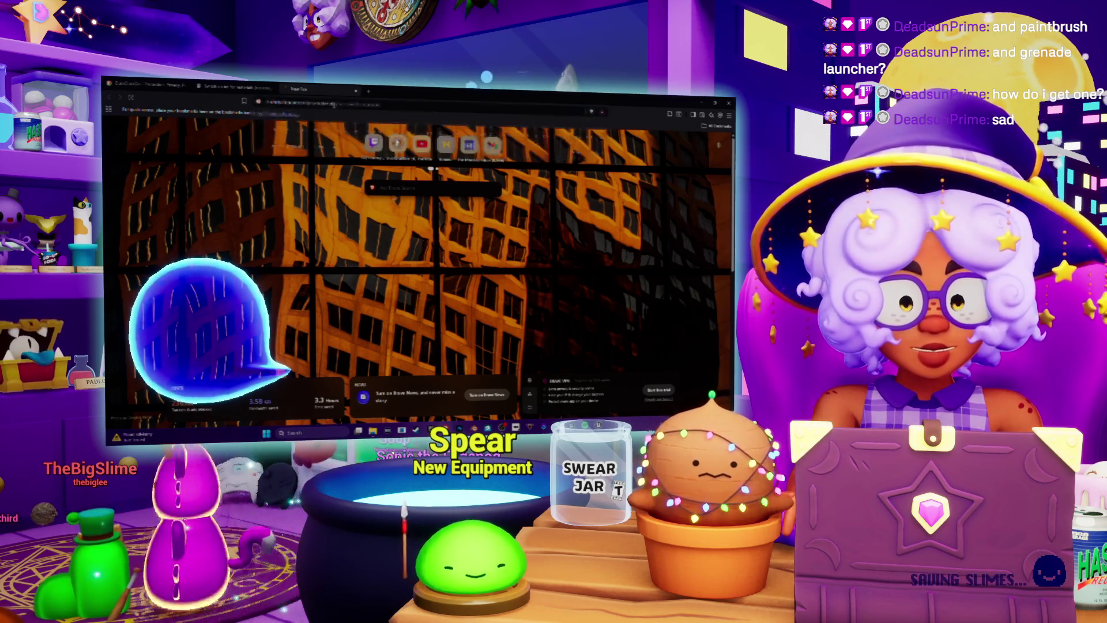
key(Return)
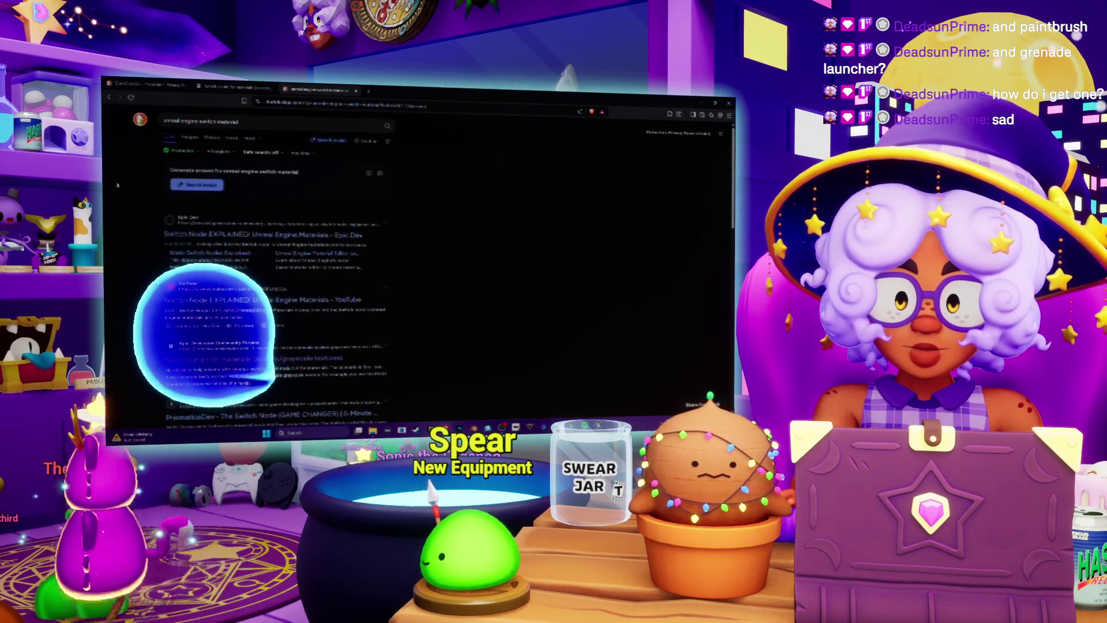
- Open the Switch Node EXPLAINED tutorial and play its video from the node-editor part
scroll(279, 206, down, 1)
click(279, 203)
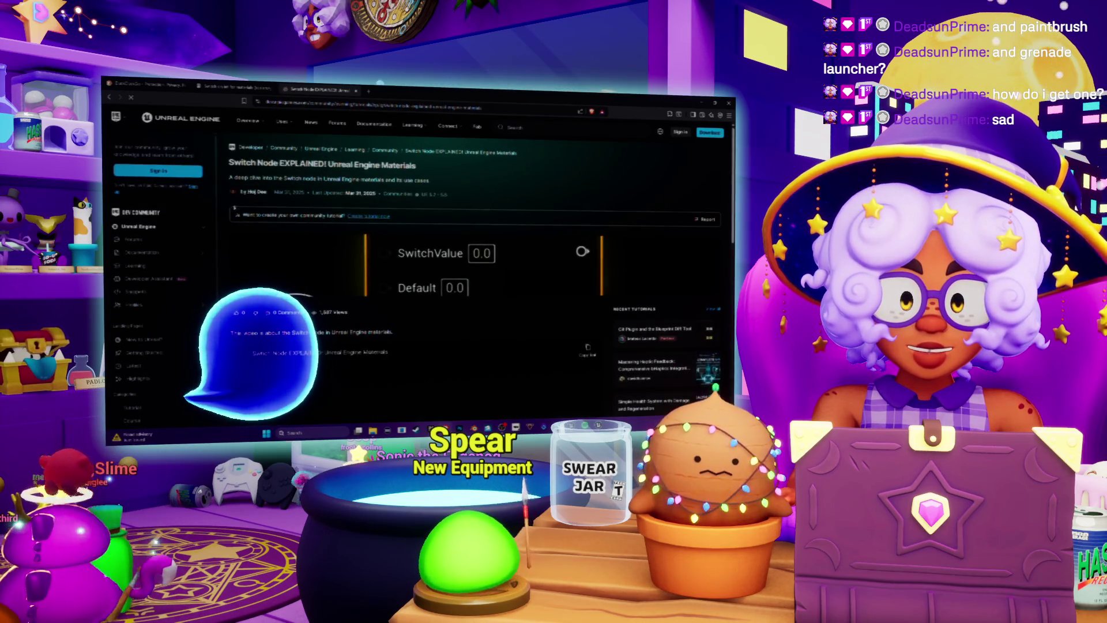
scroll(424, 193, down, 2)
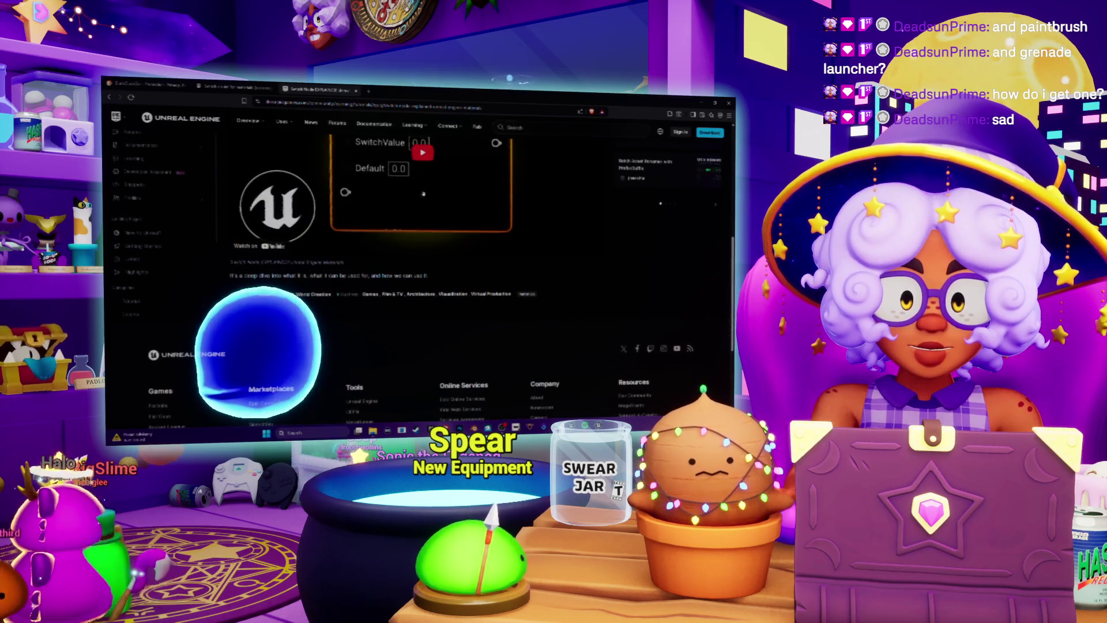
click(421, 156)
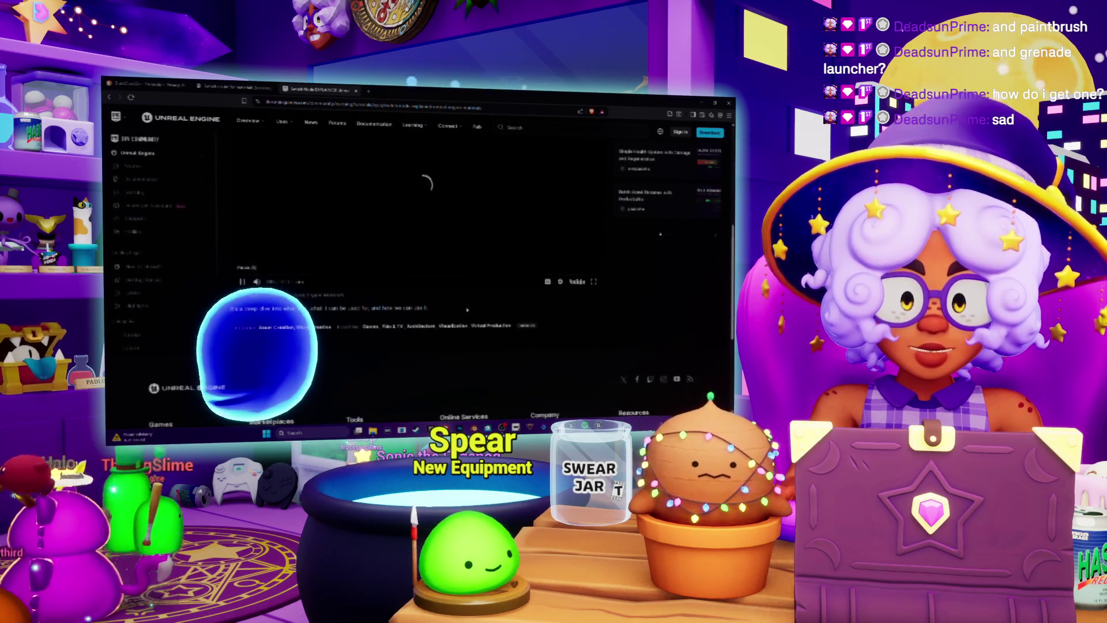
scroll(472, 307, up, 1)
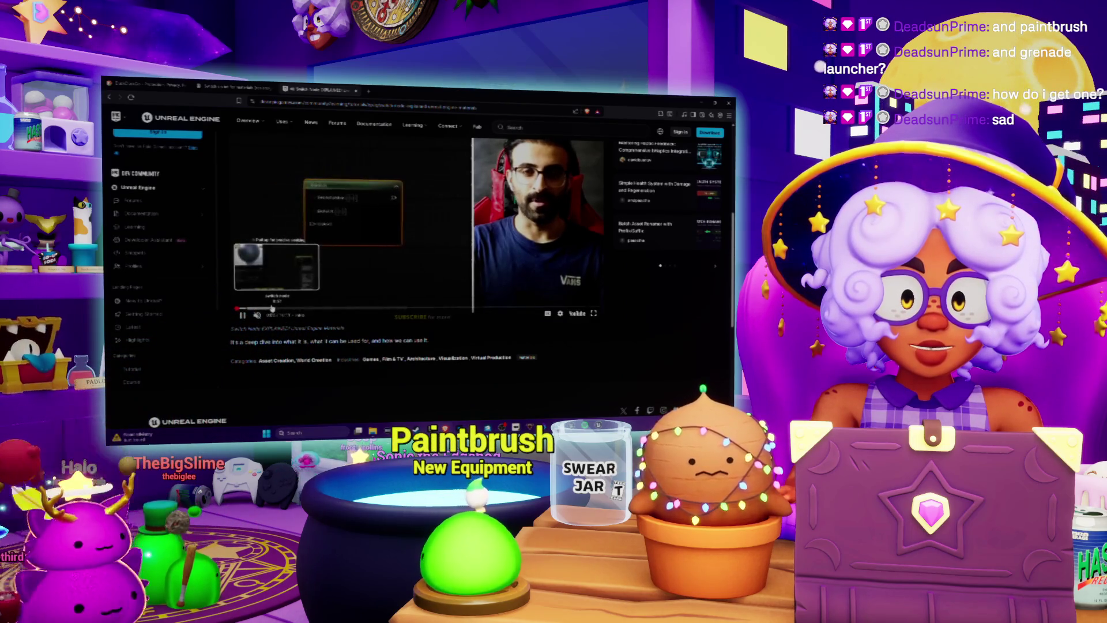
scroll(464, 344, up, 1)
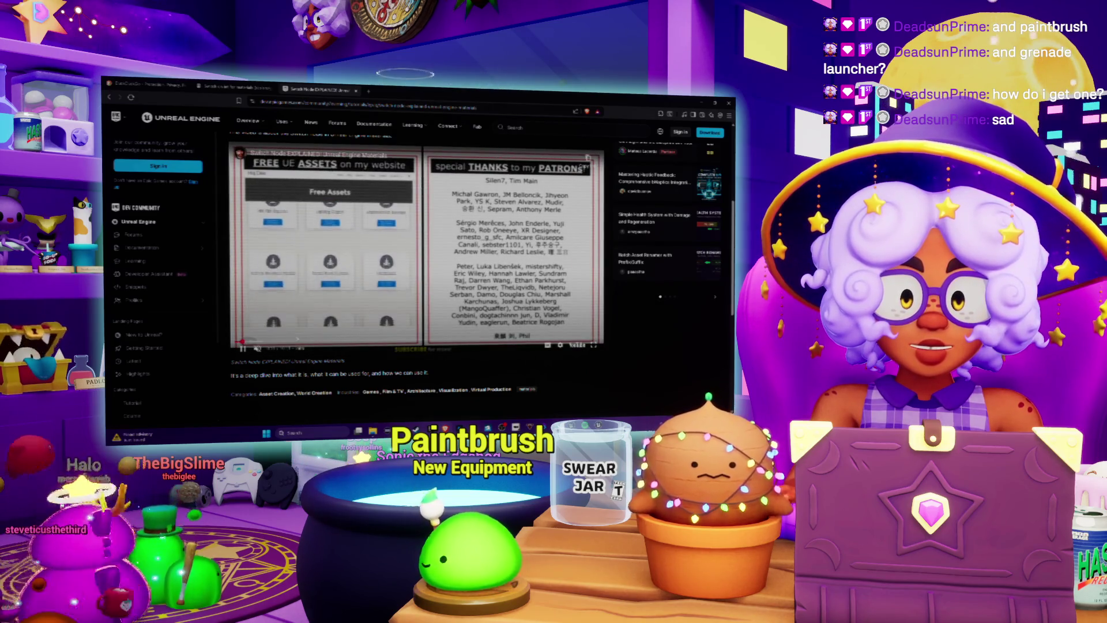
click(298, 342)
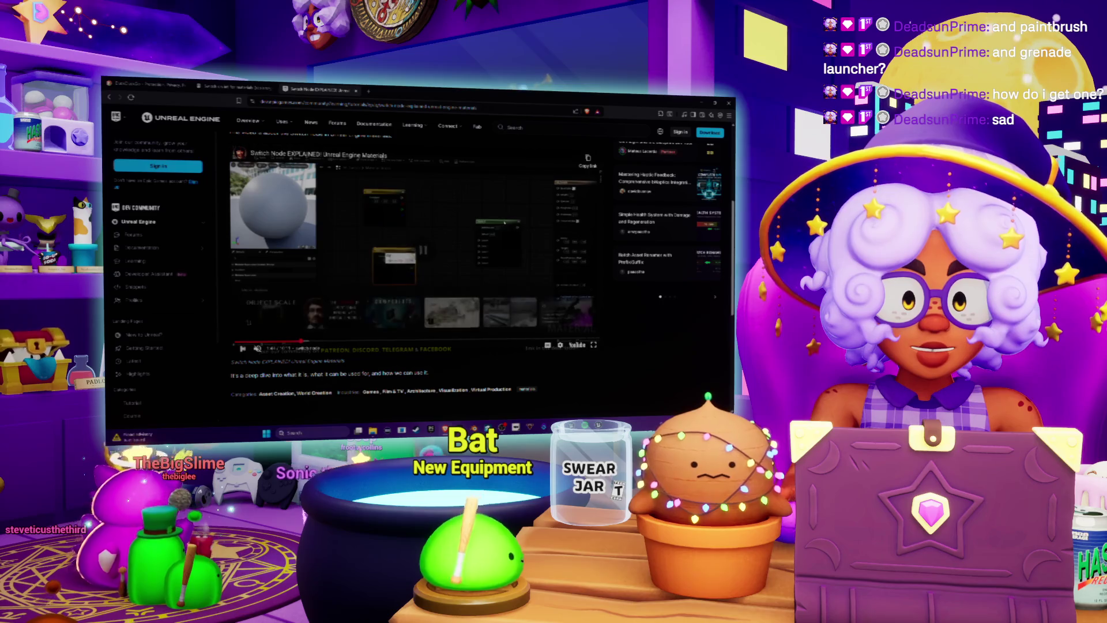
key(alt+Tab)
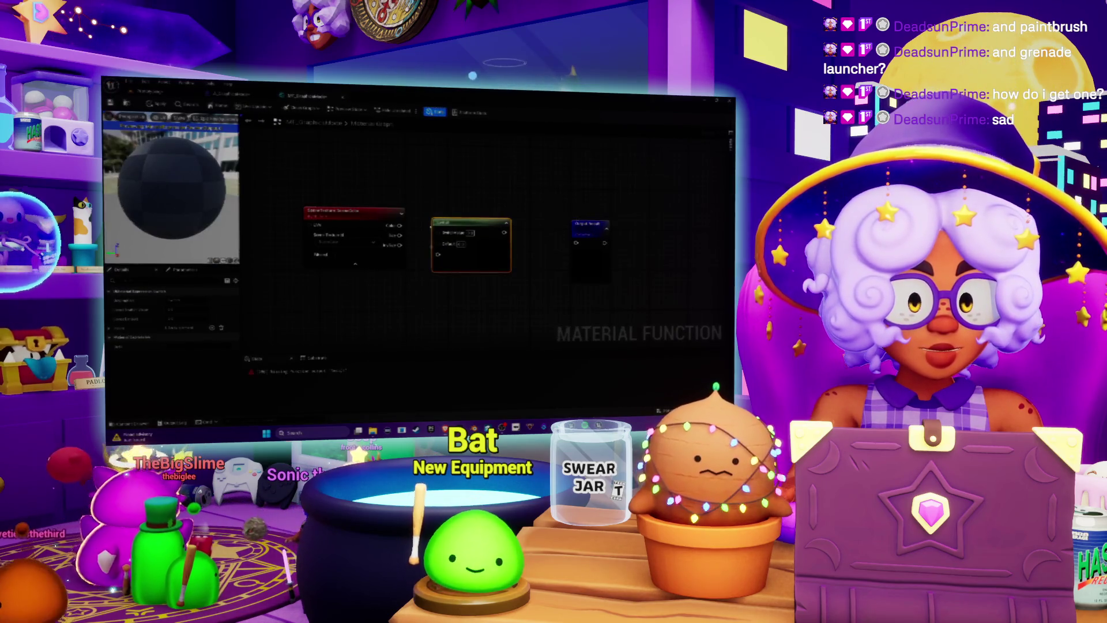
- Add two entries to the Switch node's Inputs array, then resume the tutorial video
right_click(459, 227)
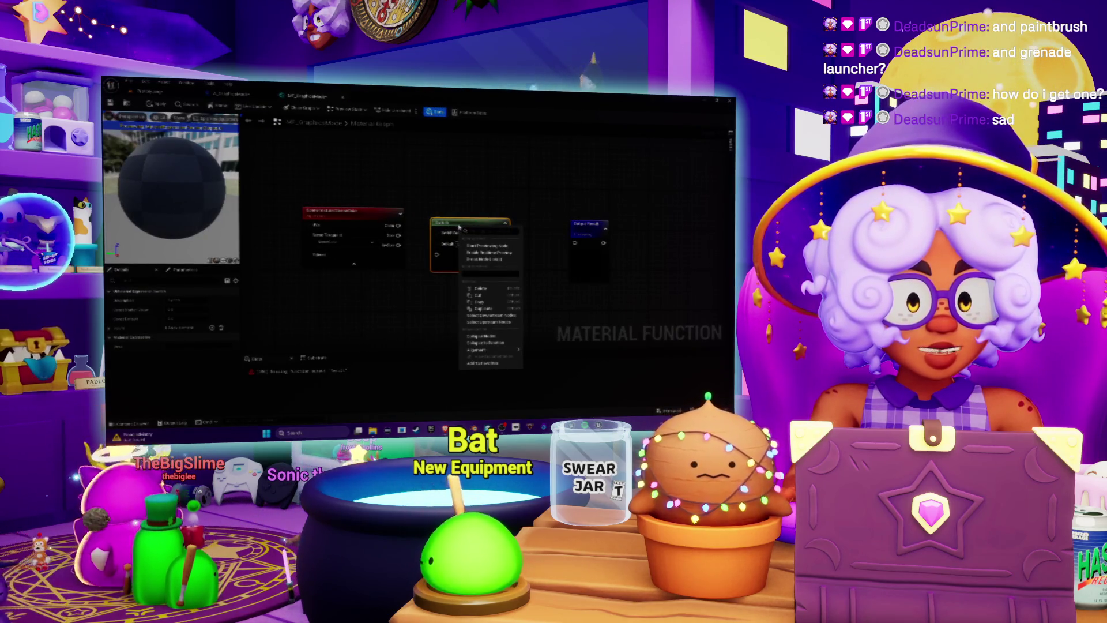
click(474, 322)
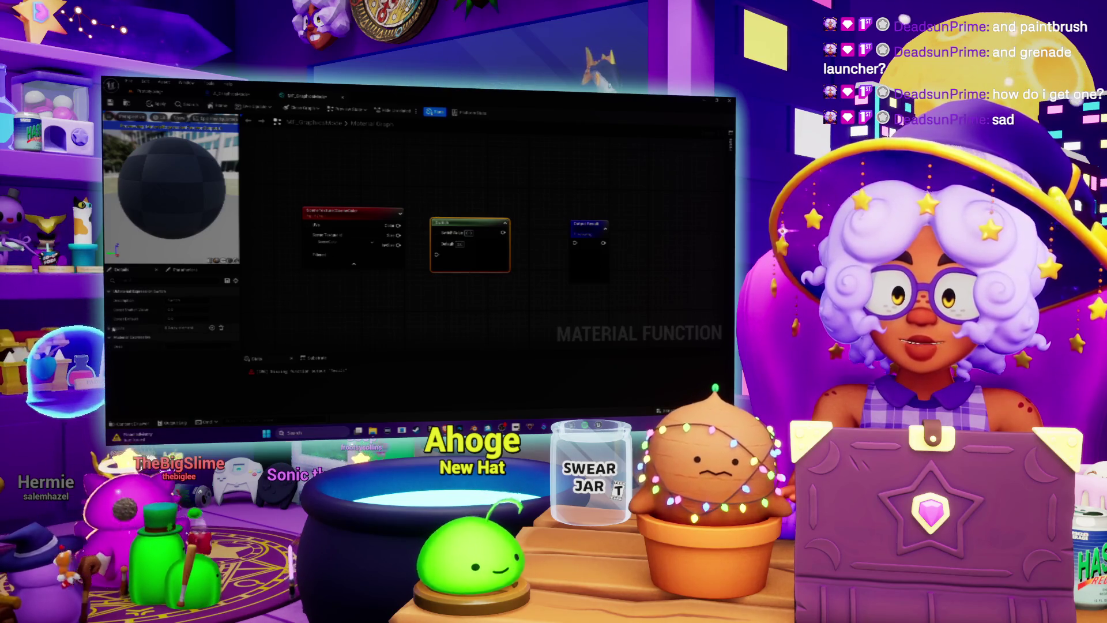
click(109, 328)
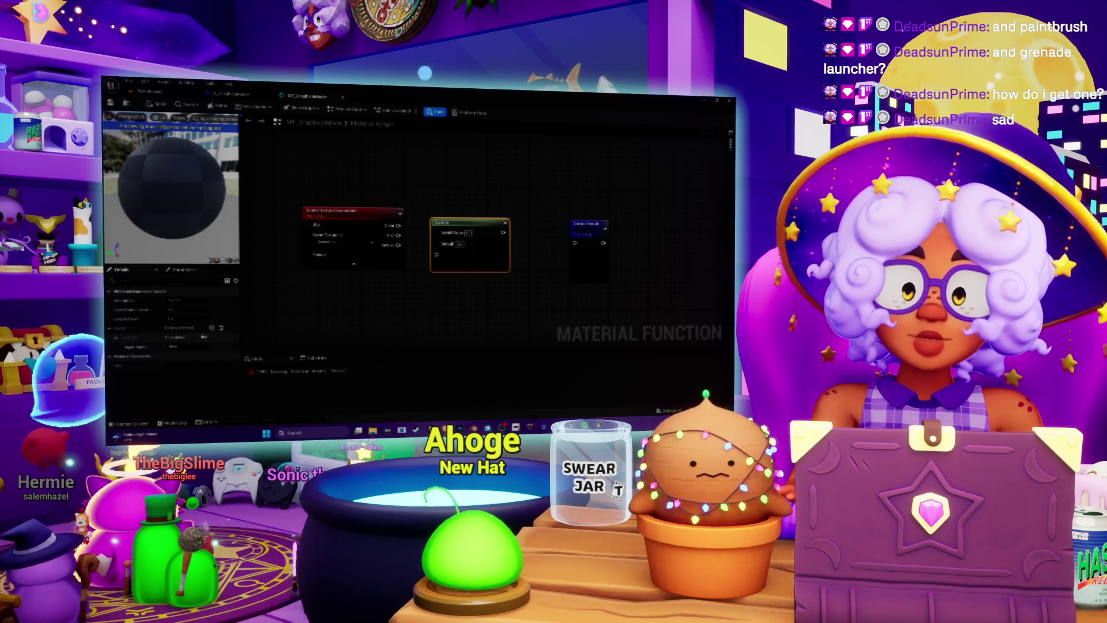
click(212, 328)
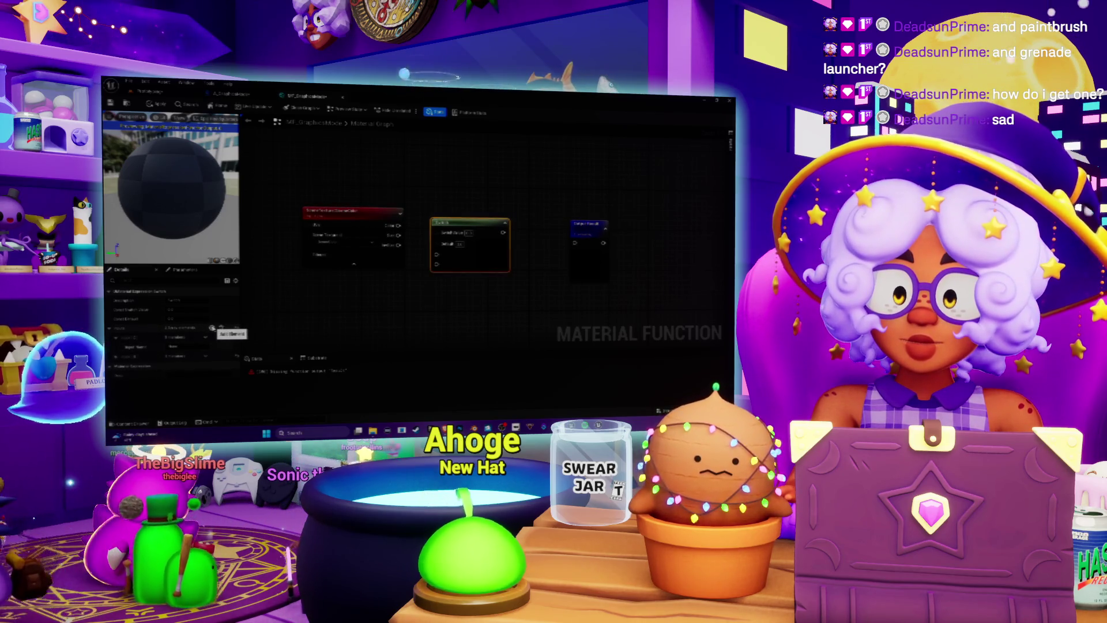
click(212, 327)
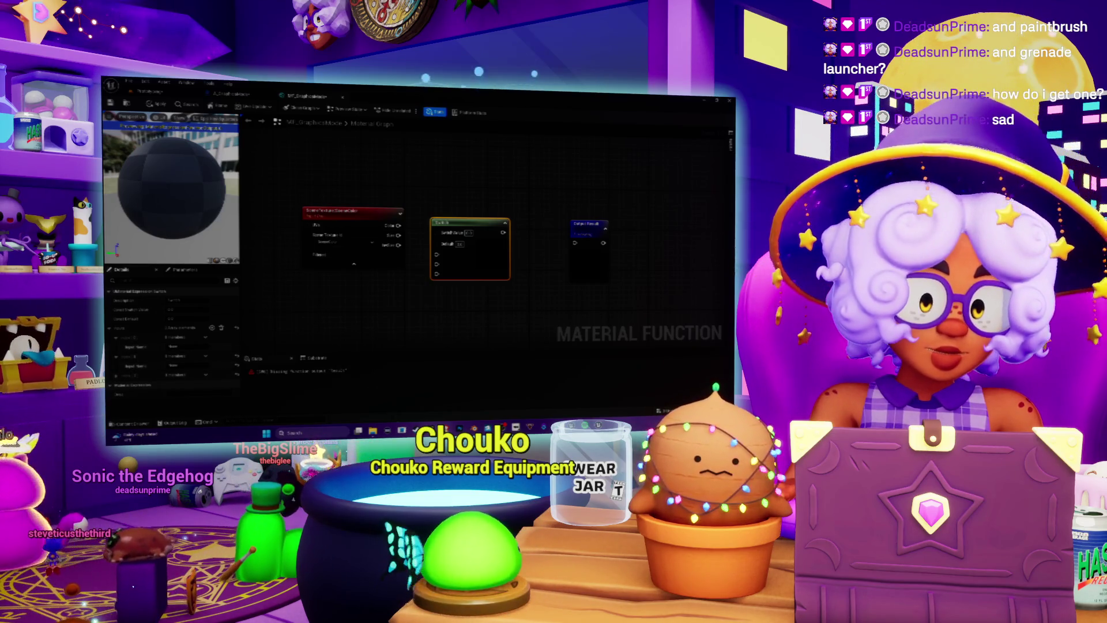
key(alt+Tab)
click(340, 245)
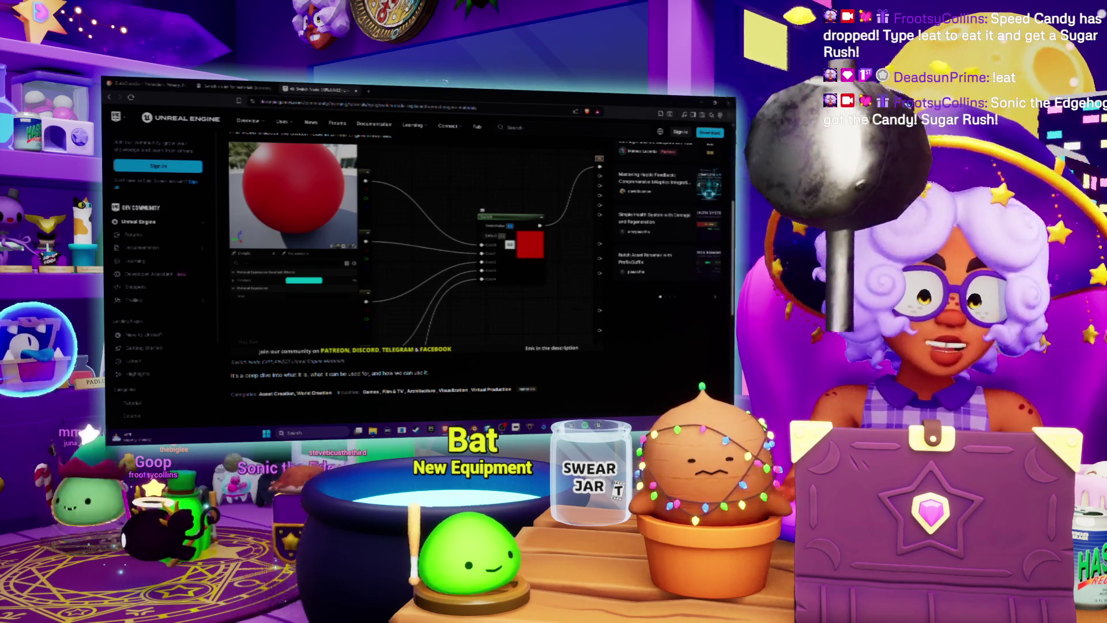
- Pause the Switch Node tutorial video and go back to the Unreal material function editor
mouse_move(402, 301)
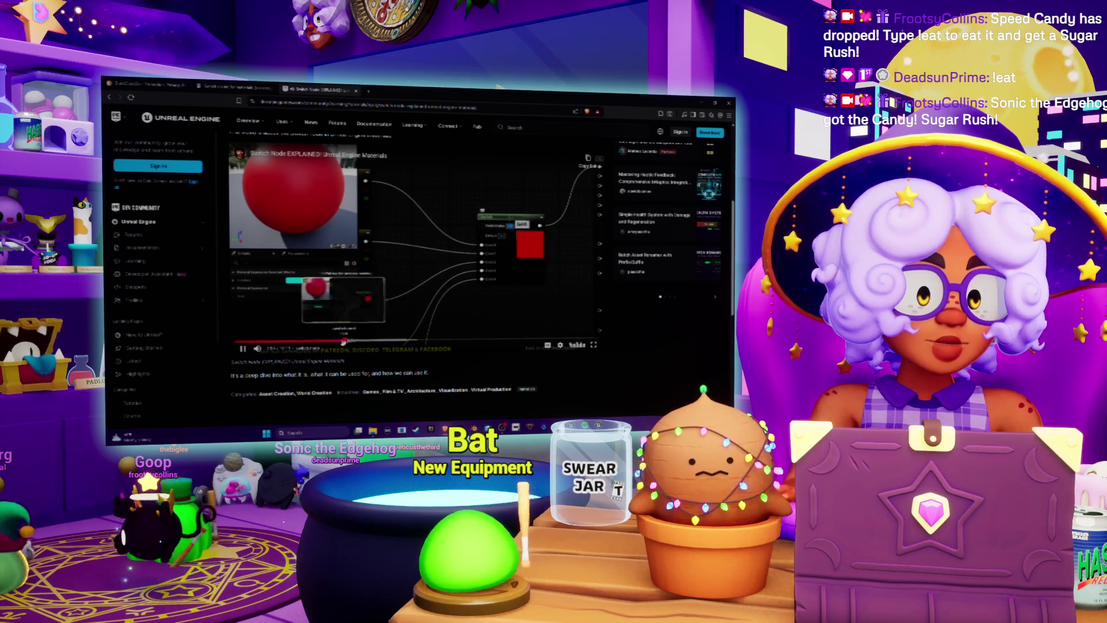
click(410, 294)
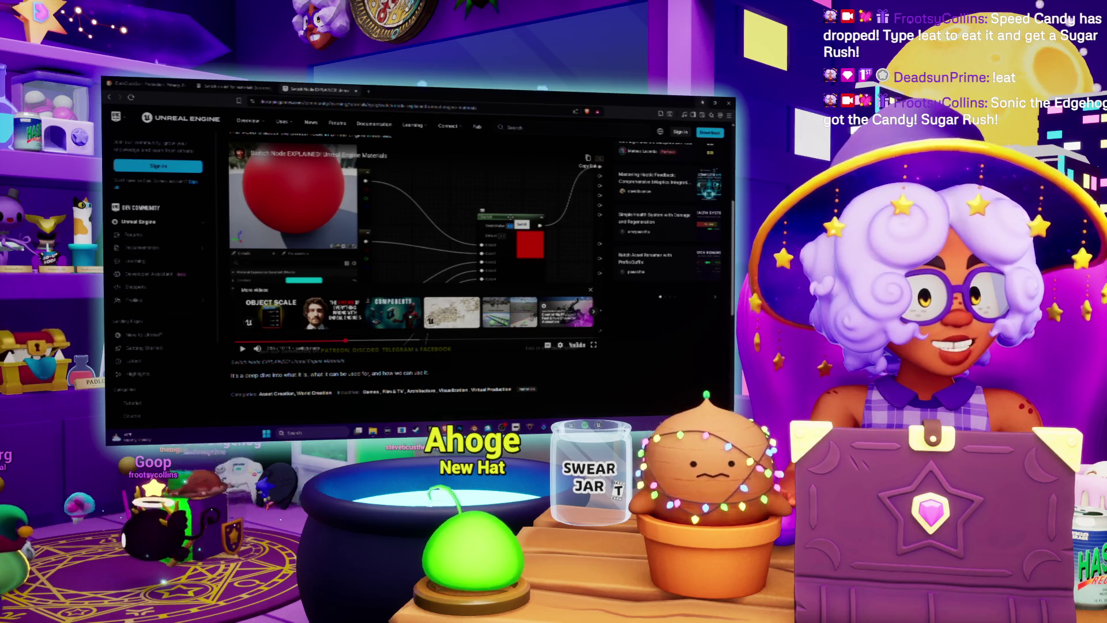
key(alt+Tab)
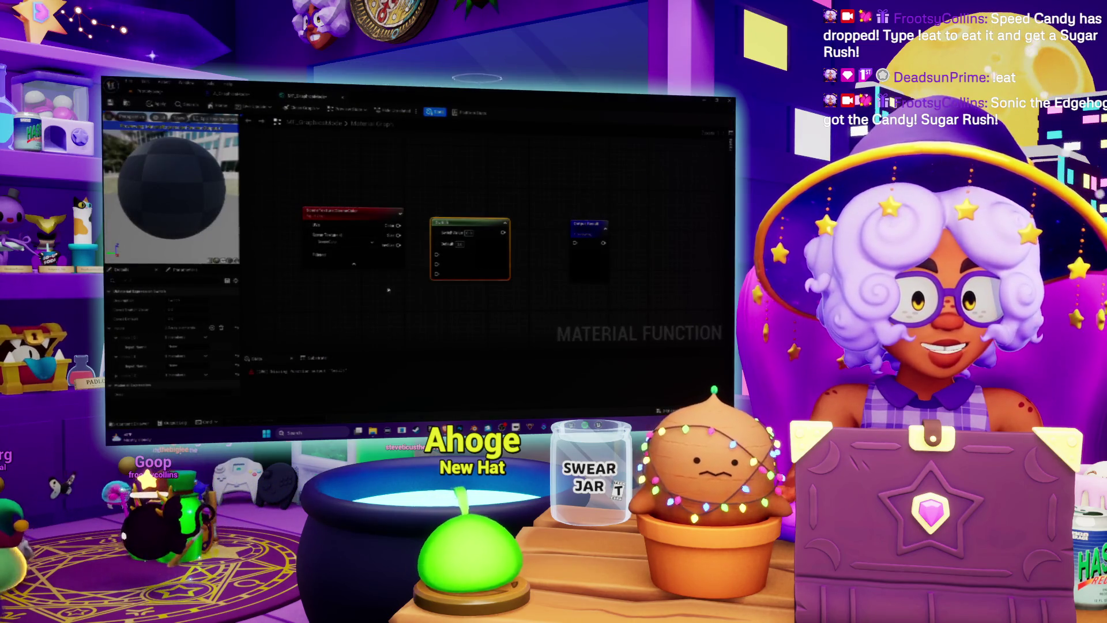
- Move the SceneTexture node higher and paste a duplicate of it below the original
drag(388, 290, 409, 272)
mouse_move(391, 207)
mouse_down()
mouse_move(323, 207)
mouse_move(338, 206)
mouse_up()
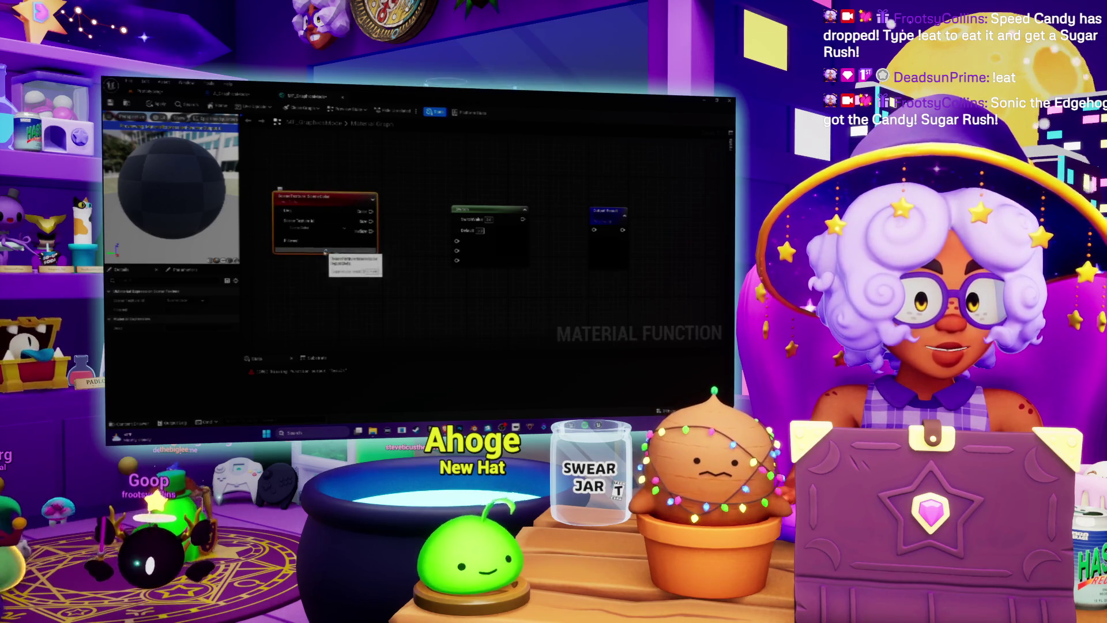
drag(342, 243, 366, 240)
drag(342, 200, 338, 162)
key(ctrl+c)
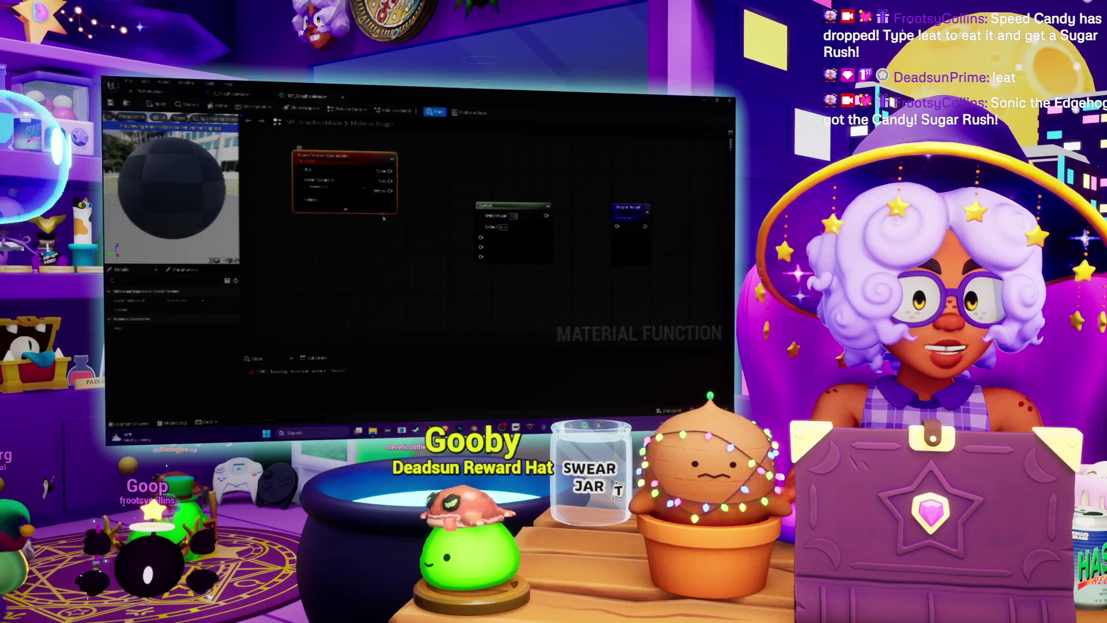
key(ctrl+v)
mouse_move(438, 240)
mouse_down()
mouse_move(378, 255)
mouse_move(342, 246)
mouse_up()
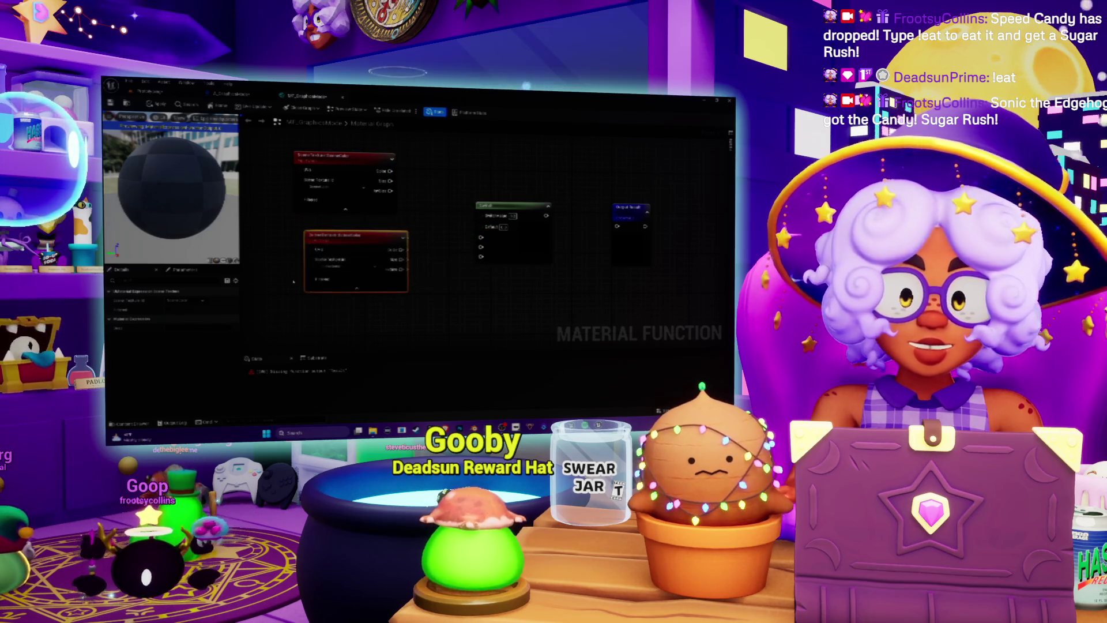
- Switch the copy's Scene Texture Id to SceneDepth, then to another scene texture
click(184, 300)
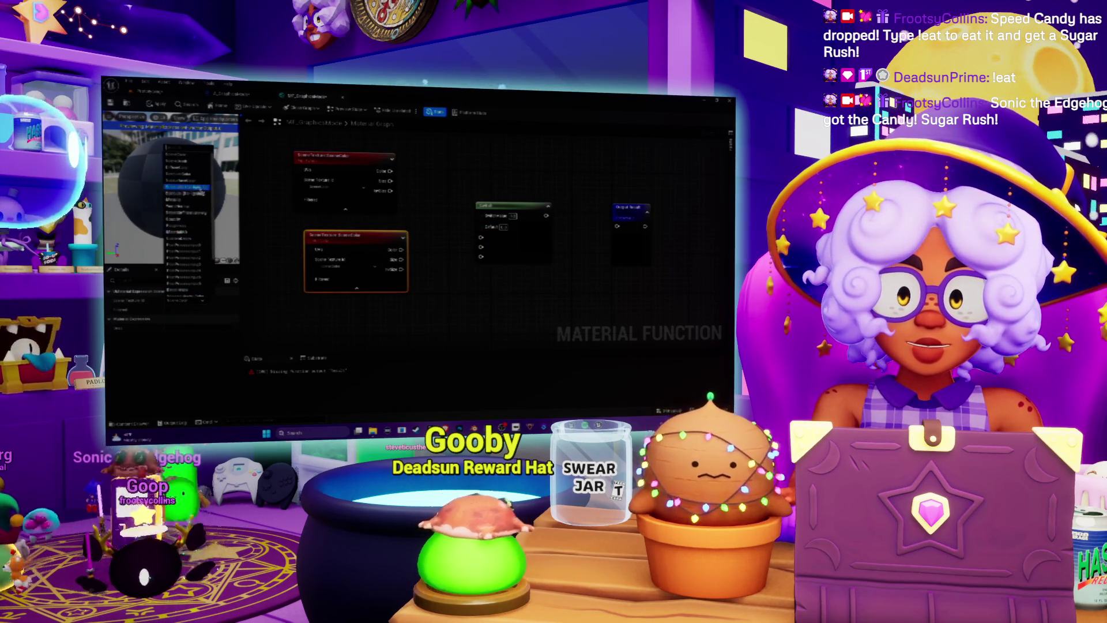
click(179, 168)
drag(325, 252, 313, 256)
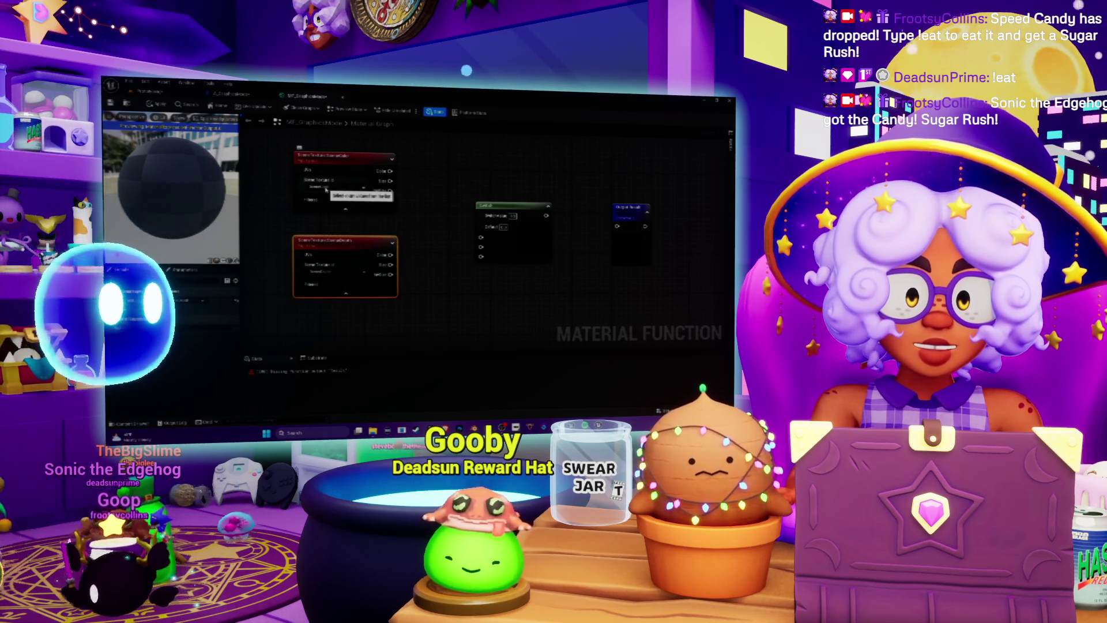
click(183, 301)
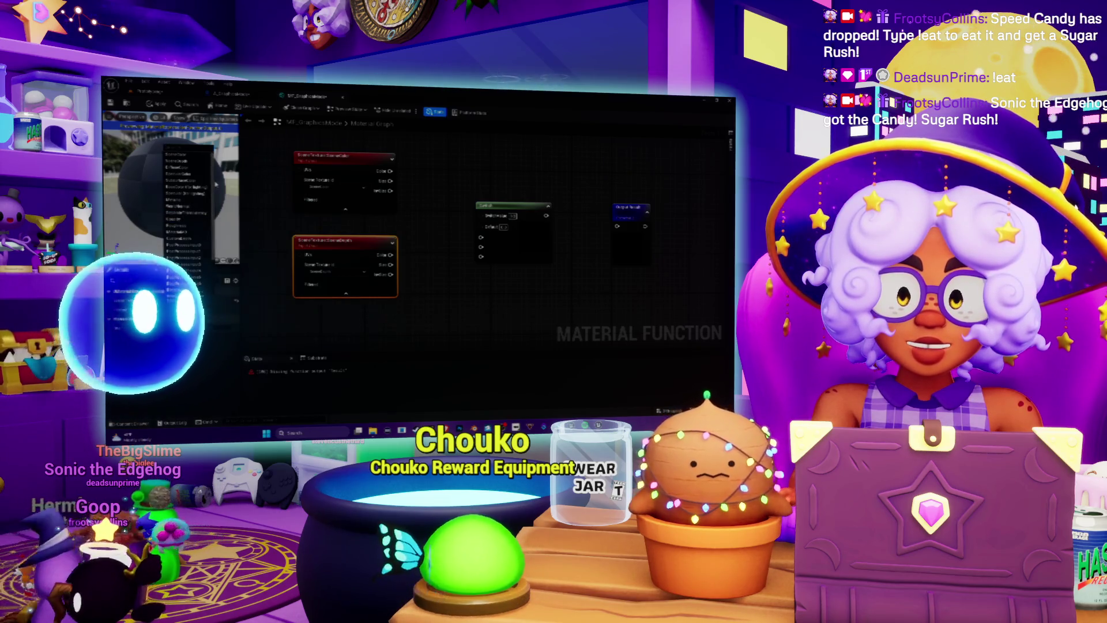
click(214, 185)
- Delete the upper SceneTexture node, undo the deletion, and open its scene texture list
key(Delete)
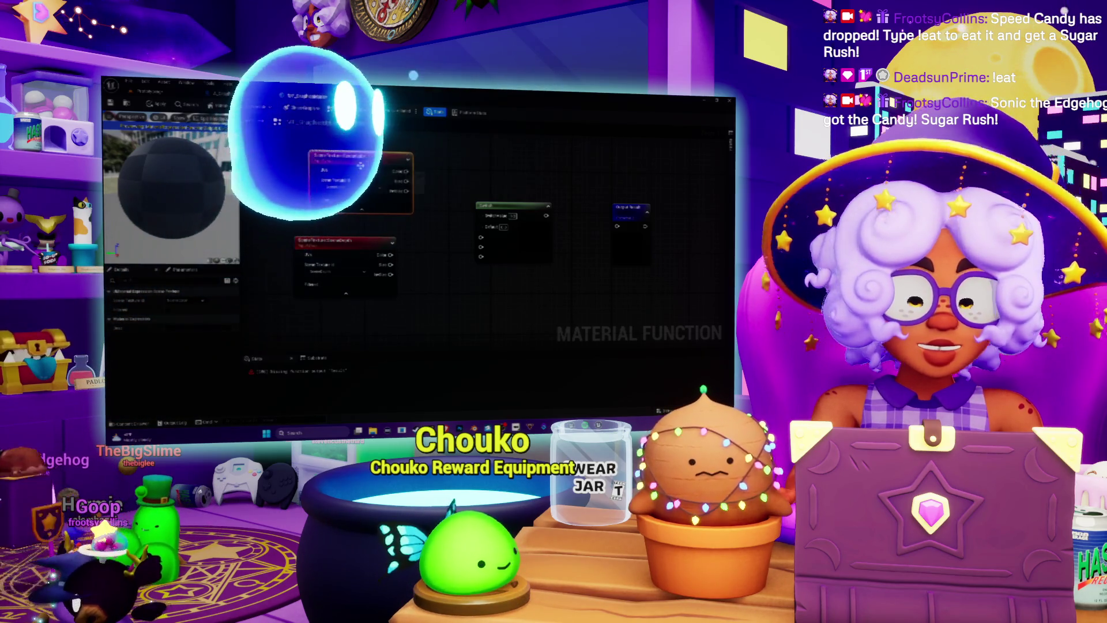
drag(366, 240, 376, 197)
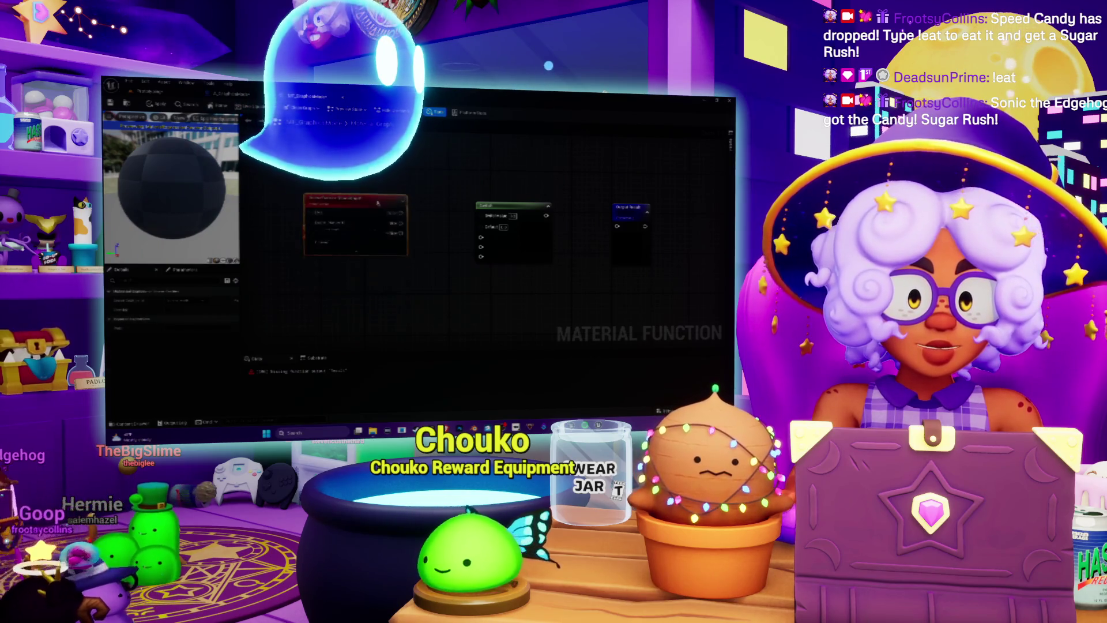
key(ctrl+z)
key(ctrl+z)
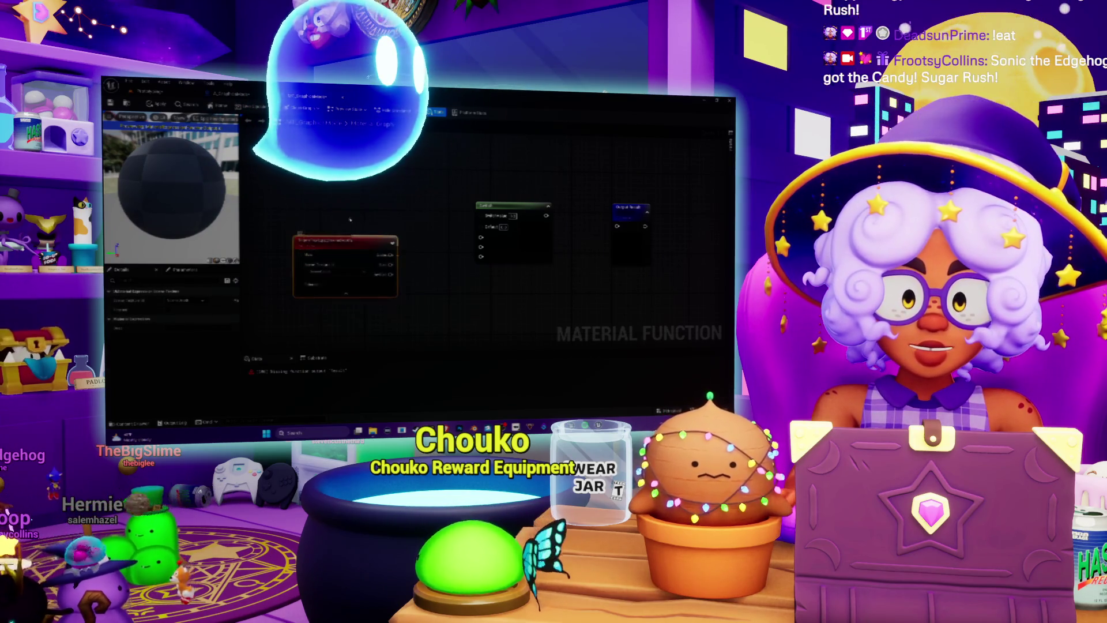
click(344, 209)
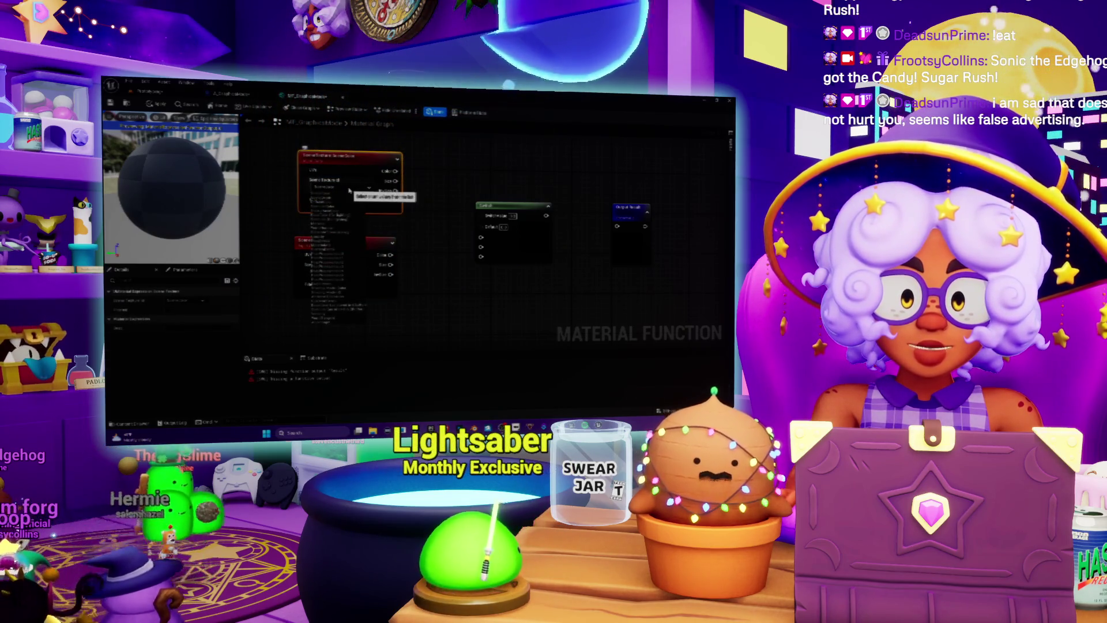
click(346, 188)
key(alt+Tab)
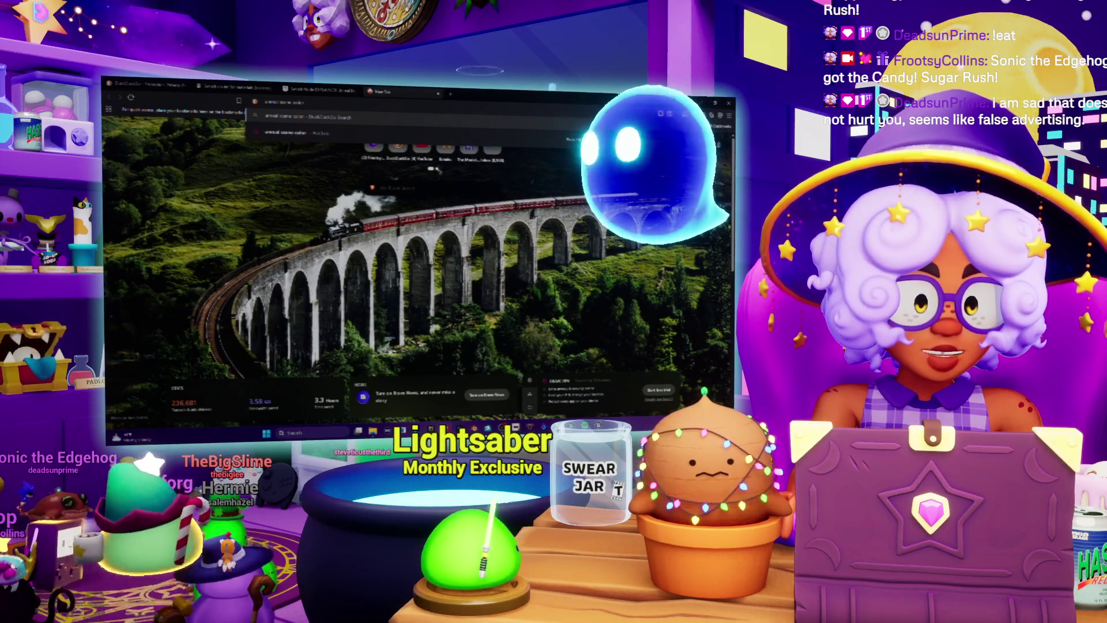
- Search 'unreal scene color diffuse diff' and read the forum thread comparing base, final and scene color
text( diffuse diff)
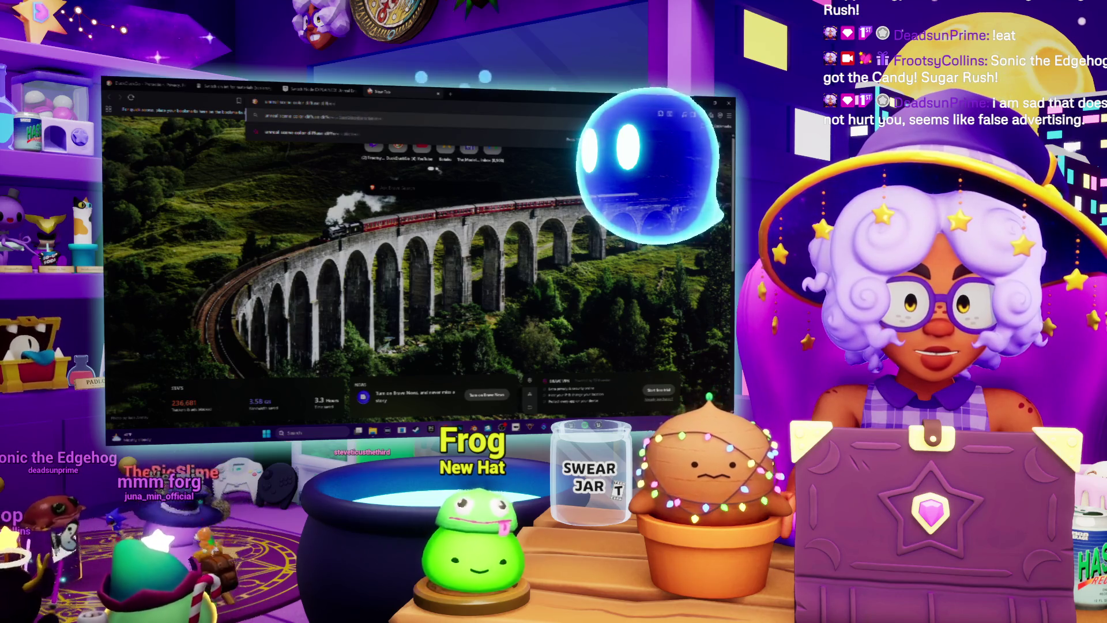
key(Return)
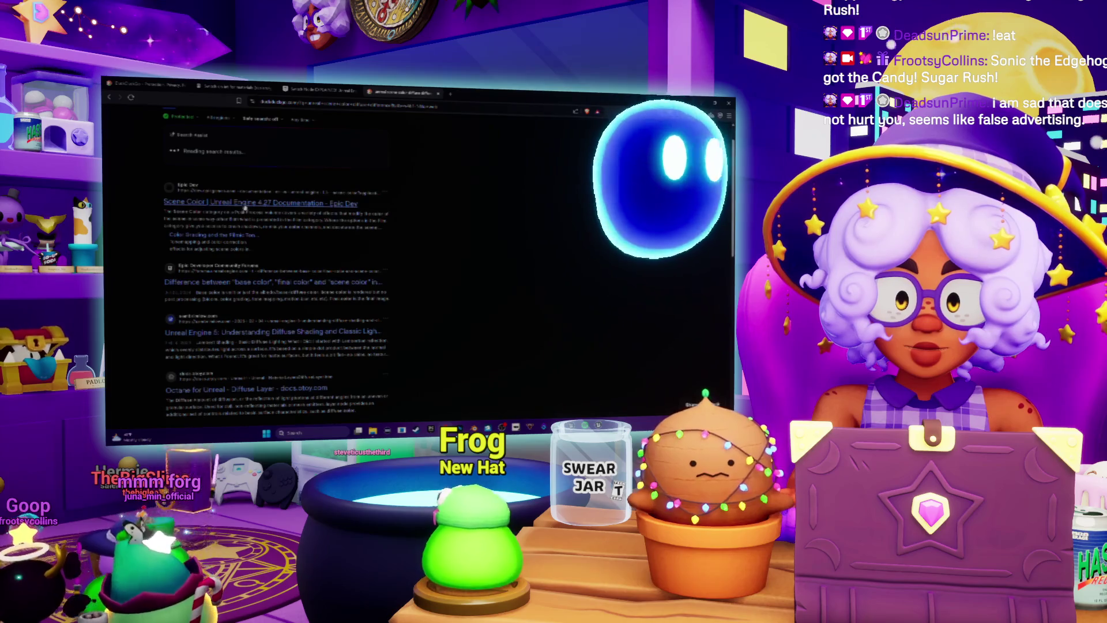
click(328, 283)
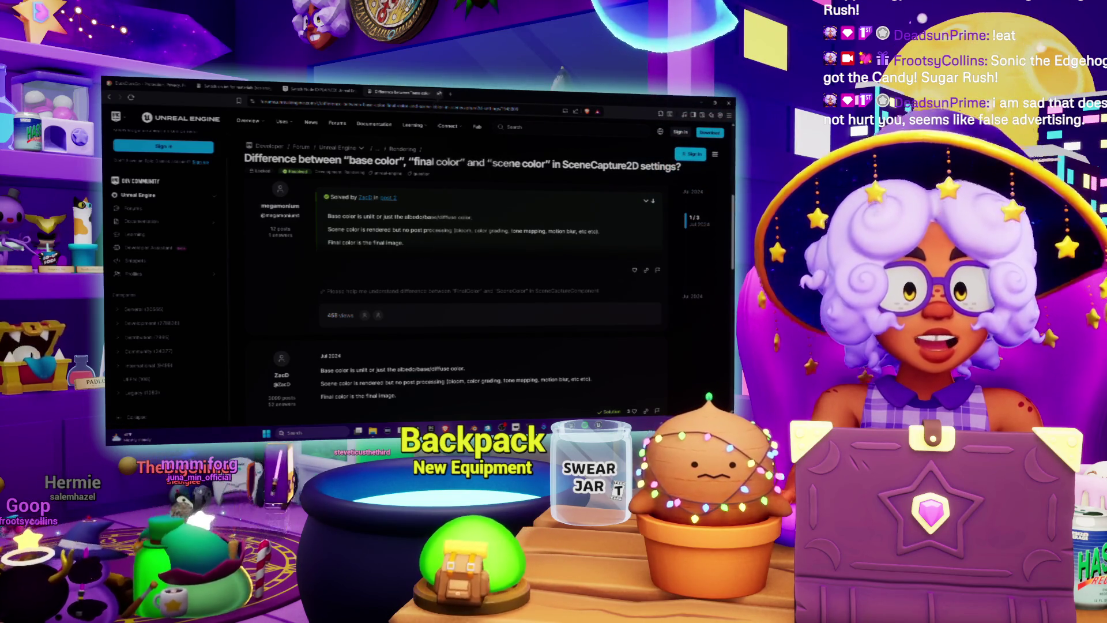
click(439, 93)
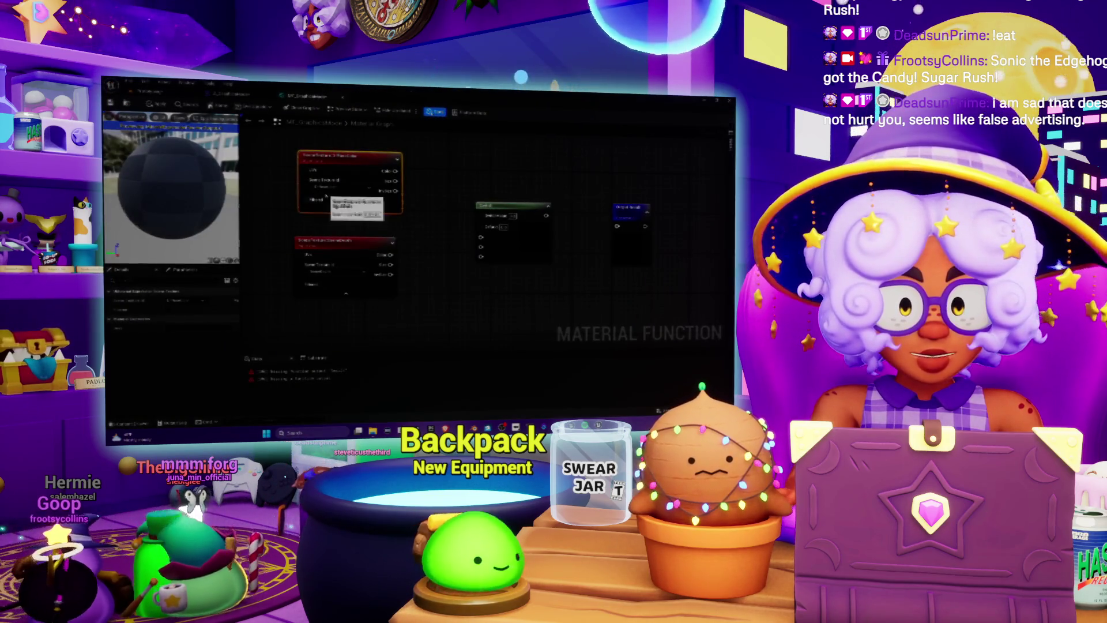
- Give the top node a new scene texture, then Ctrl+D a copy between the two nodes
click(337, 189)
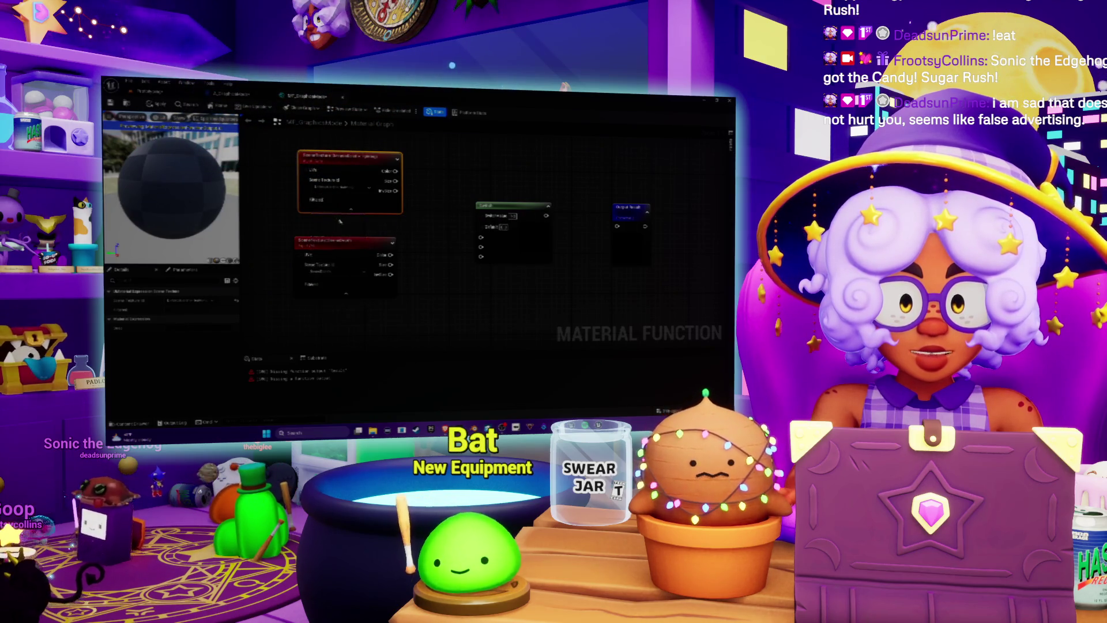
click(375, 259)
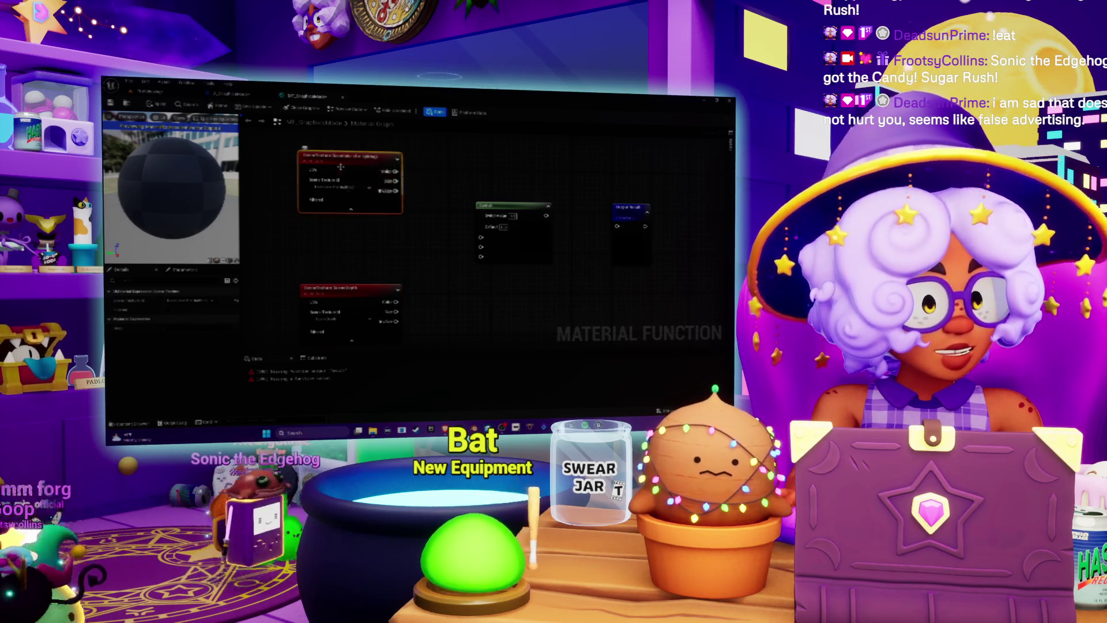
key(ctrl+d)
drag(427, 177, 394, 229)
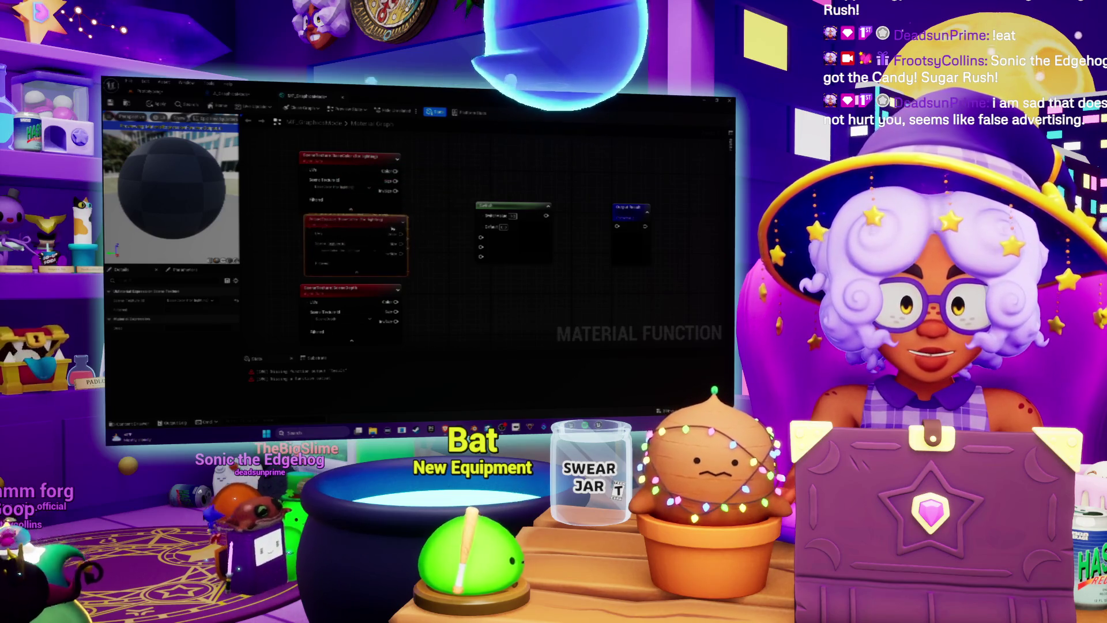
click(363, 249)
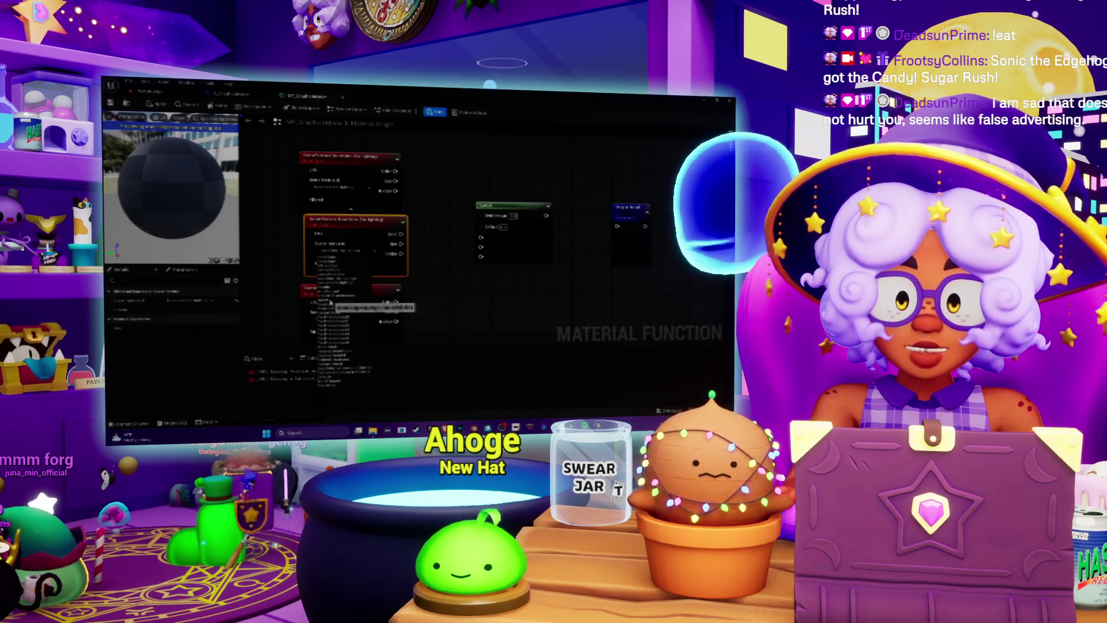
- Choose the middle node's scene texture and space the three SceneTexture nodes apart
click(334, 295)
drag(360, 298, 363, 314)
drag(358, 227, 358, 232)
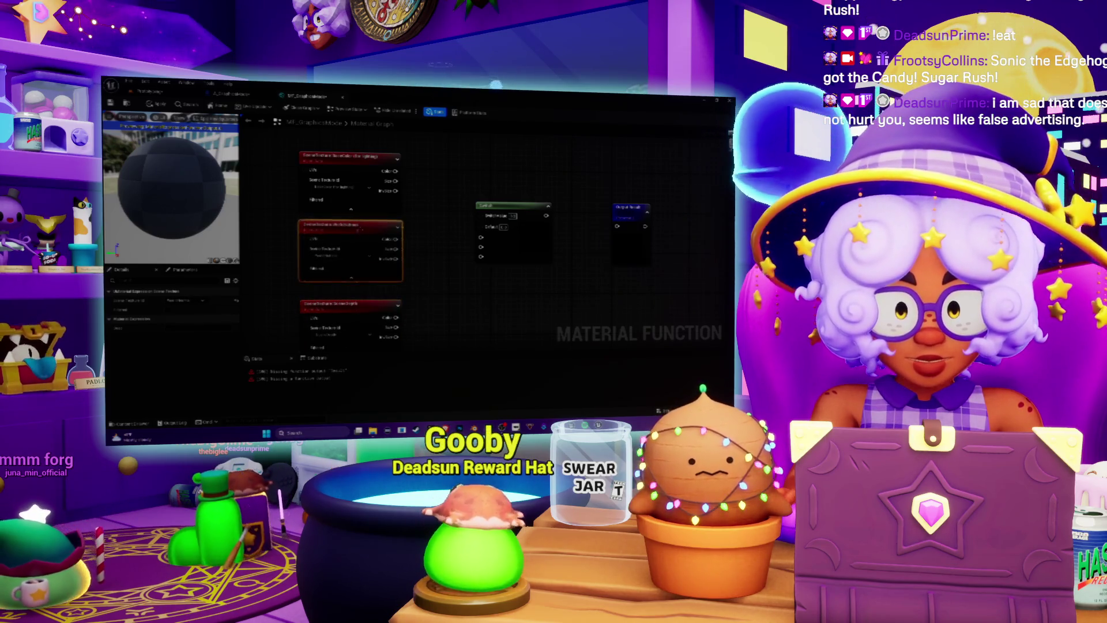
drag(404, 178, 375, 193)
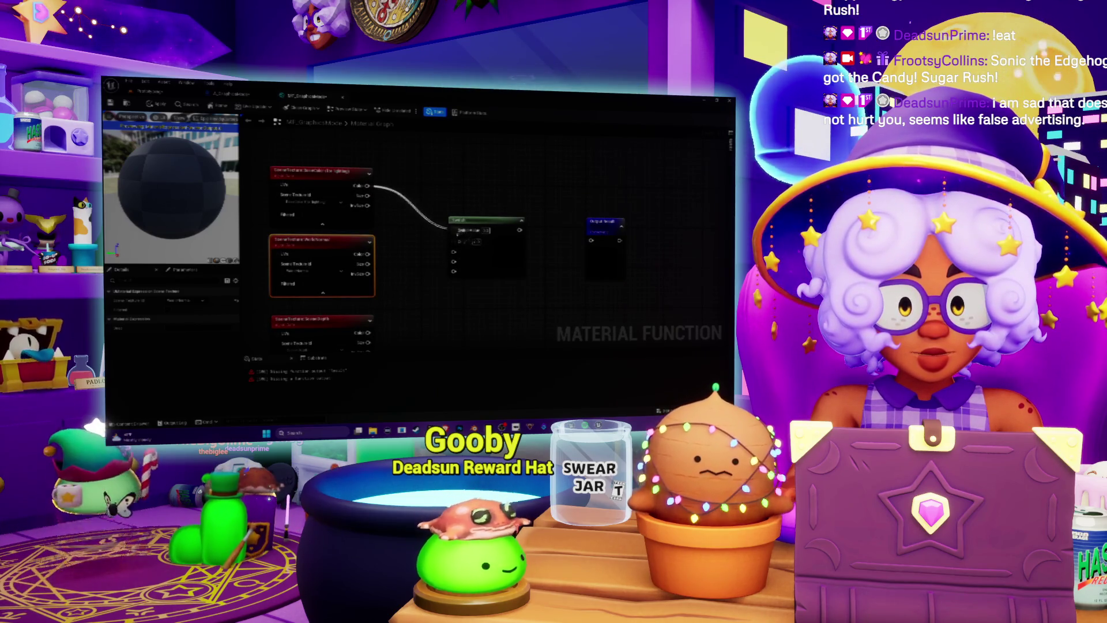
- Wire the top and bottom Color pins into the Switch and its result to Output Result
drag(455, 254, 453, 253)
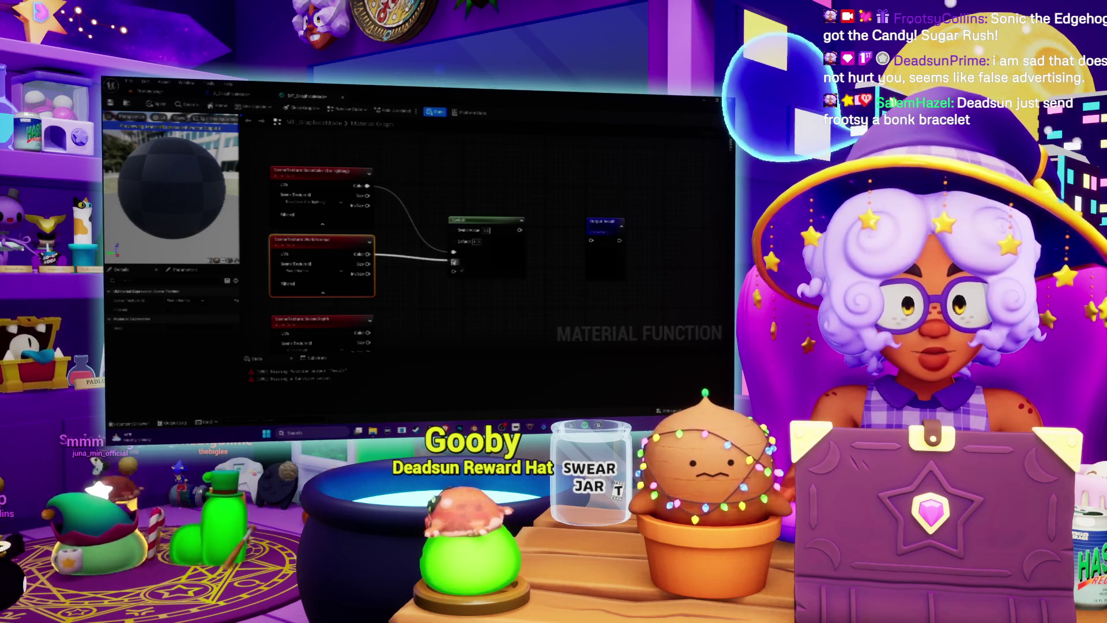
drag(454, 262, 451, 228)
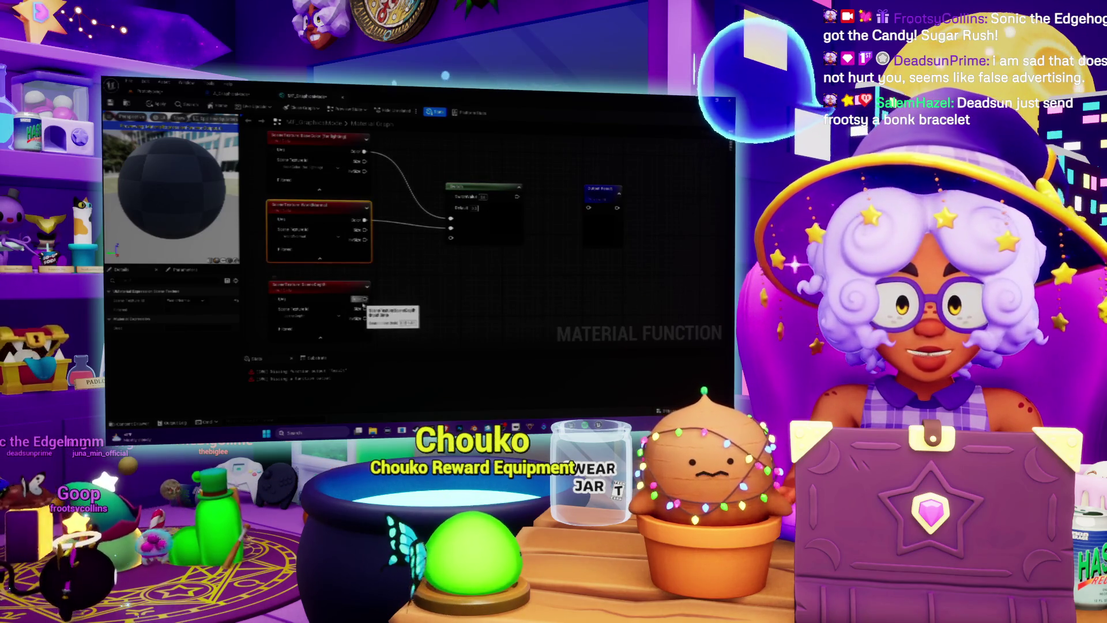
drag(363, 299, 452, 238)
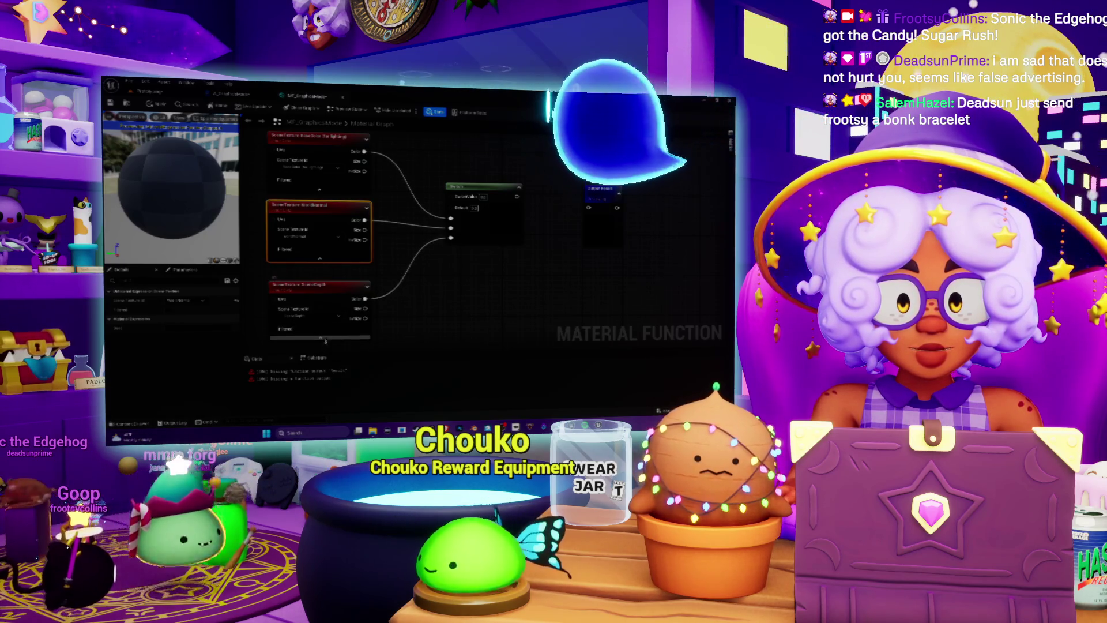
click(479, 186)
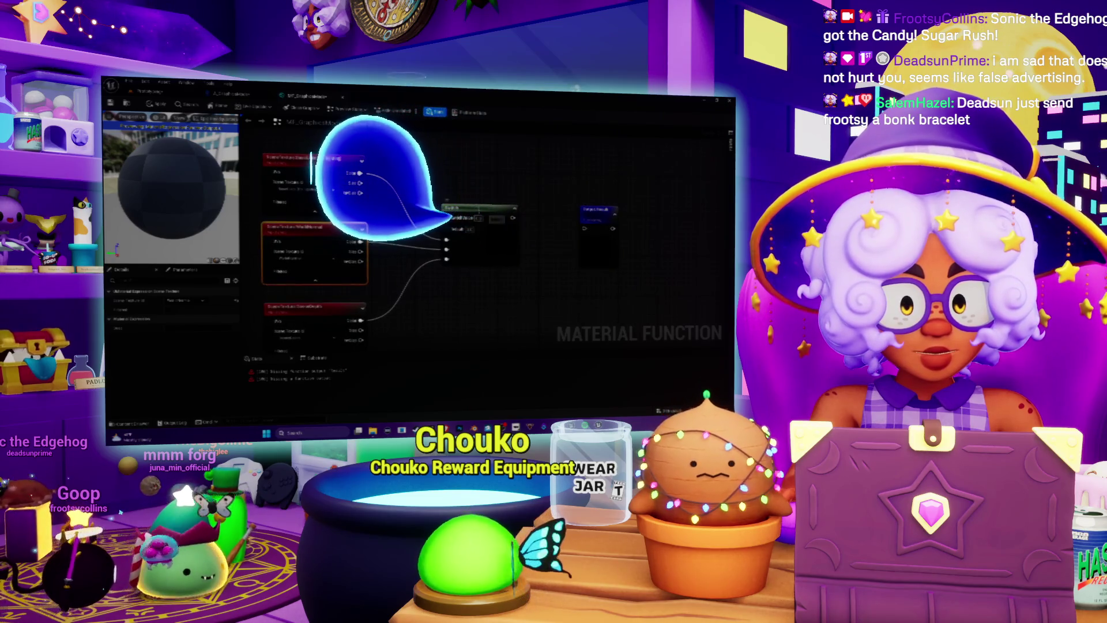
drag(512, 218, 585, 228)
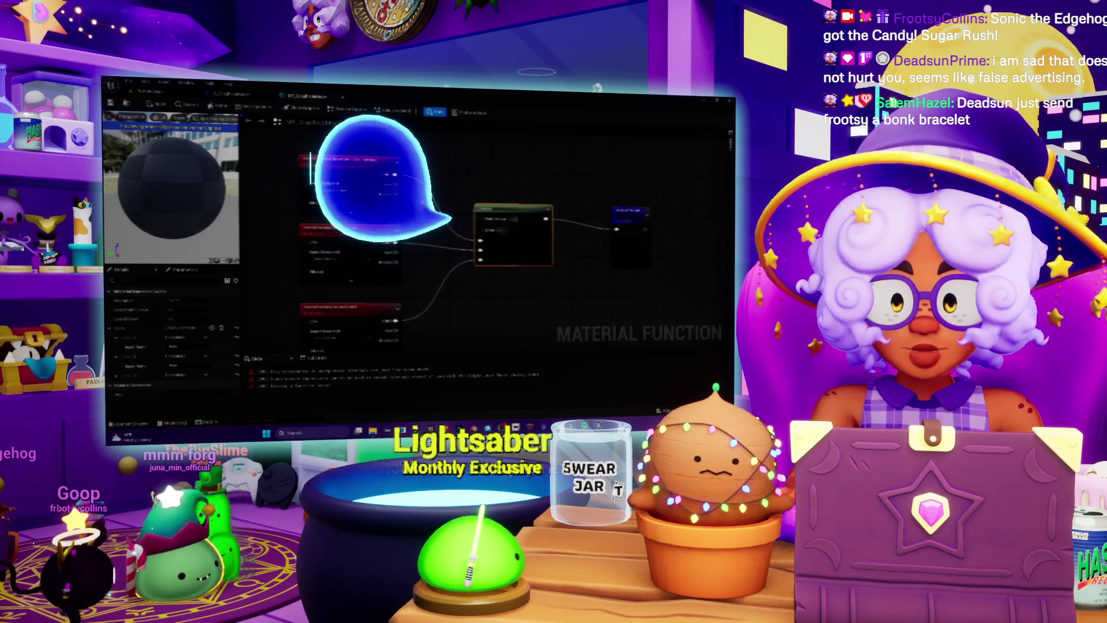
- View the function parameters and Switch properties, search nodes for 'scene', then return to the level editor
click(184, 272)
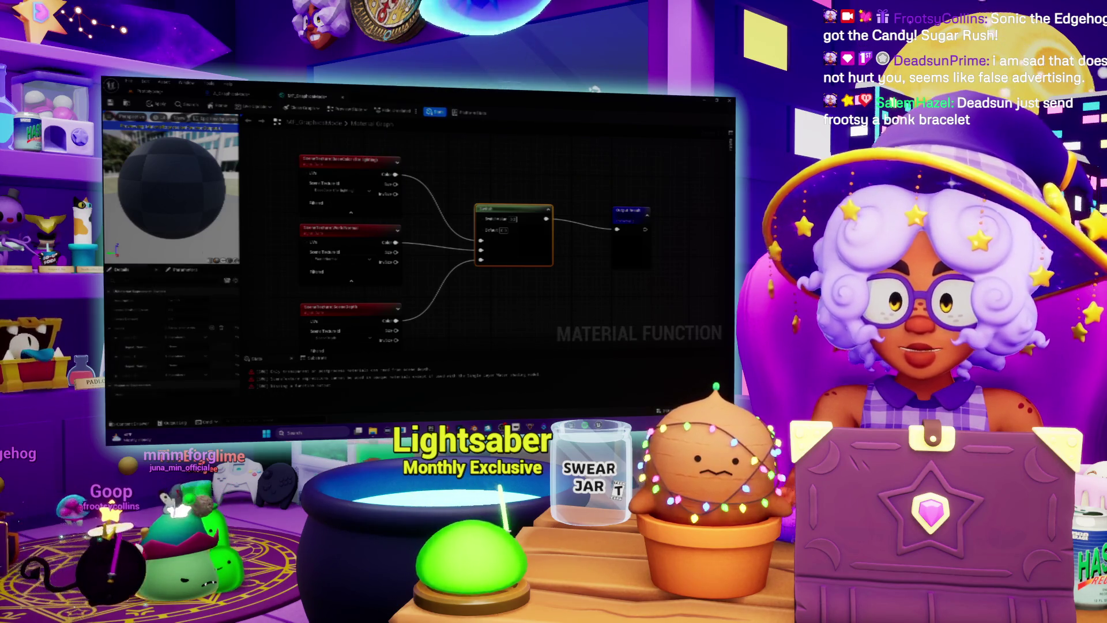
click(118, 270)
drag(456, 133, 467, 183)
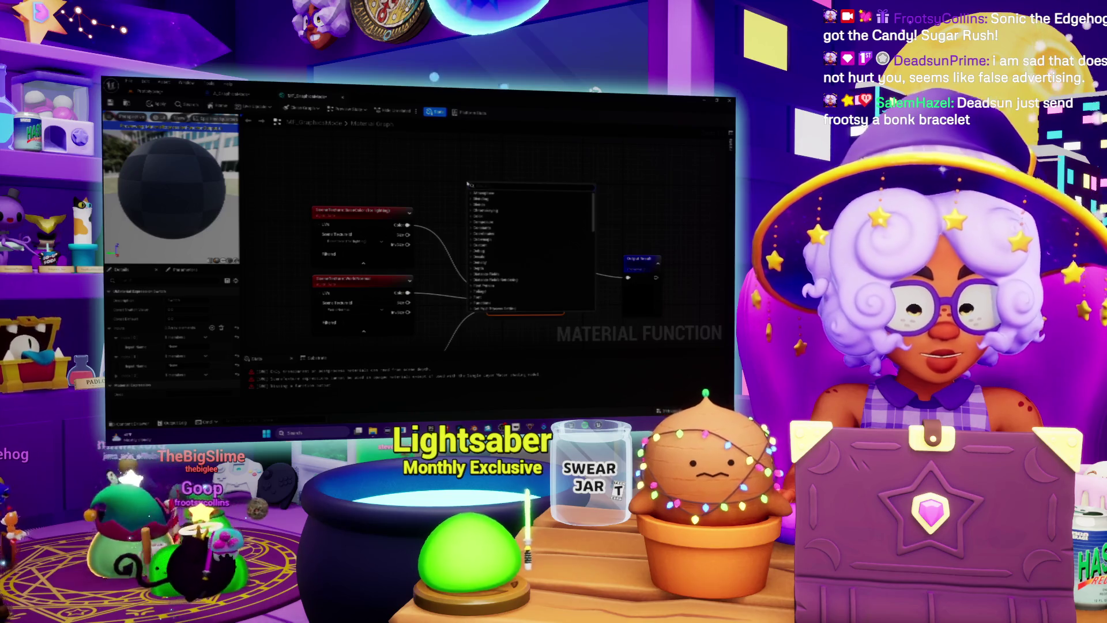
text(scene)
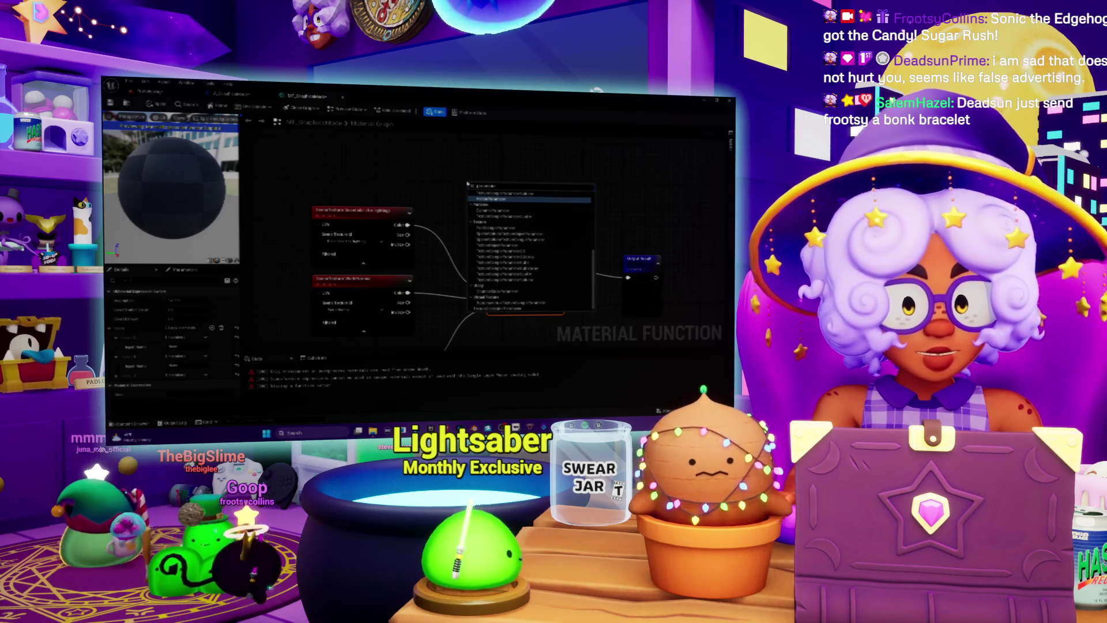
scroll(526, 228, up, 5)
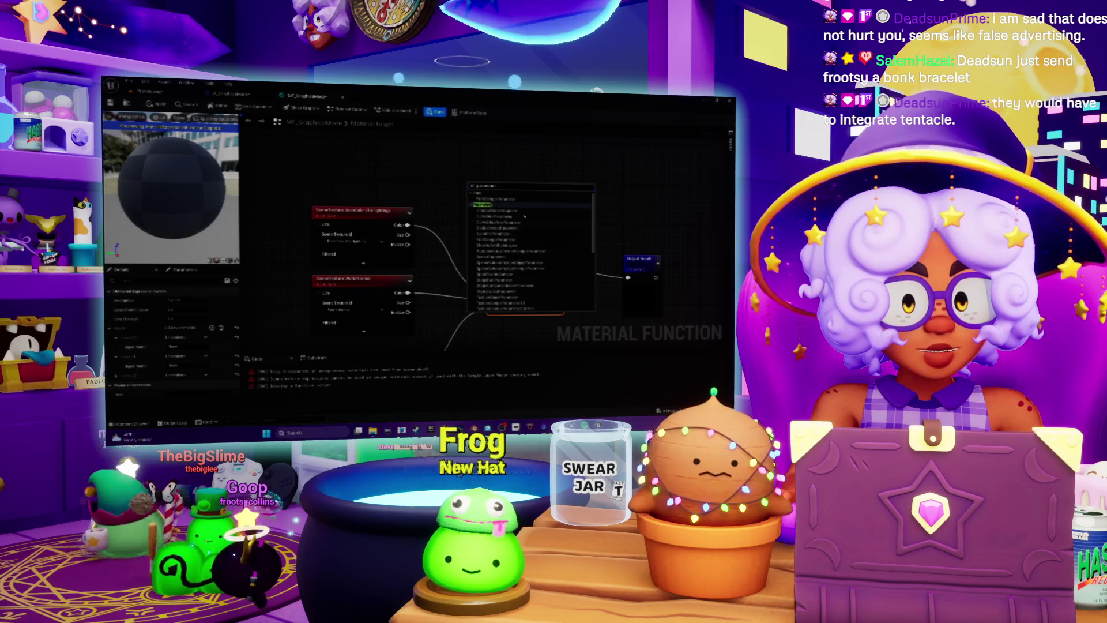
key(alt+Tab)
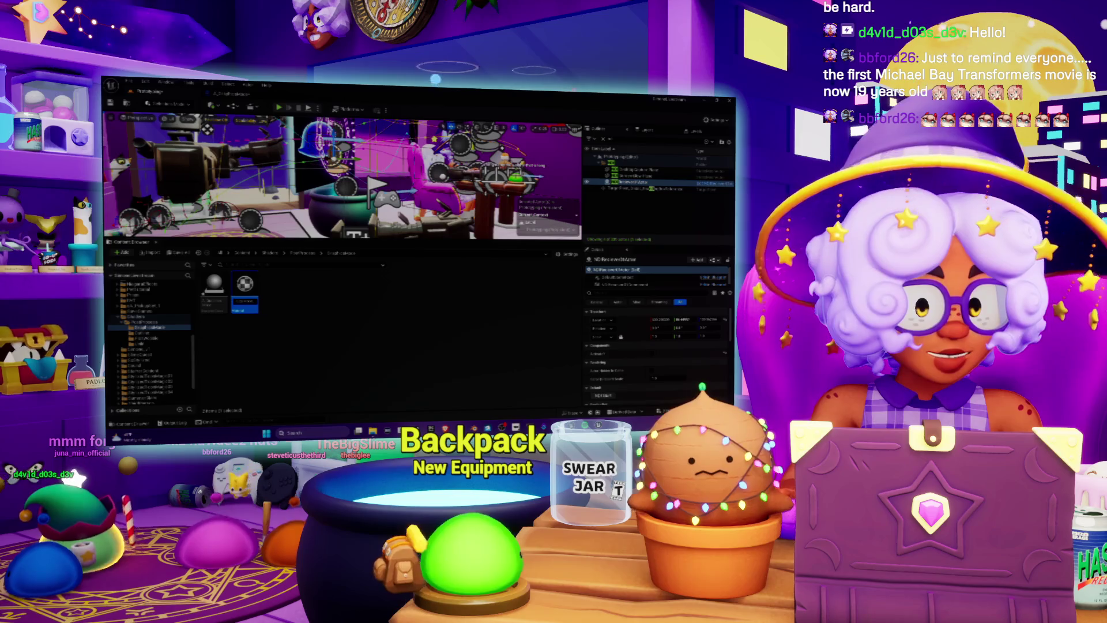
- Switch over to the Spotify window
key(alt+Tab)
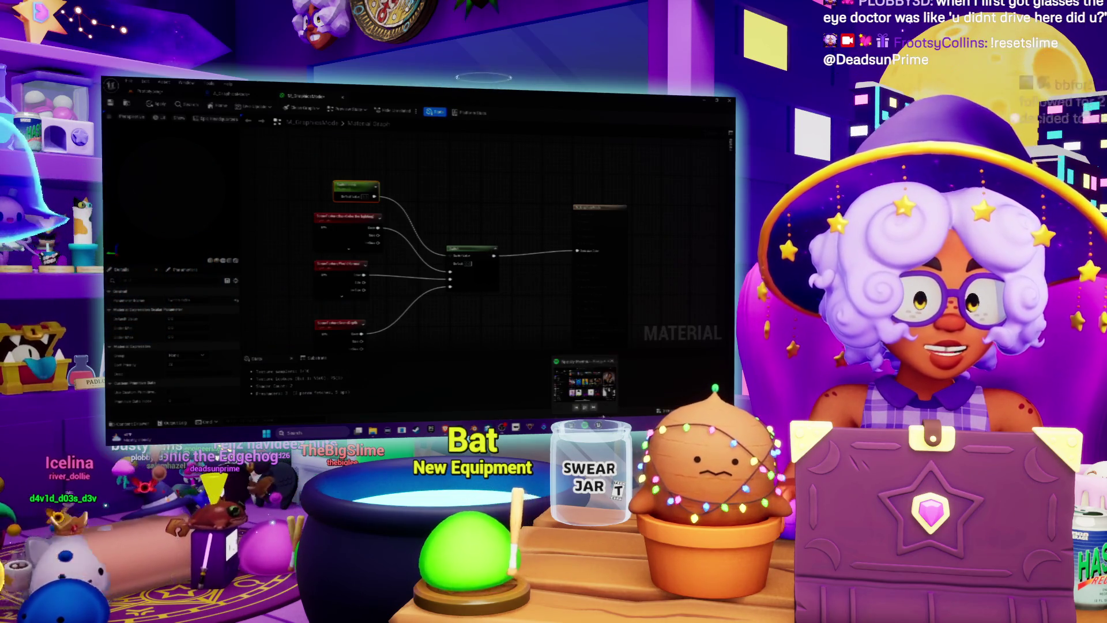
- Save the three-texture switch material function with Ctrl+S
drag(441, 191, 459, 186)
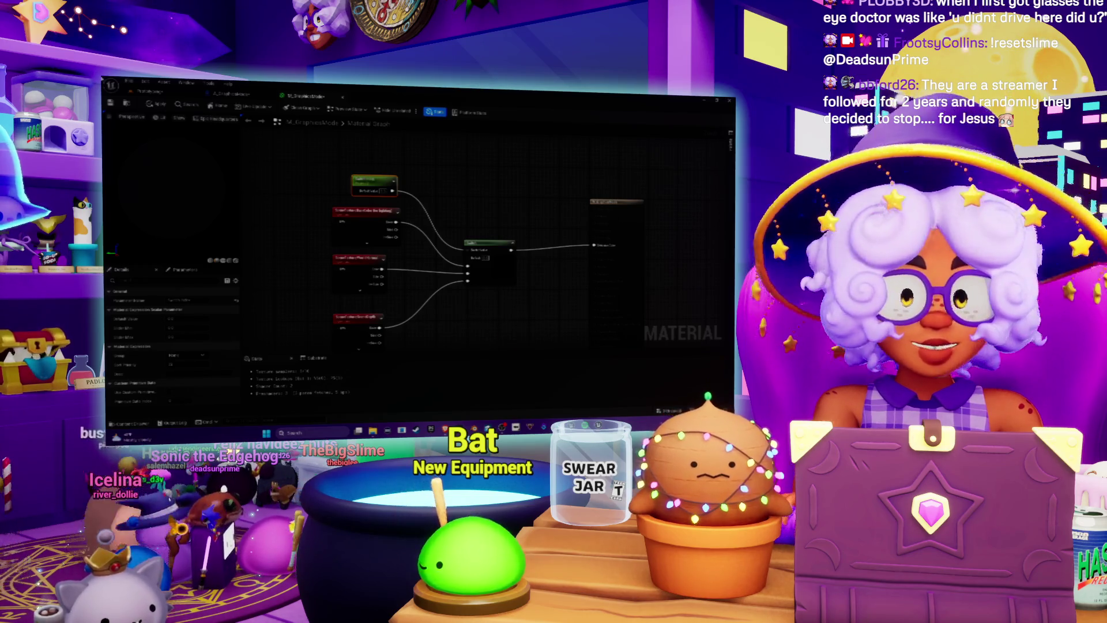
key(ctrl+s)
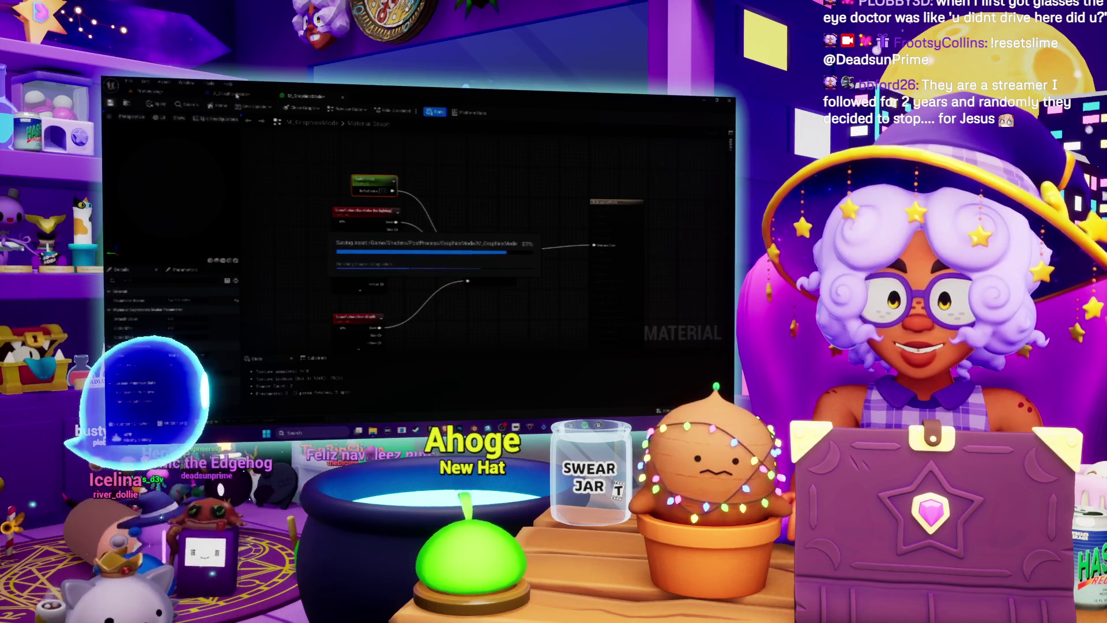
click(233, 94)
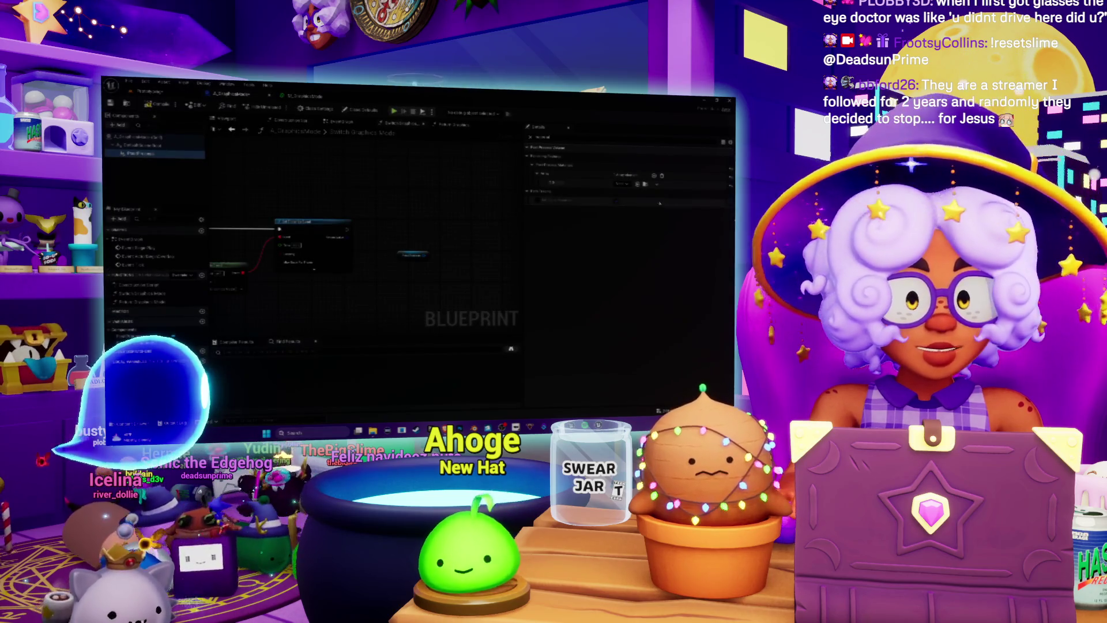
- Assign the grayscale material to the Details material slot
click(623, 184)
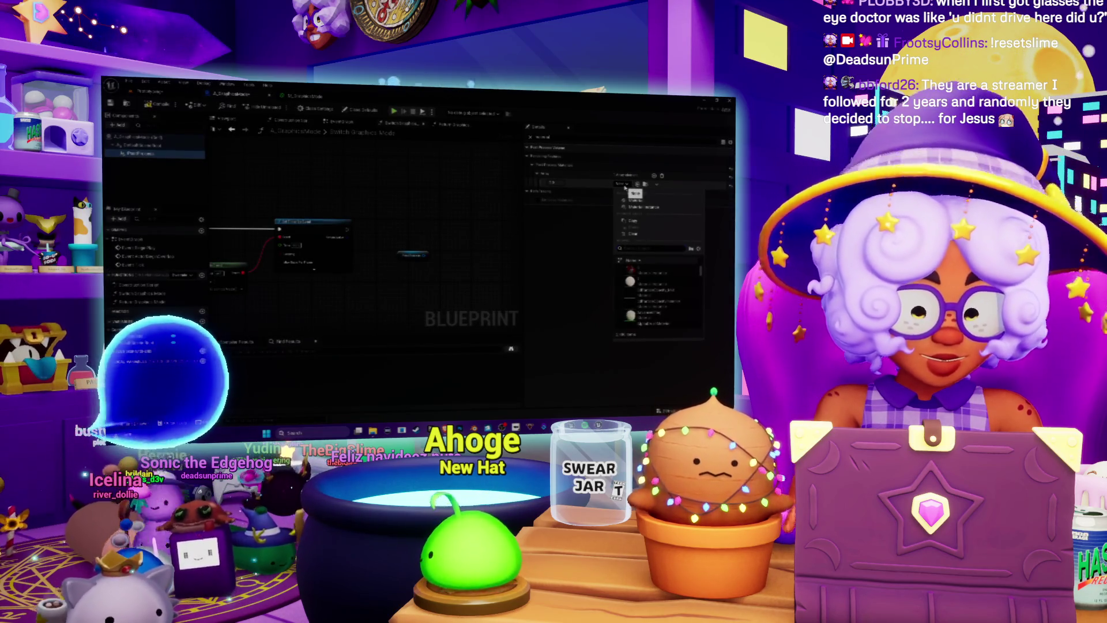
text(grayscale)
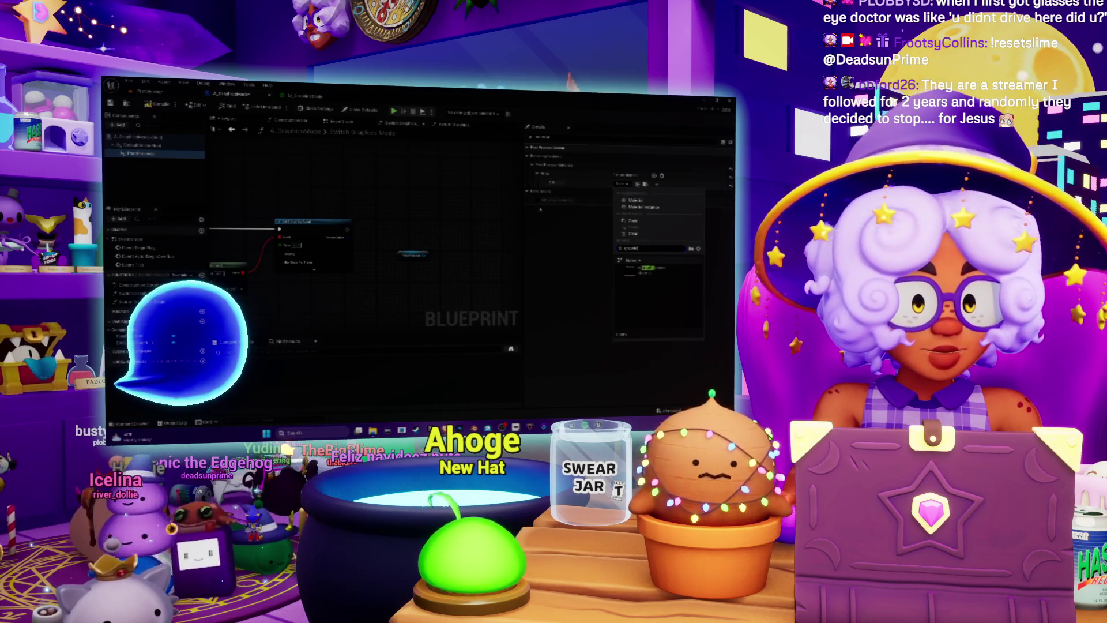
key(Return)
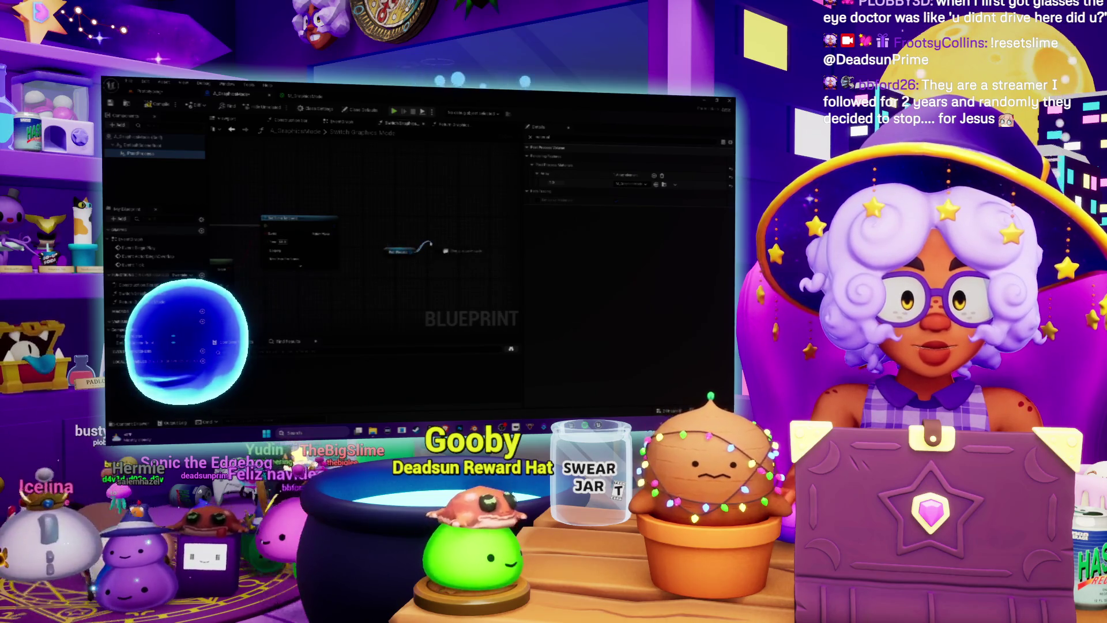
- Add a Set node from the post-process component reference pin
drag(429, 244, 433, 246)
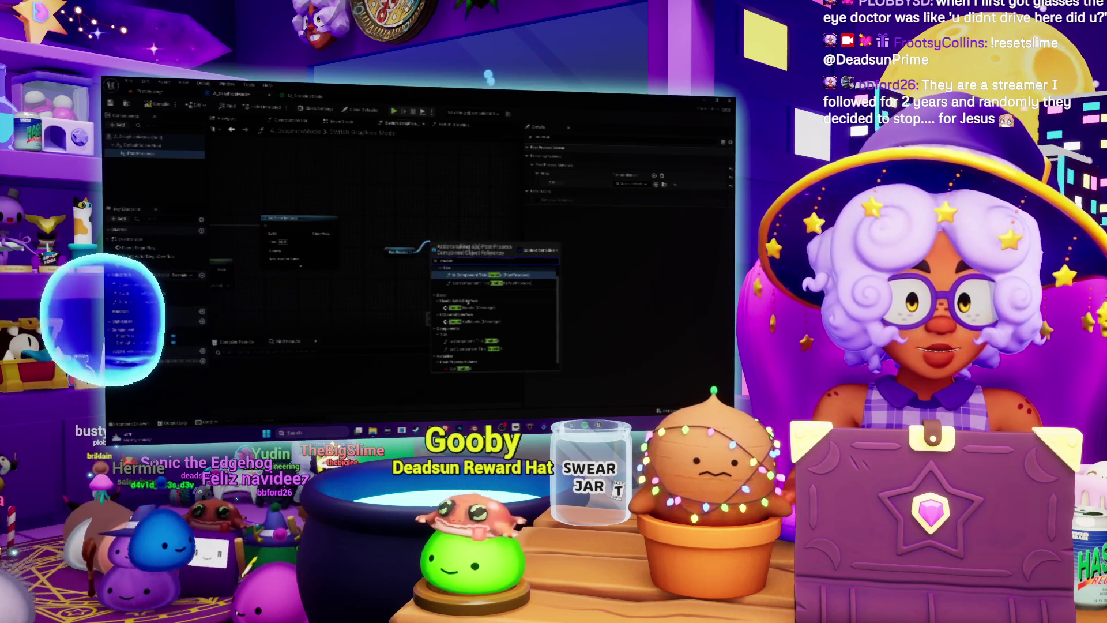
scroll(496, 323, down, 1)
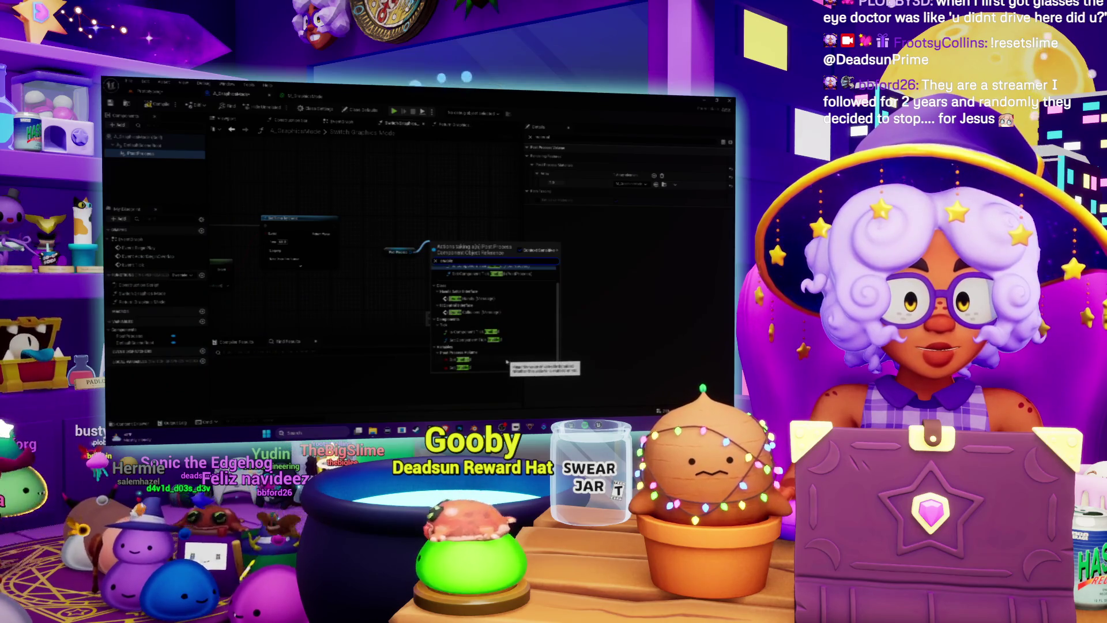
click(478, 367)
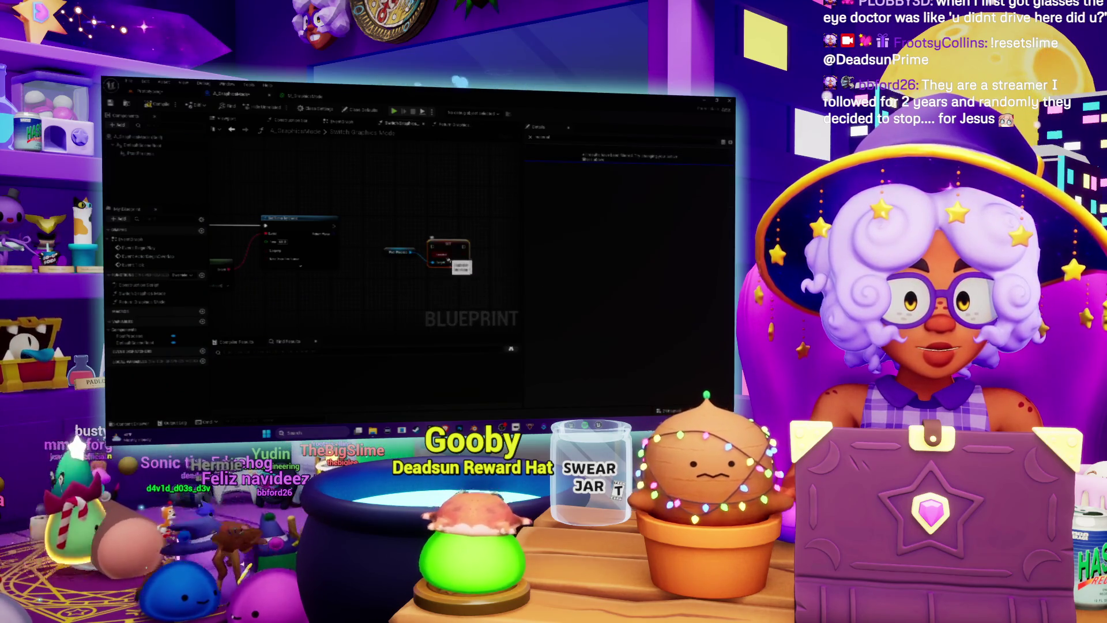
- Select the PostProcess component and browse its Variable properties in Details
drag(384, 258, 363, 246)
click(529, 138)
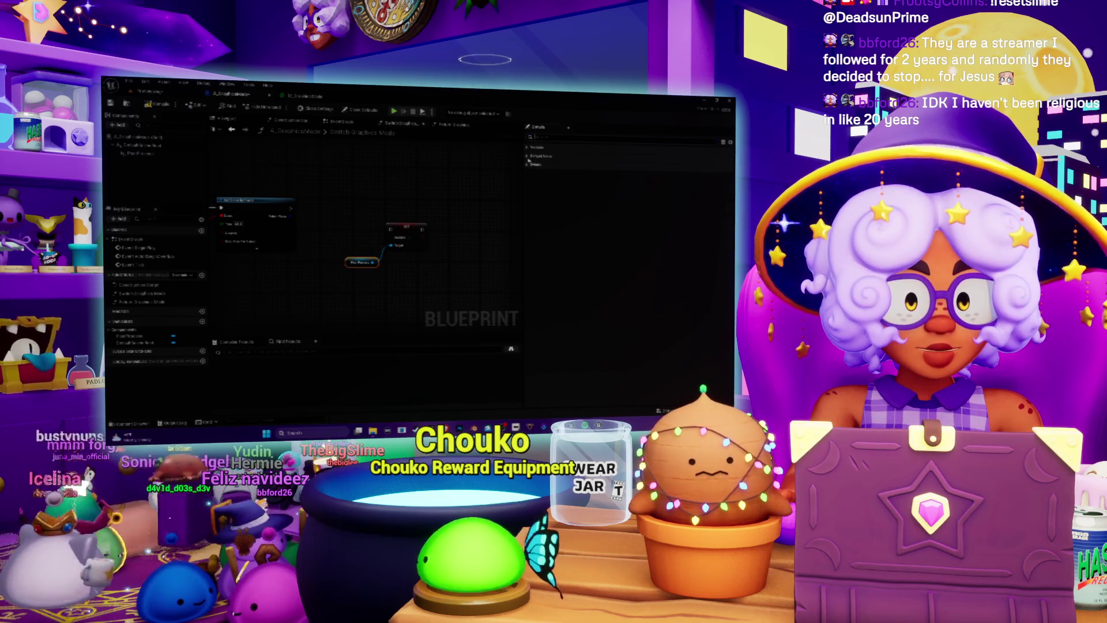
click(527, 148)
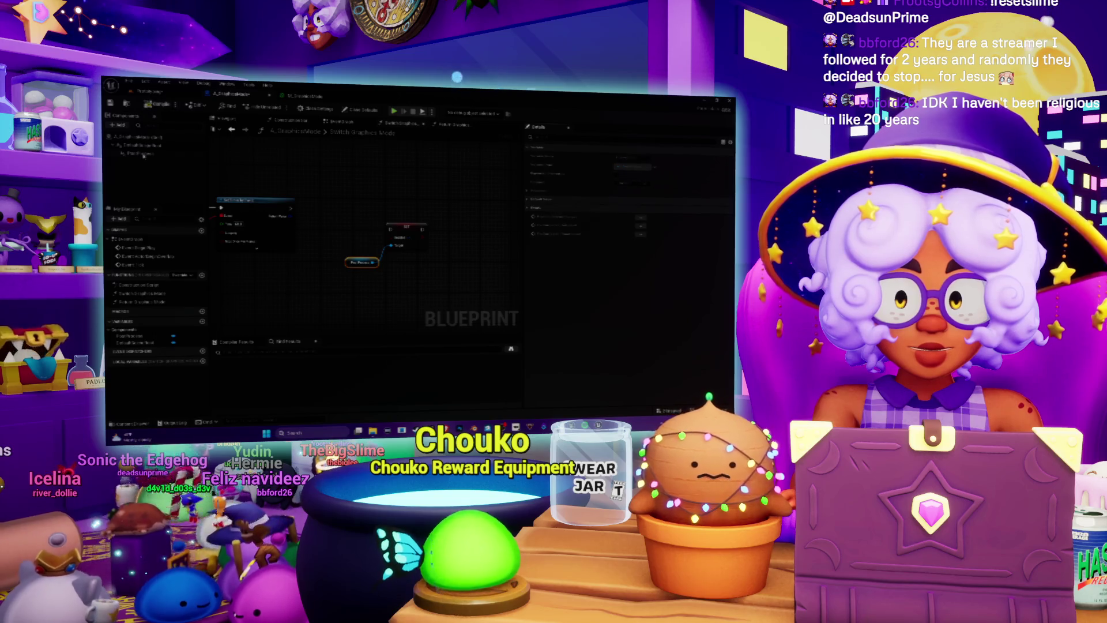
click(142, 154)
click(141, 154)
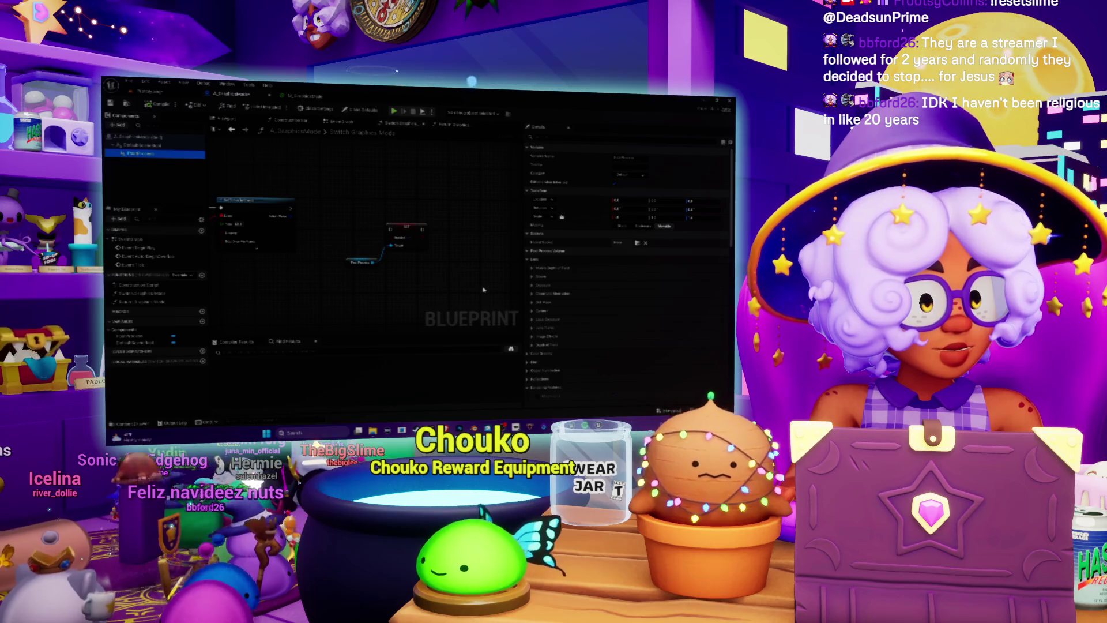
drag(483, 290, 499, 298)
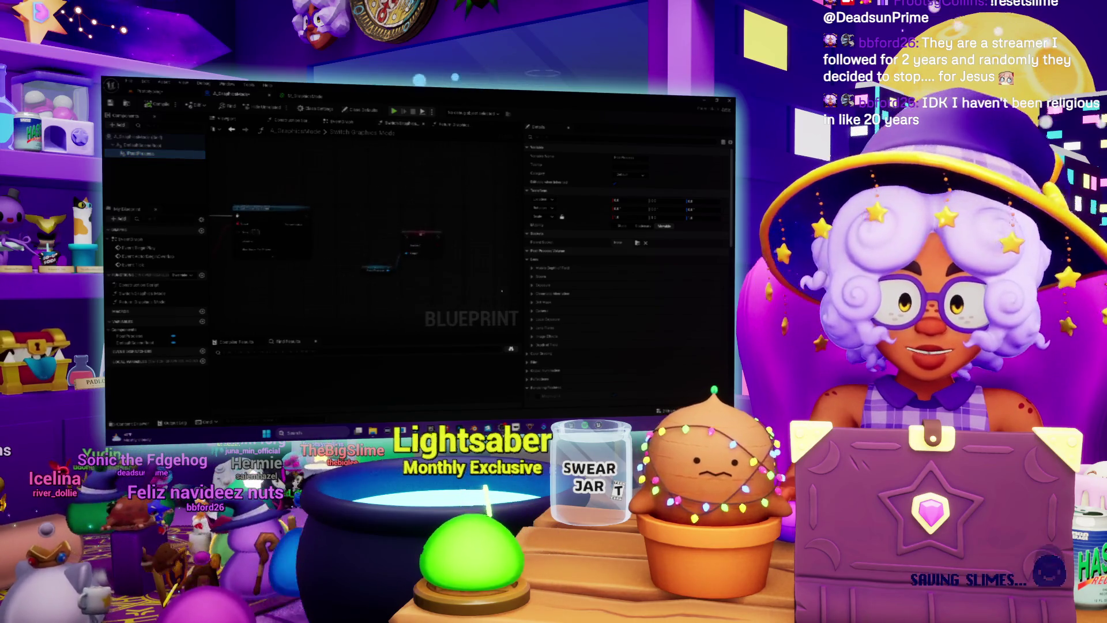
scroll(535, 353, down, 3)
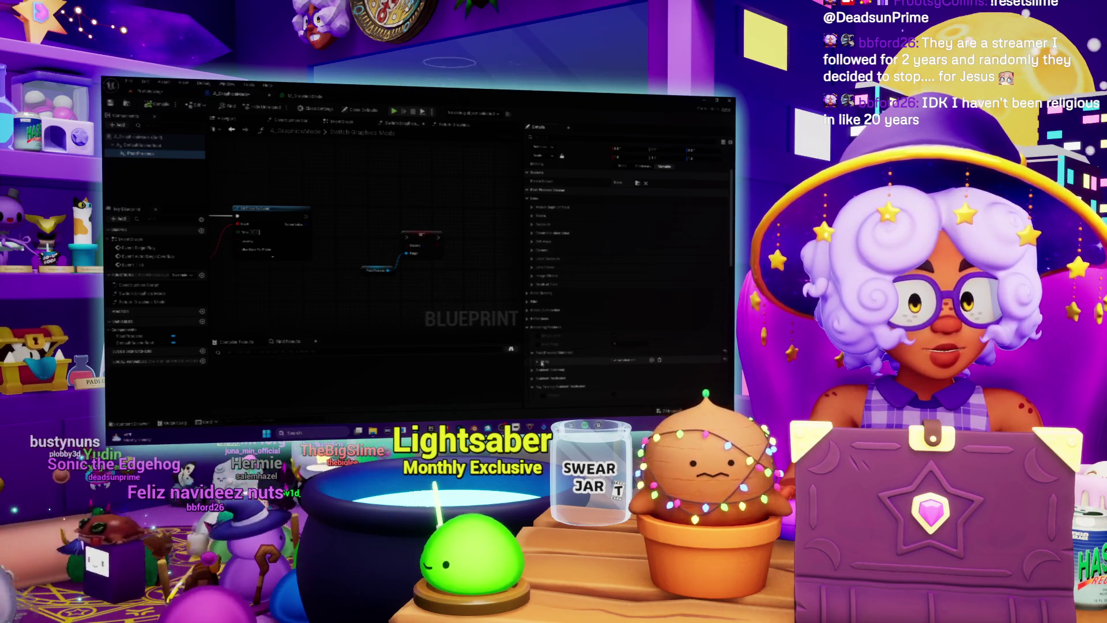
scroll(469, 285, down, 5)
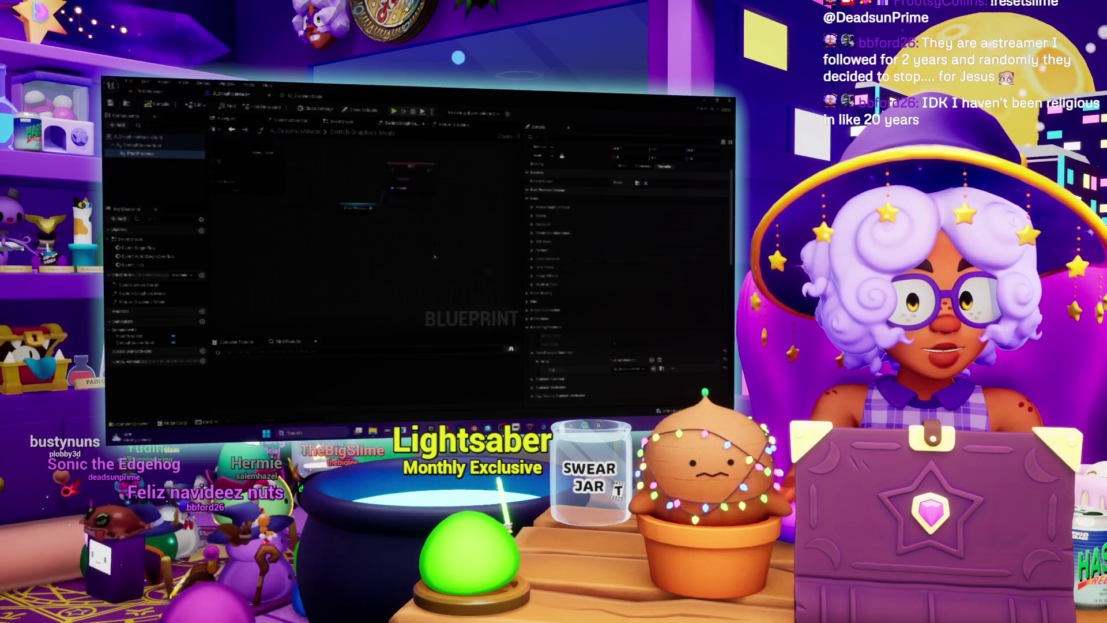
scroll(434, 257, up, 4)
- List all actions for the Post Process node's output, clearing a 'material' search
drag(342, 222, 383, 245)
text(material)
key(BackSpace)
key(BackSpace)
key(BackSpace)
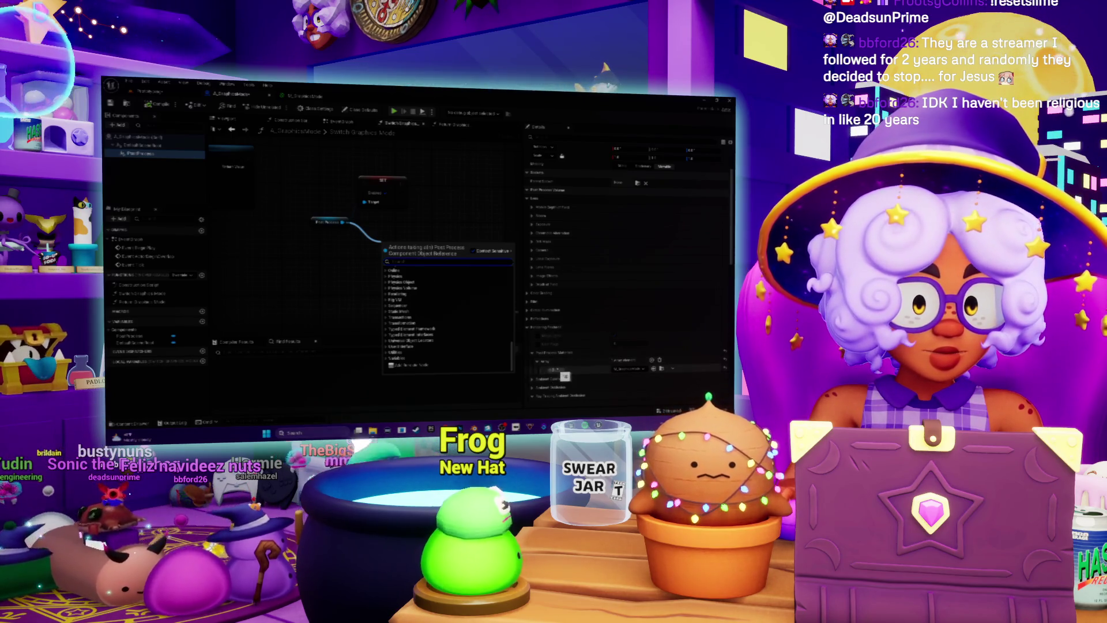
- Dismiss the action list, then clear and delete the extra element in the post-process settings array
click(551, 370)
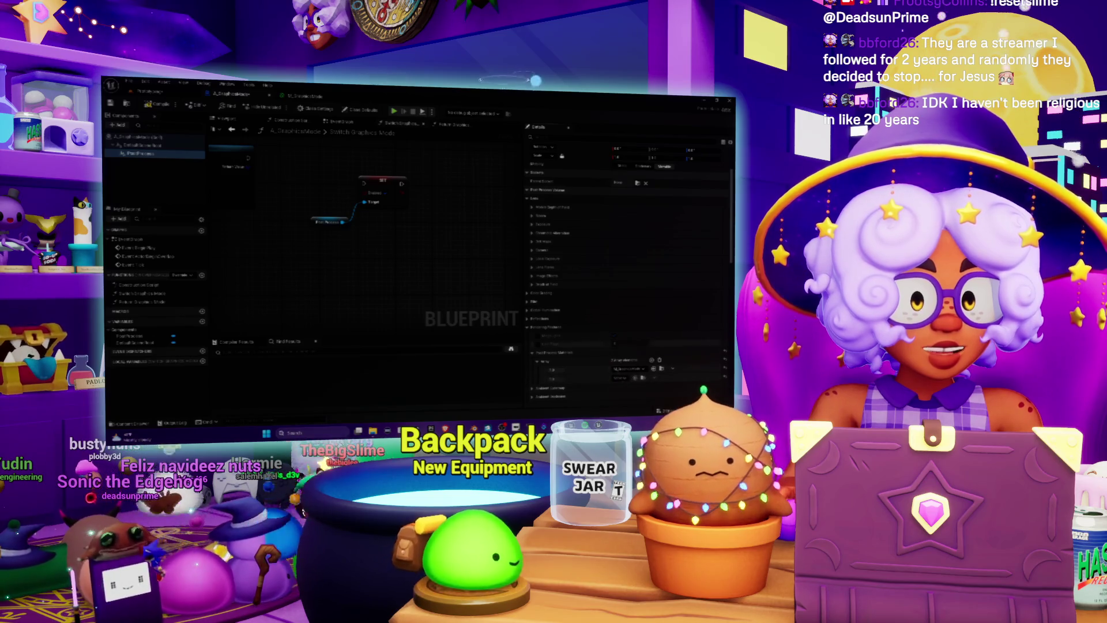
click(554, 379)
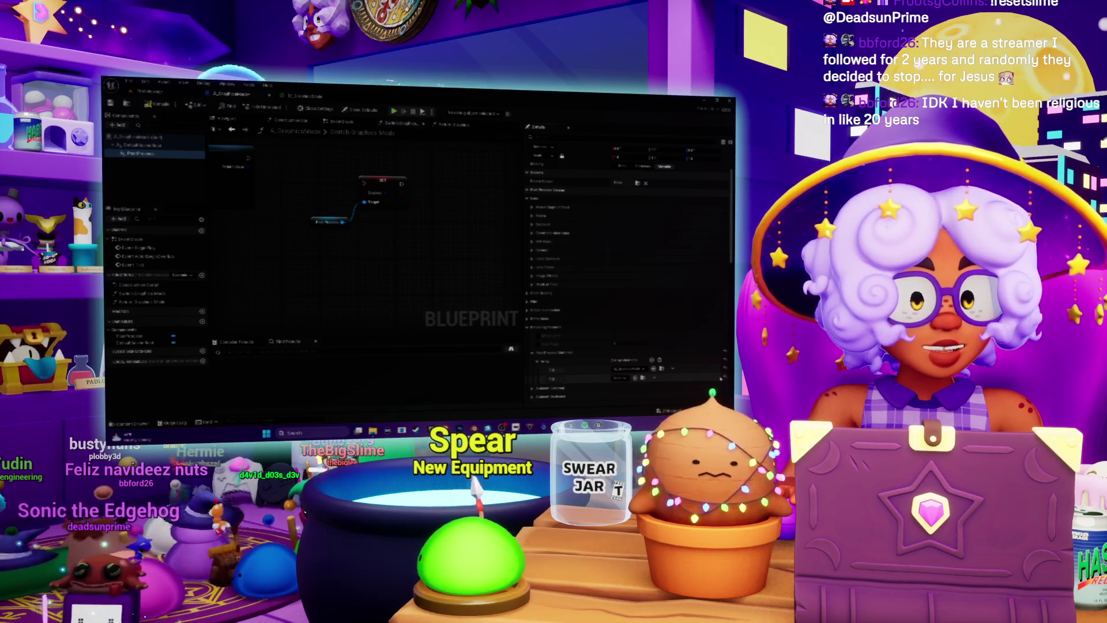
click(641, 378)
click(629, 388)
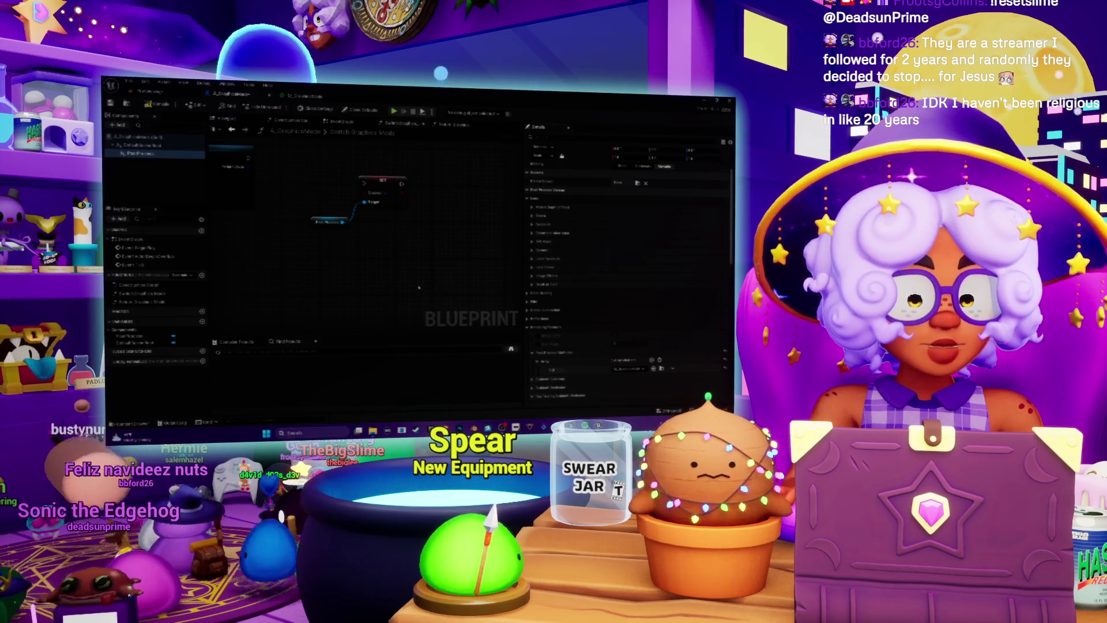
- Place the chosen action node in the graph, delete a stray PostProcess getter, and select the Post Process node
drag(372, 238, 384, 269)
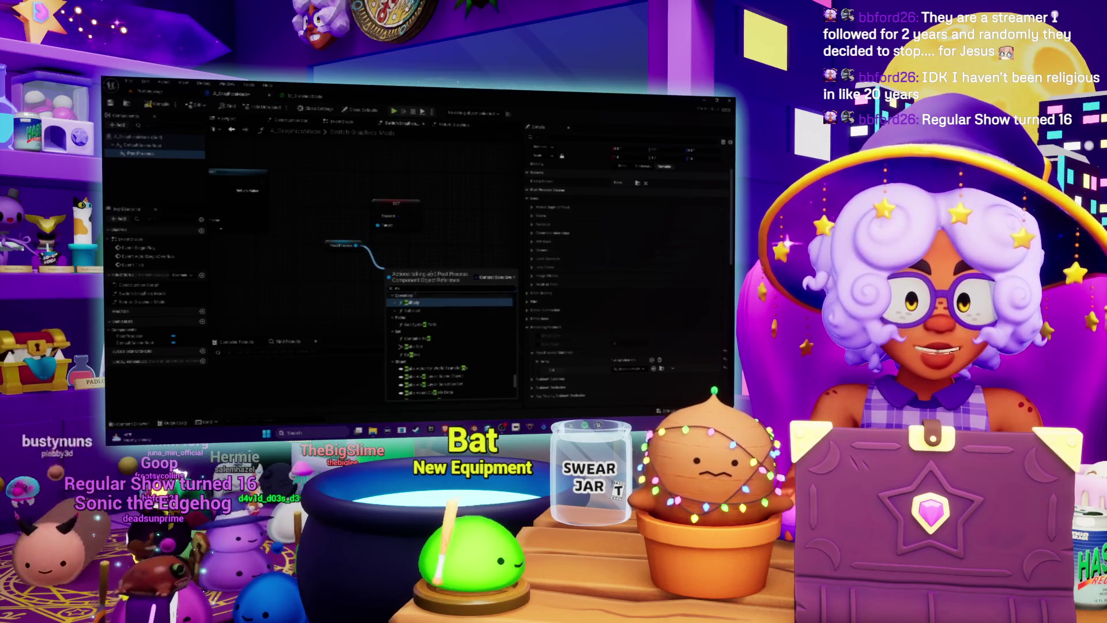
click(315, 282)
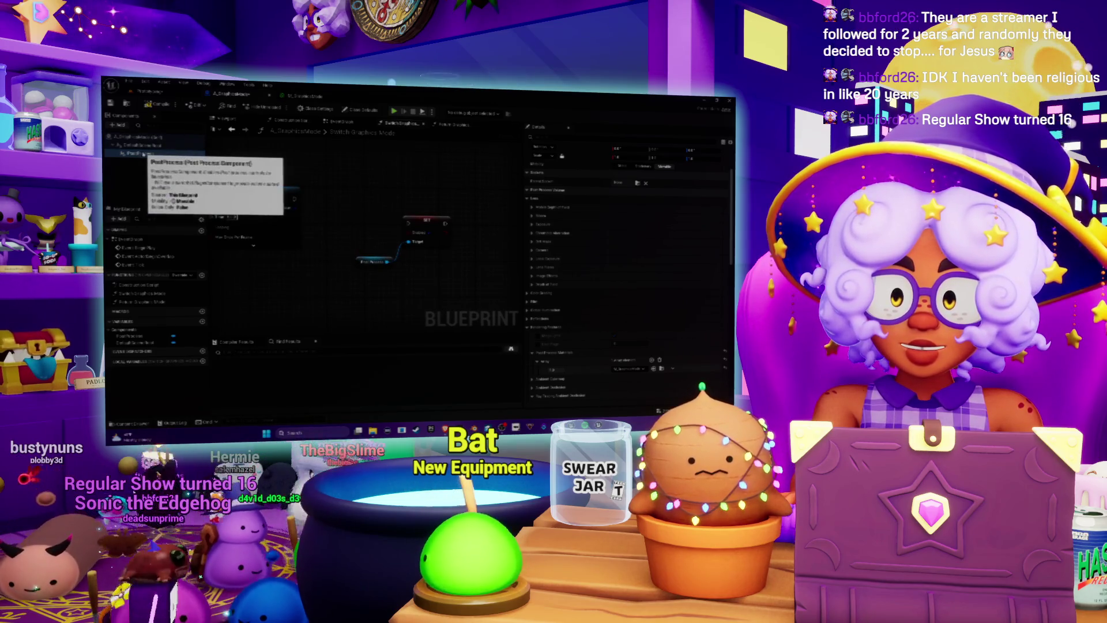
click(142, 154)
drag(397, 184, 398, 184)
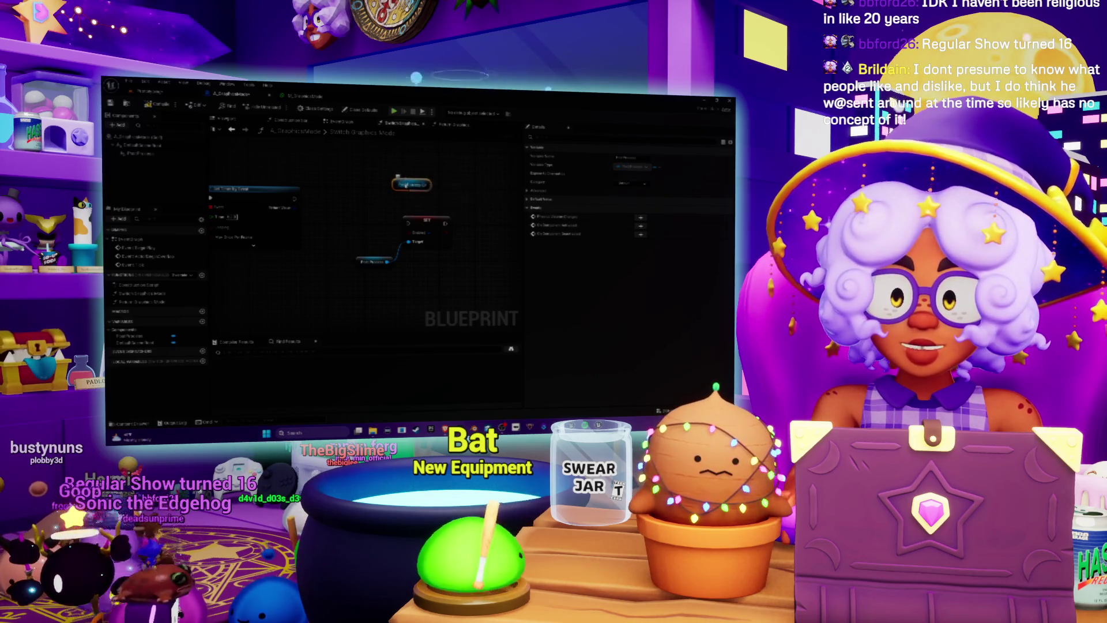
key(Delete)
click(372, 261)
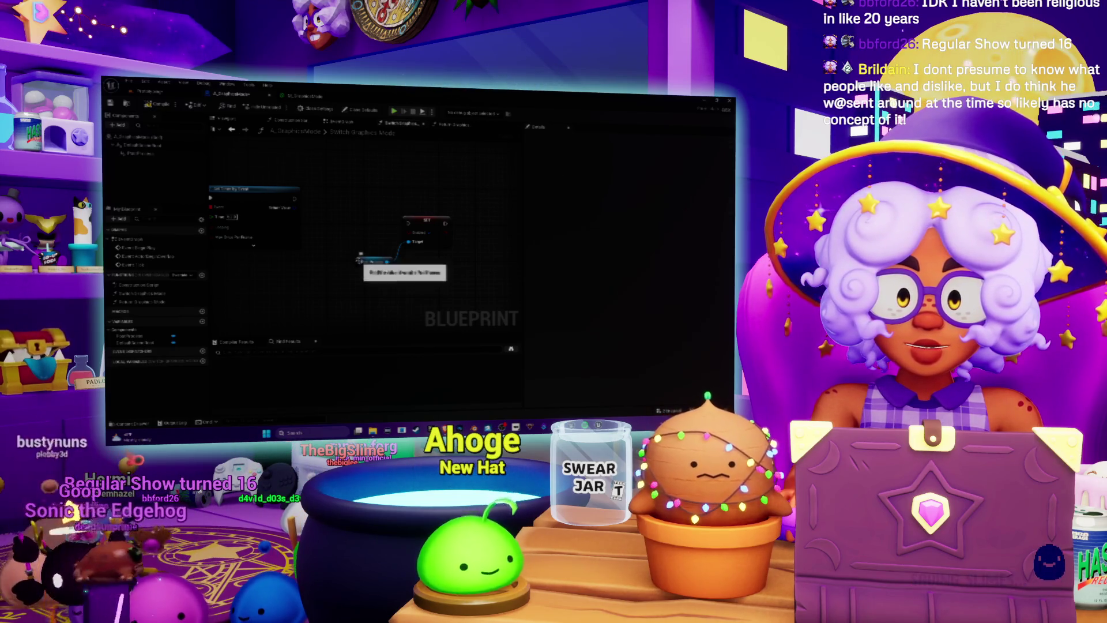
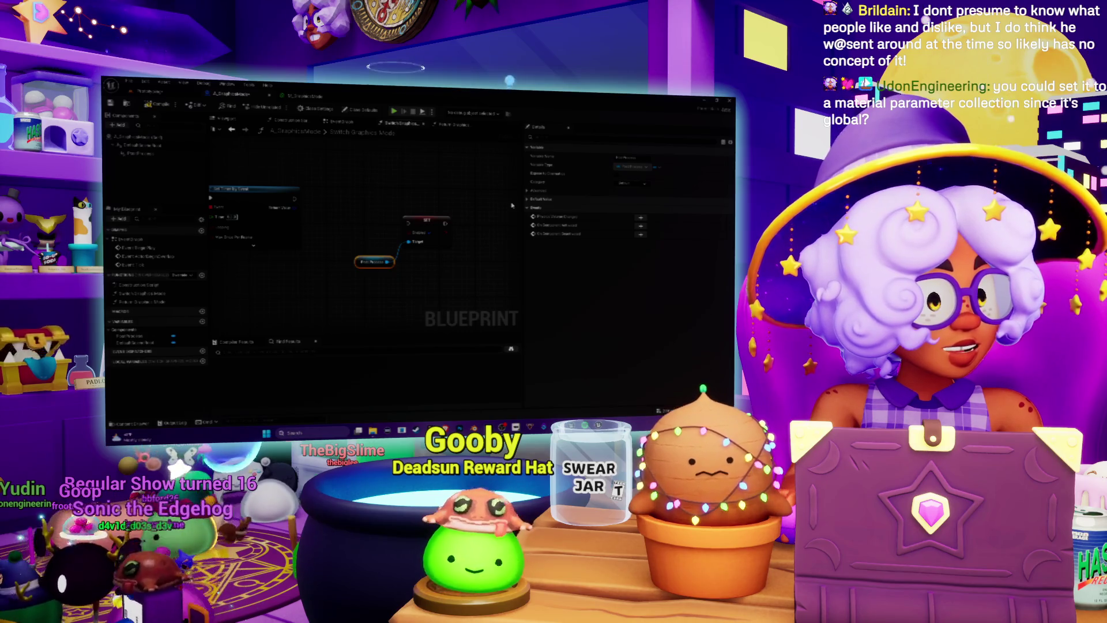
- Leave the Switch Graphics Mode graph and return to the level editor's viewport and Content Browser
scroll(390, 219, up, 2)
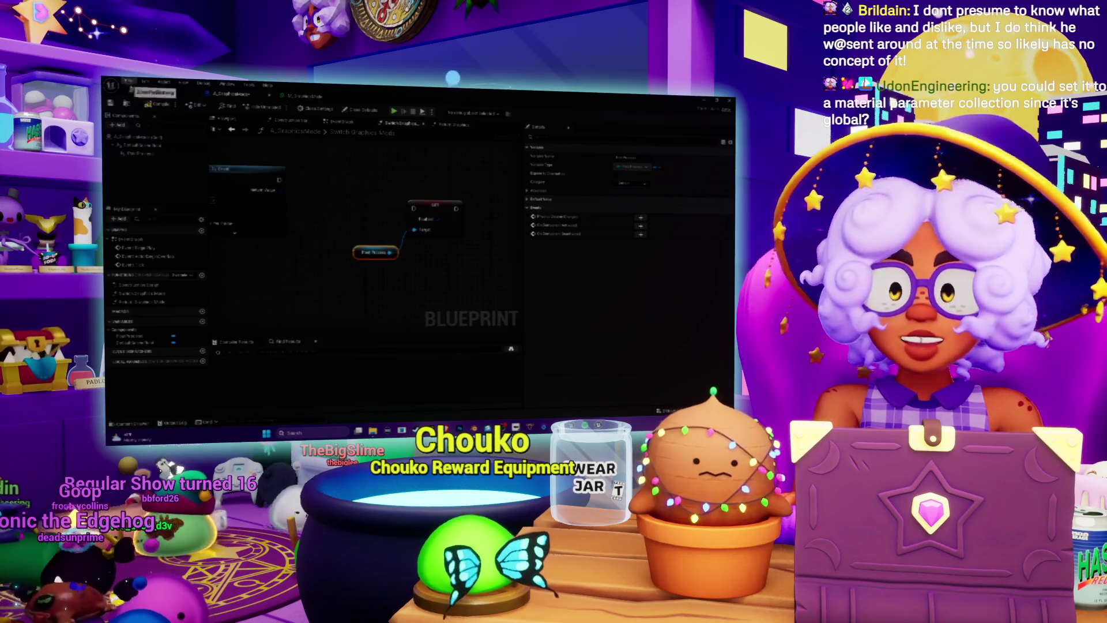
drag(371, 203, 346, 209)
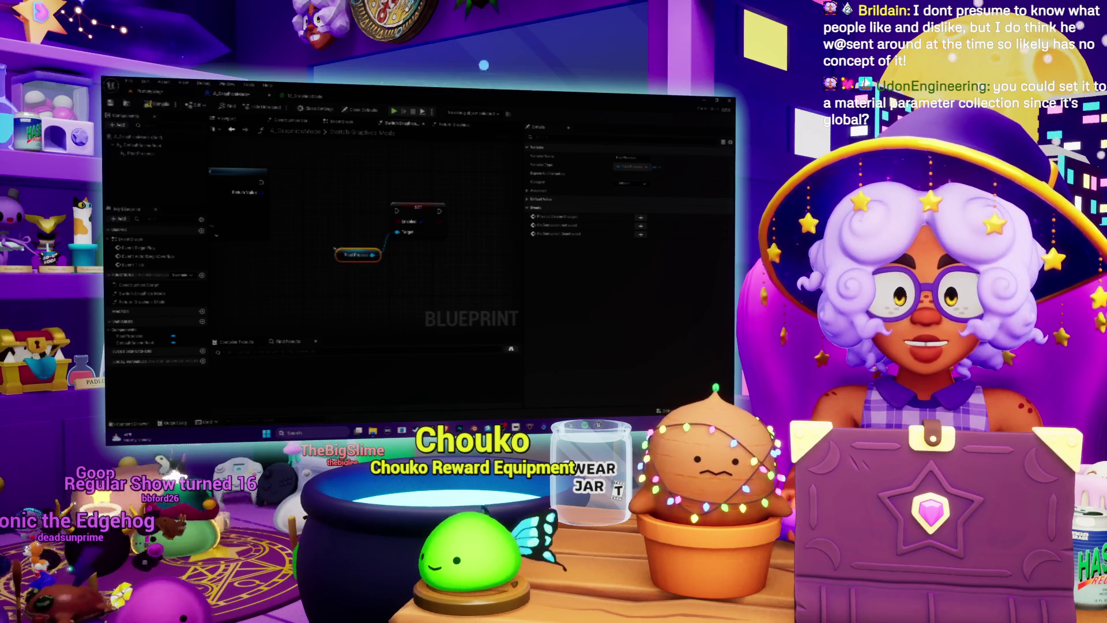
click(149, 91)
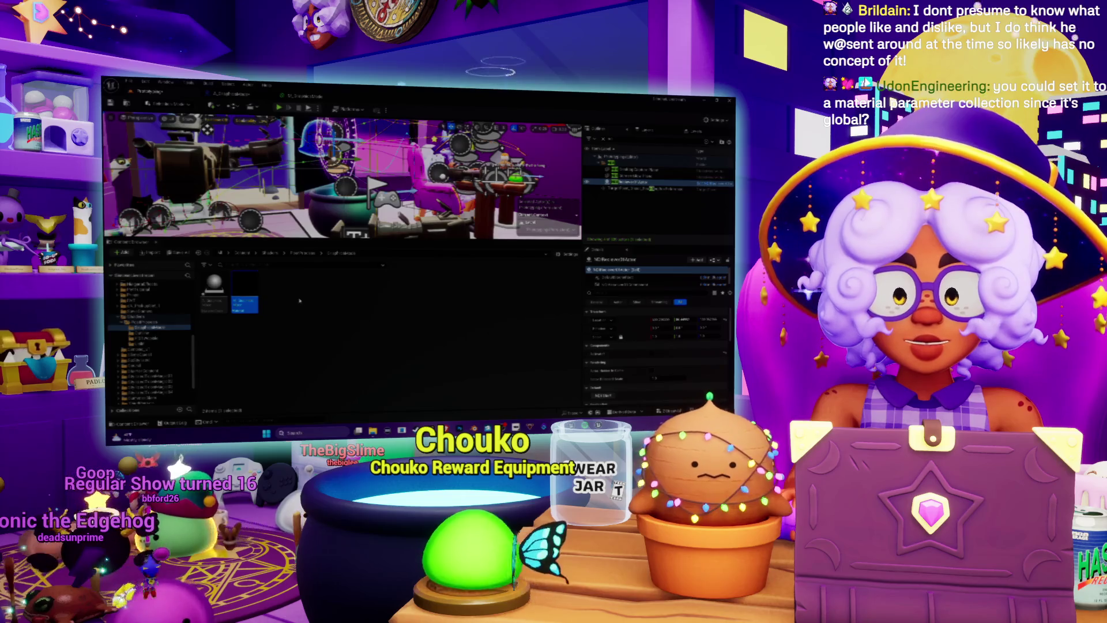
- Create a Material Parameter Collection asset in the Content Browser and open it in its editor
right_click(299, 294)
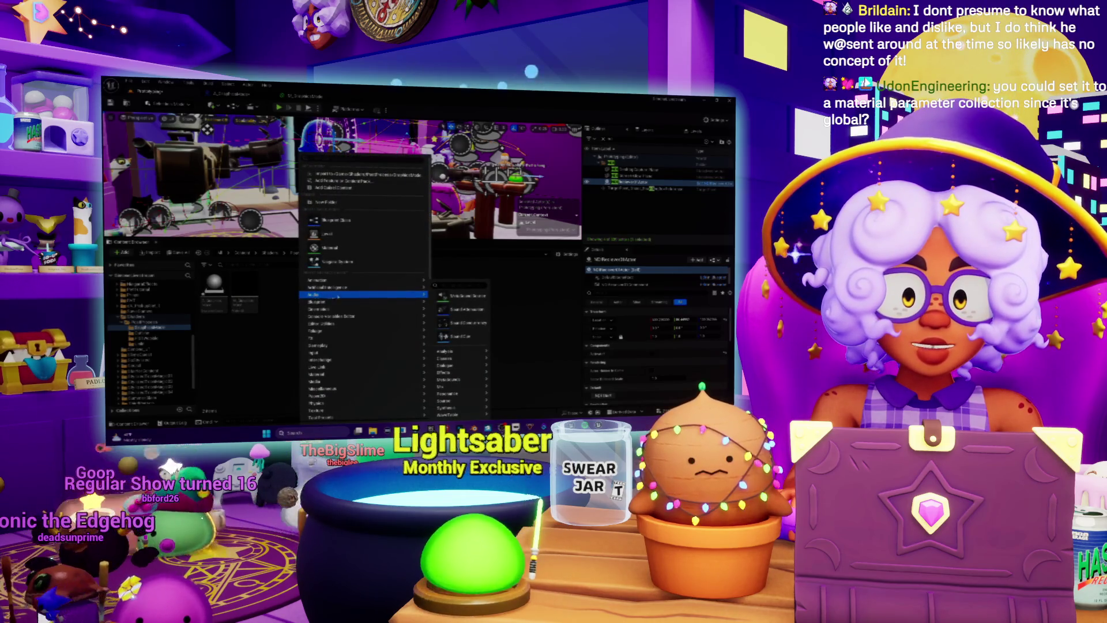
mouse_move(346, 316)
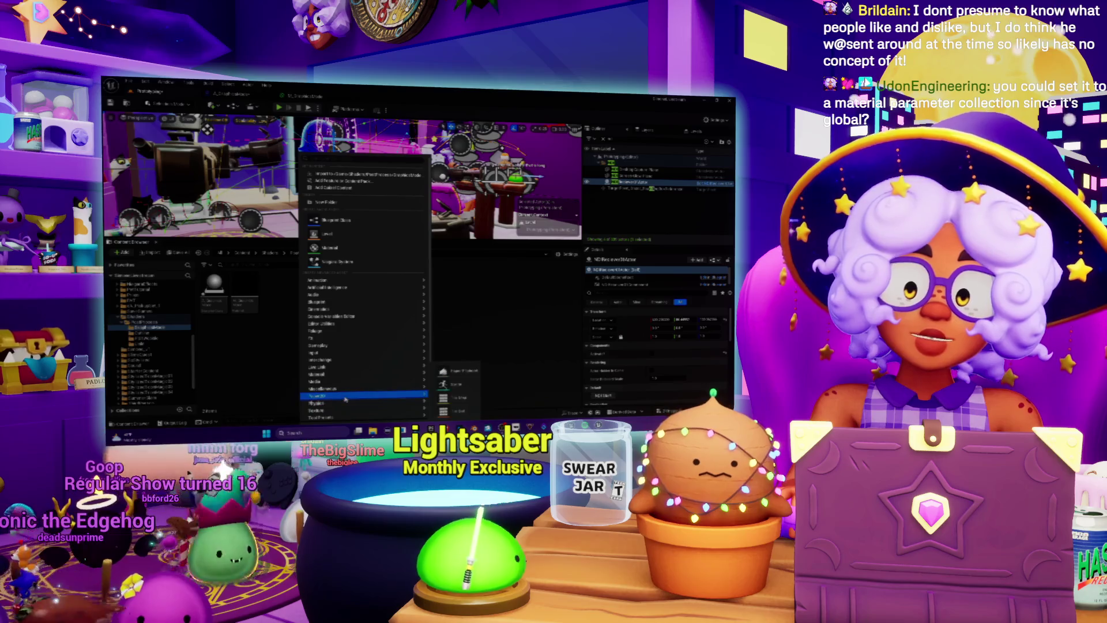
mouse_move(364, 374)
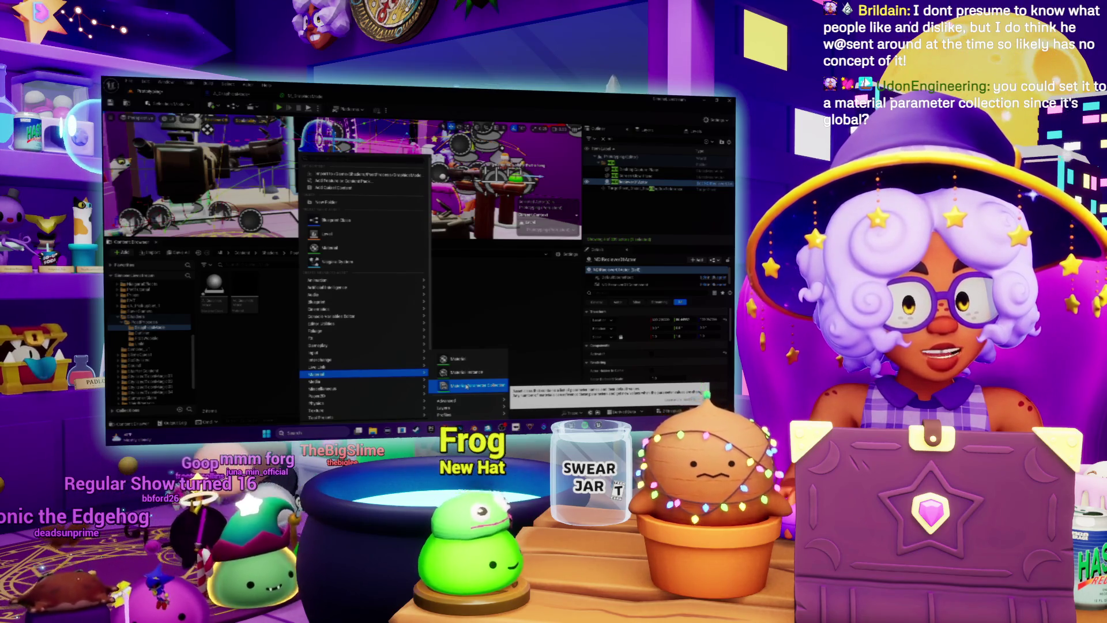
click(467, 387)
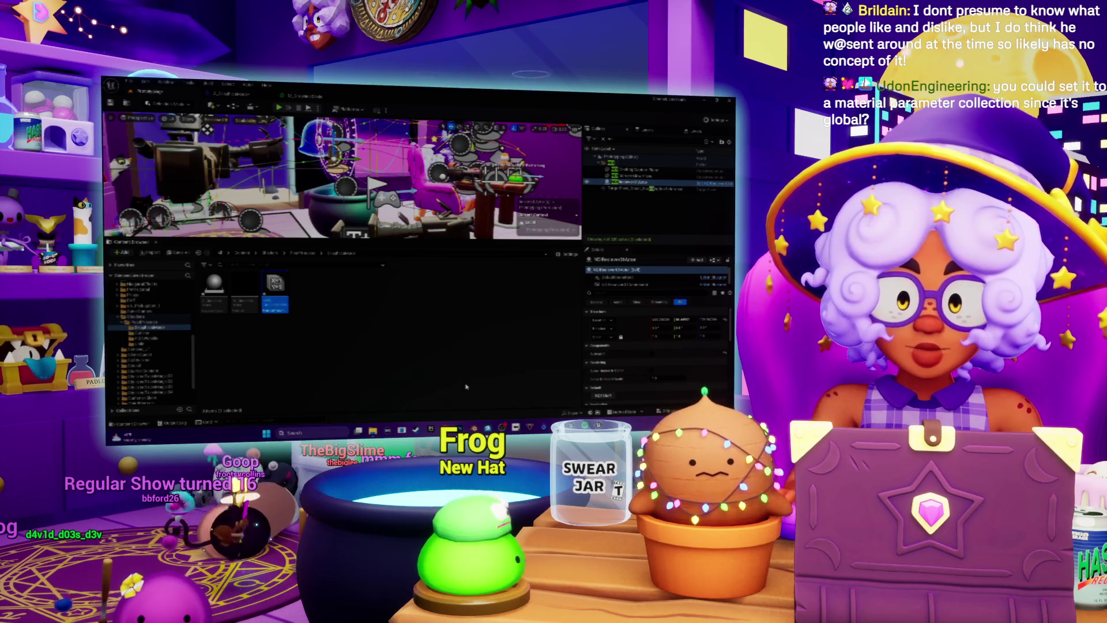
double_click(275, 285)
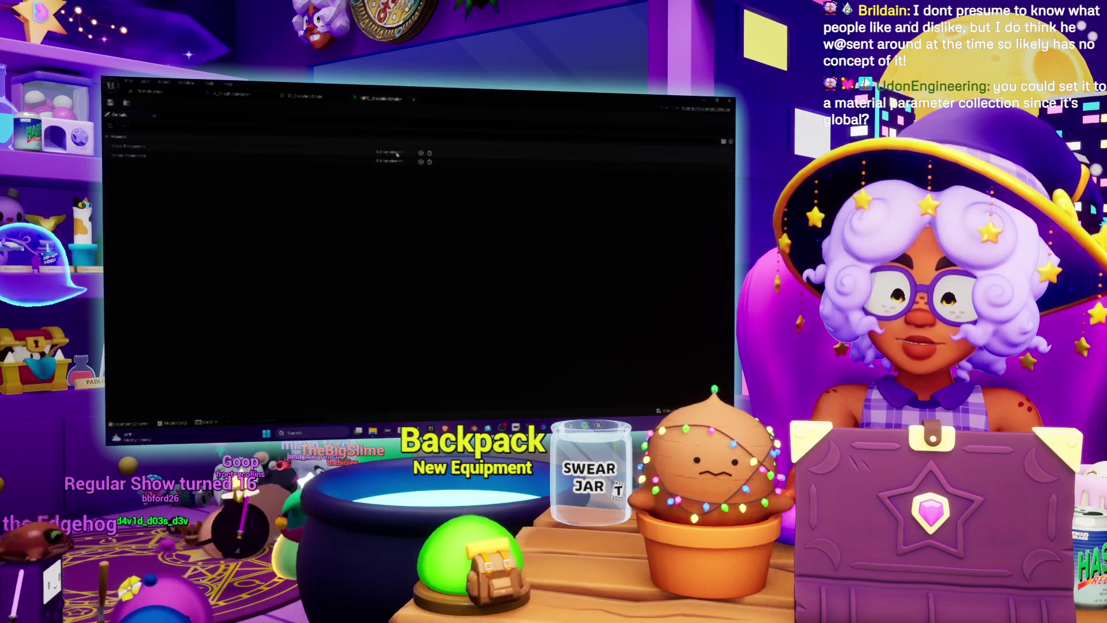
- Add a scalar parameter named 'Emissive Str' to the collection, default value 0.0
click(421, 154)
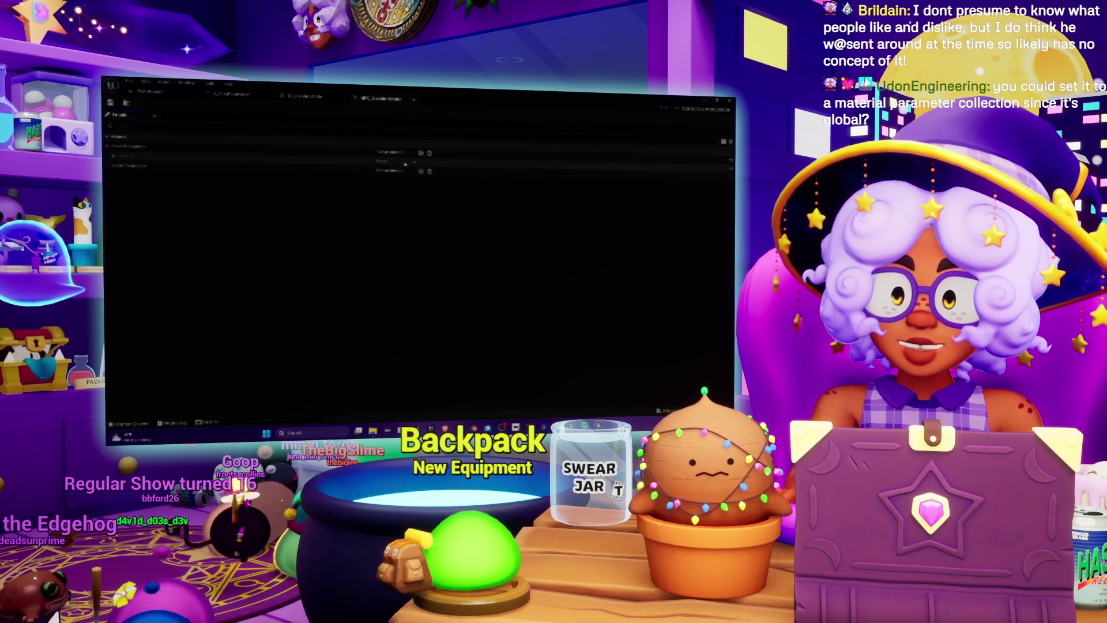
click(415, 164)
click(416, 164)
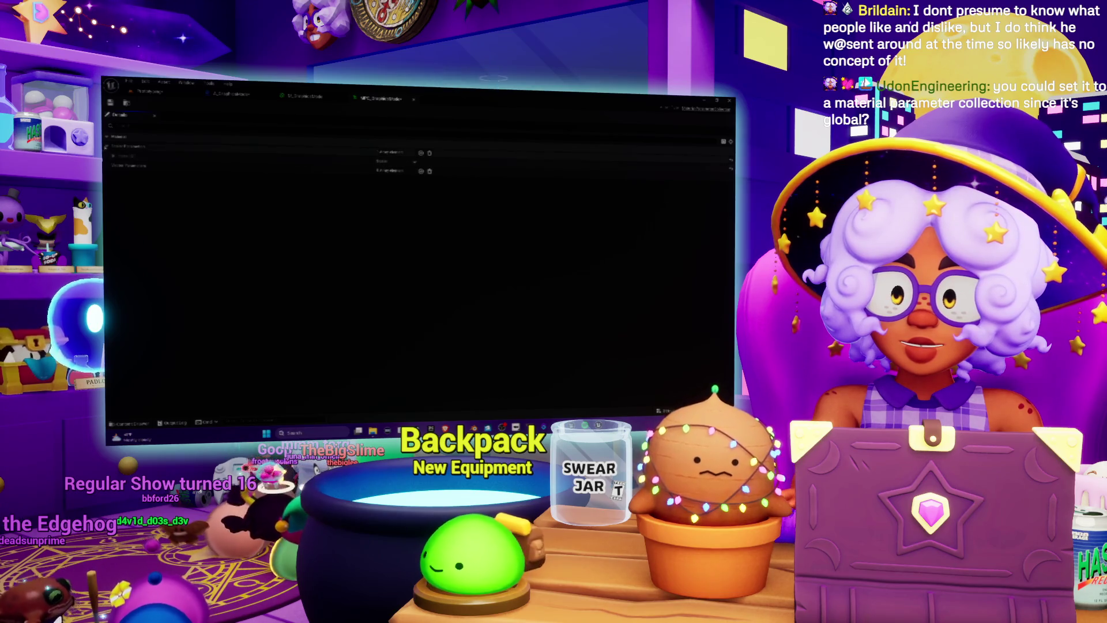
click(113, 156)
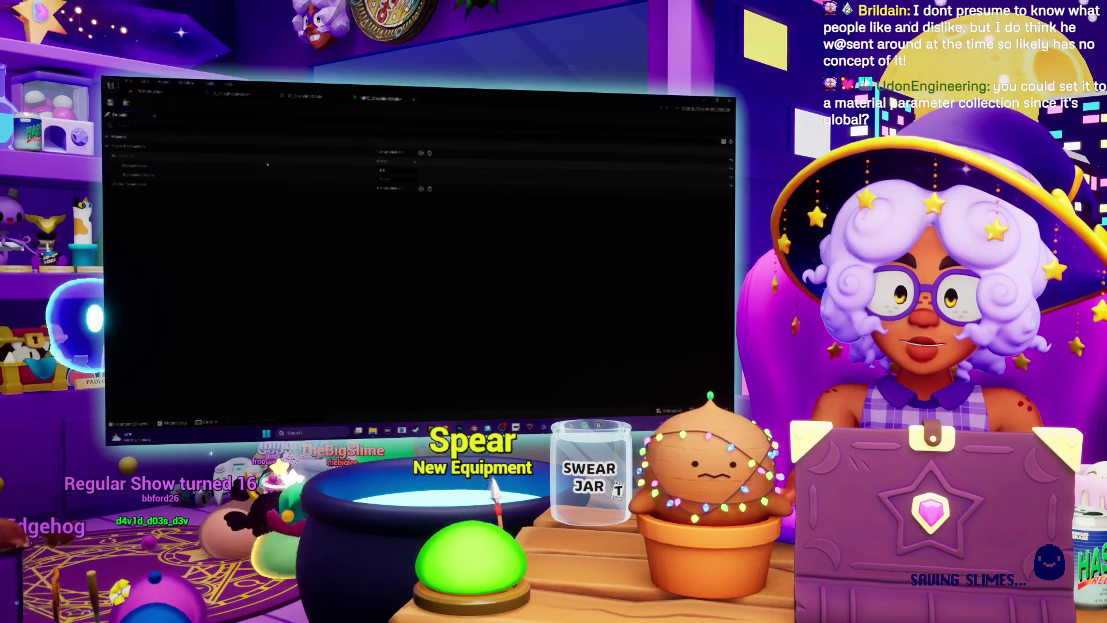
click(398, 179)
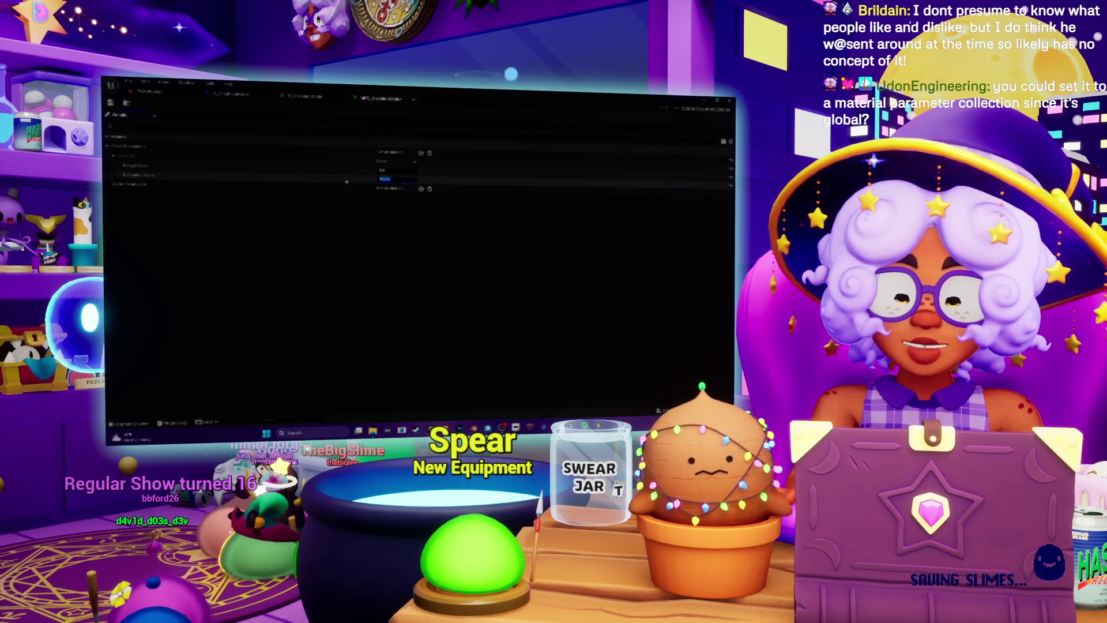
text(Emissive Str)
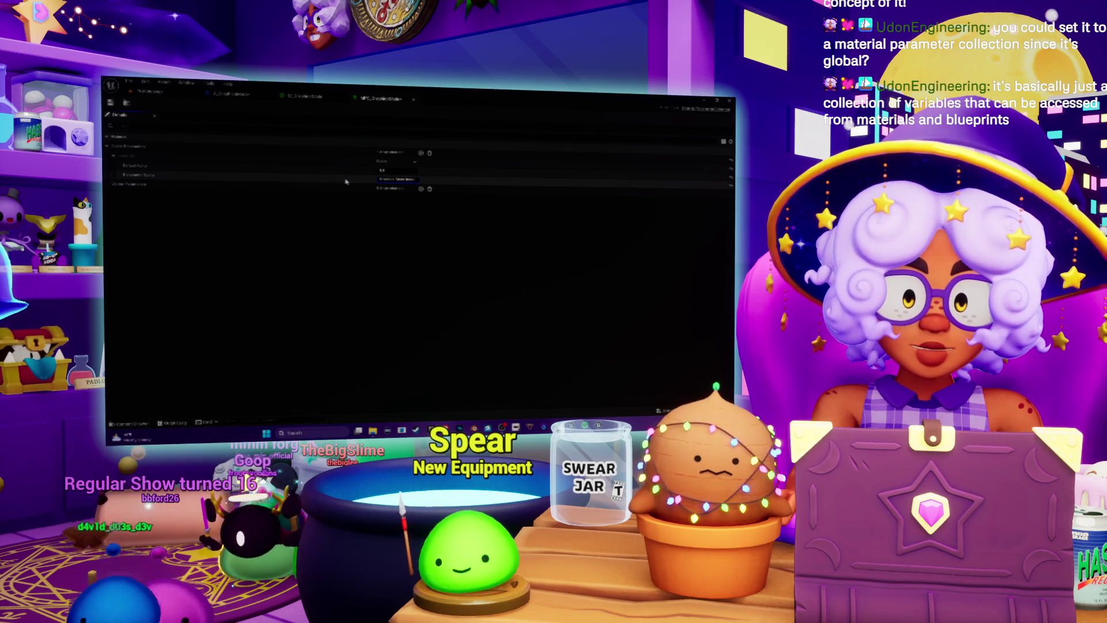
key(Return)
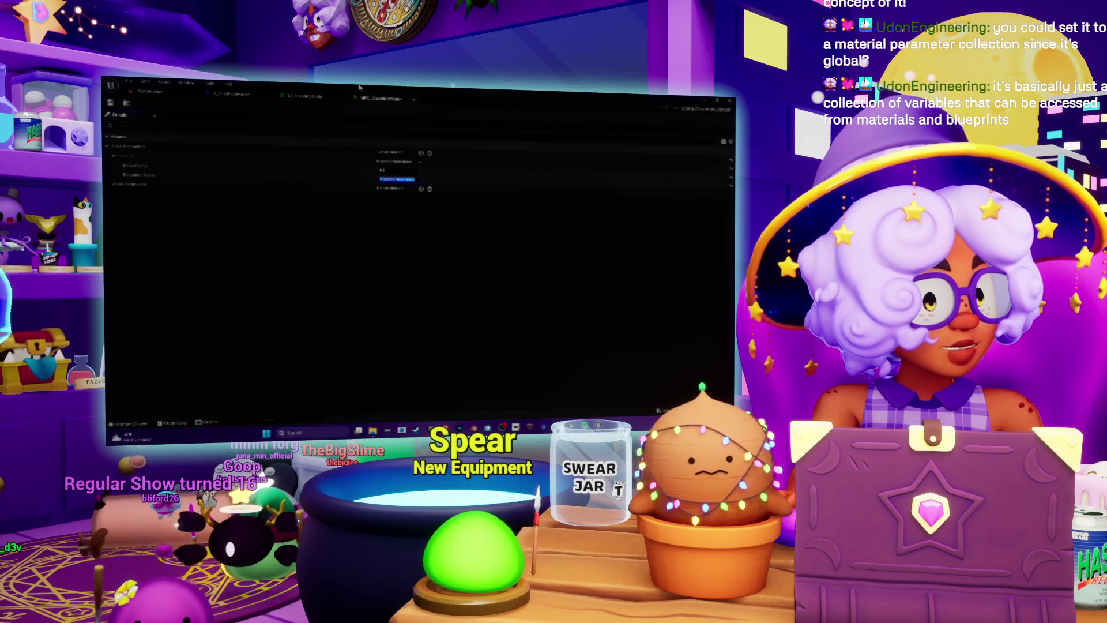
click(318, 289)
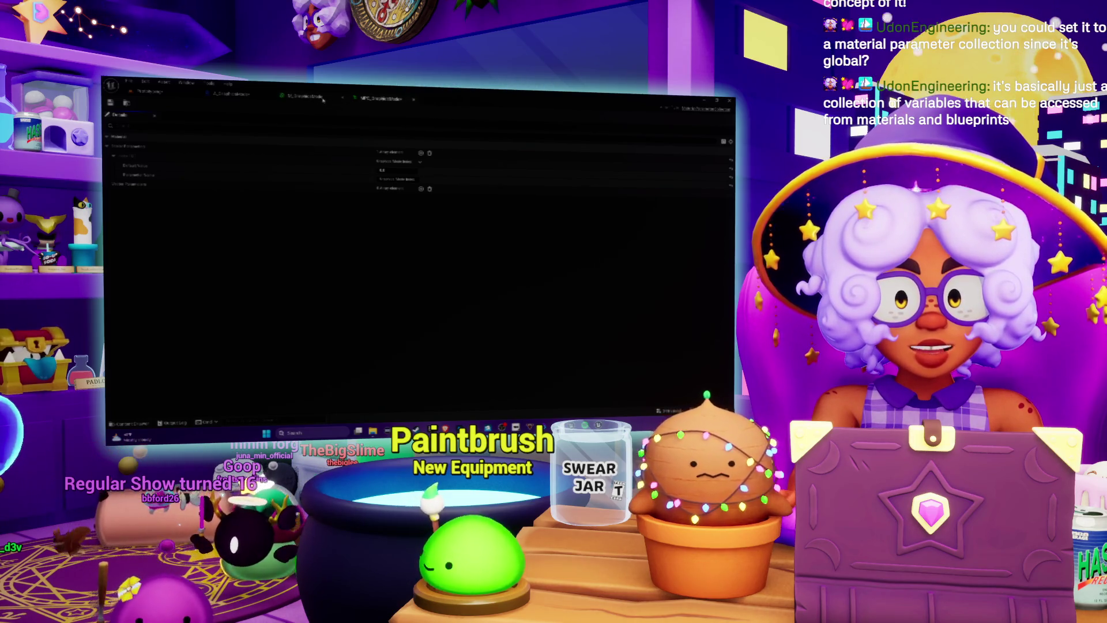
click(303, 96)
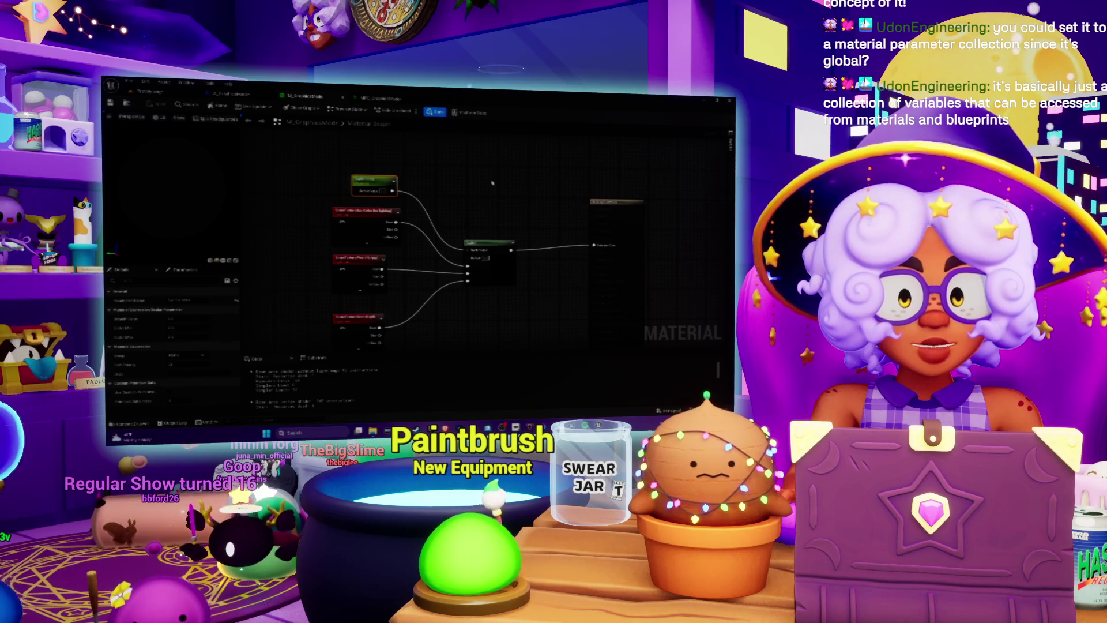
drag(444, 206, 428, 166)
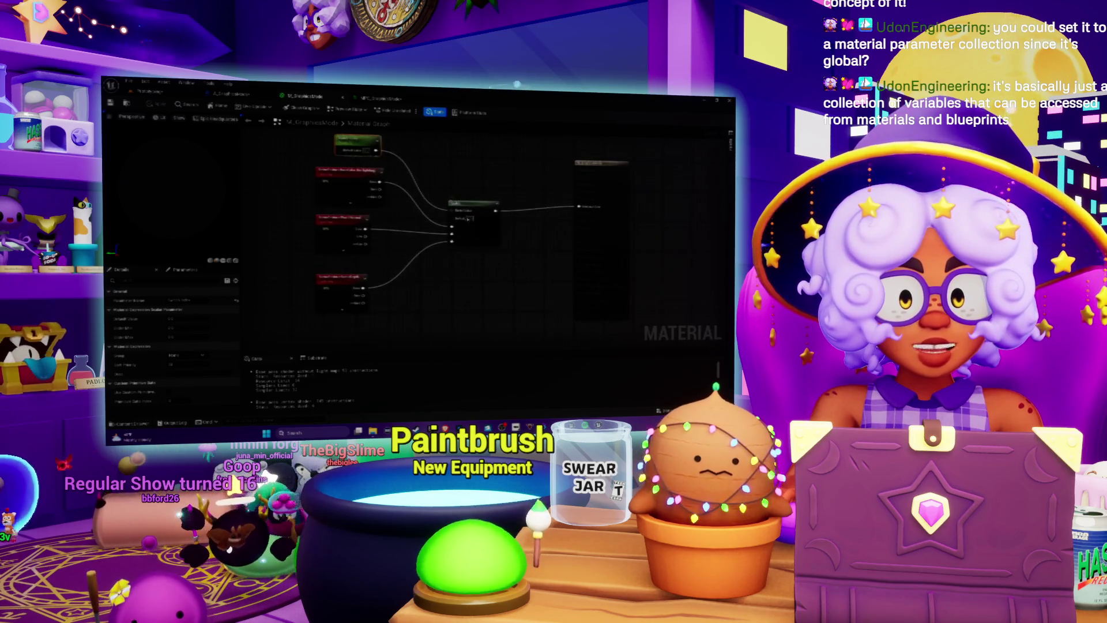
drag(469, 214, 482, 258)
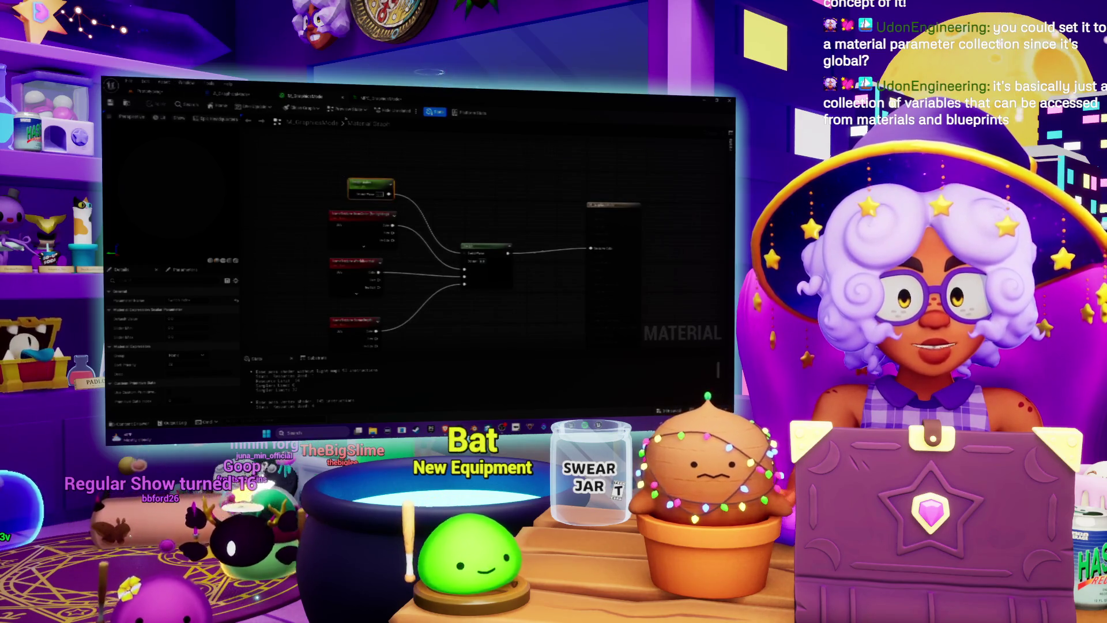
mouse_move(345, 161)
mouse_down()
mouse_move(315, 184)
mouse_move(342, 191)
mouse_up()
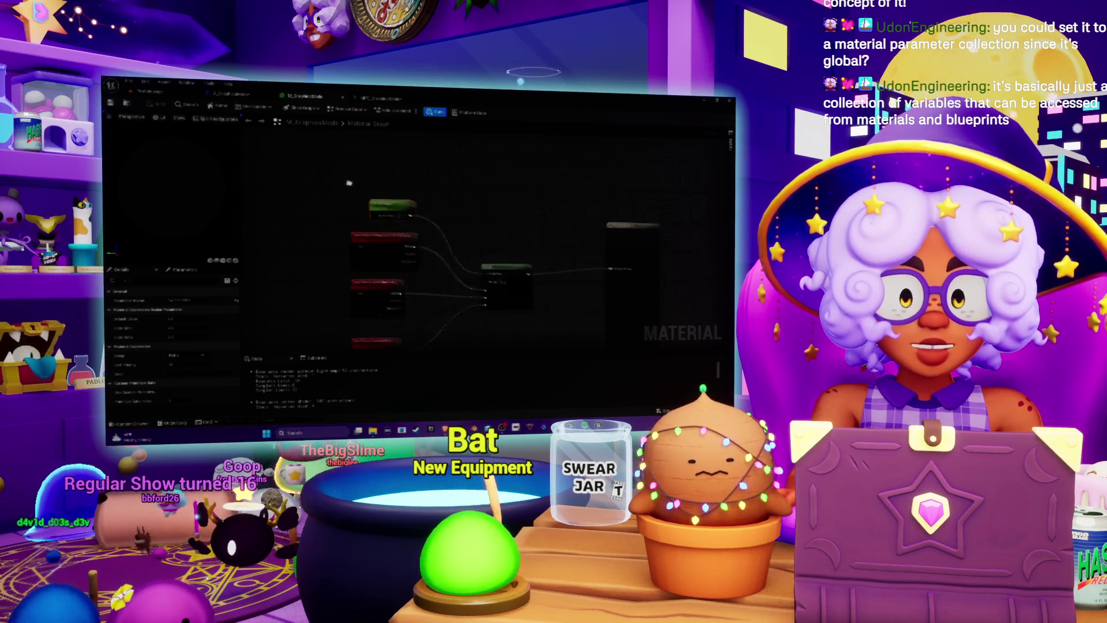
drag(411, 185, 364, 188)
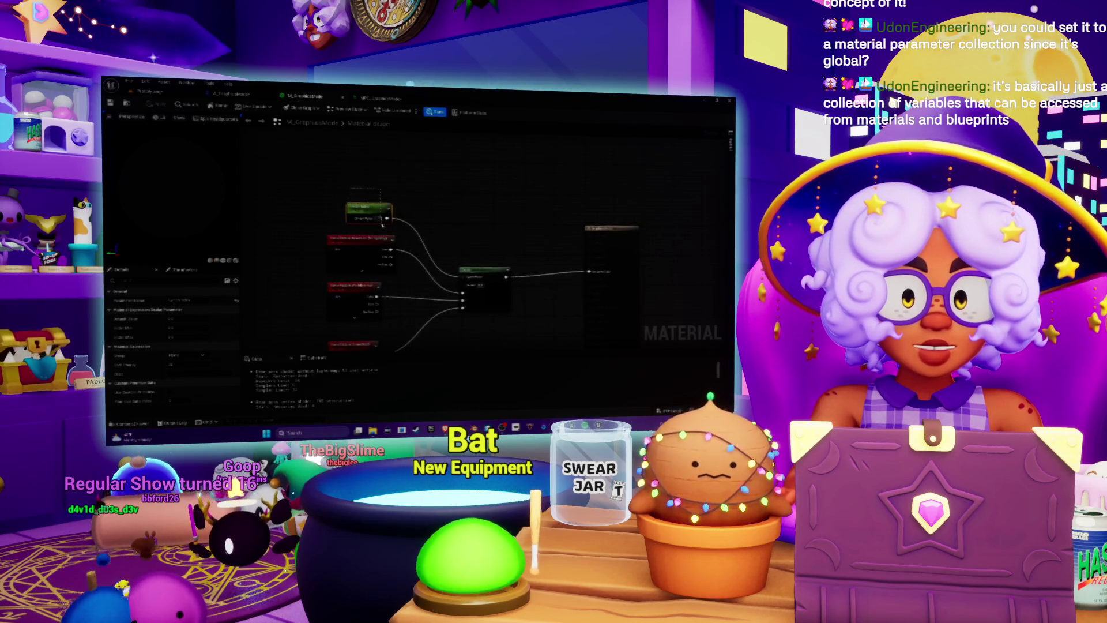
click(381, 99)
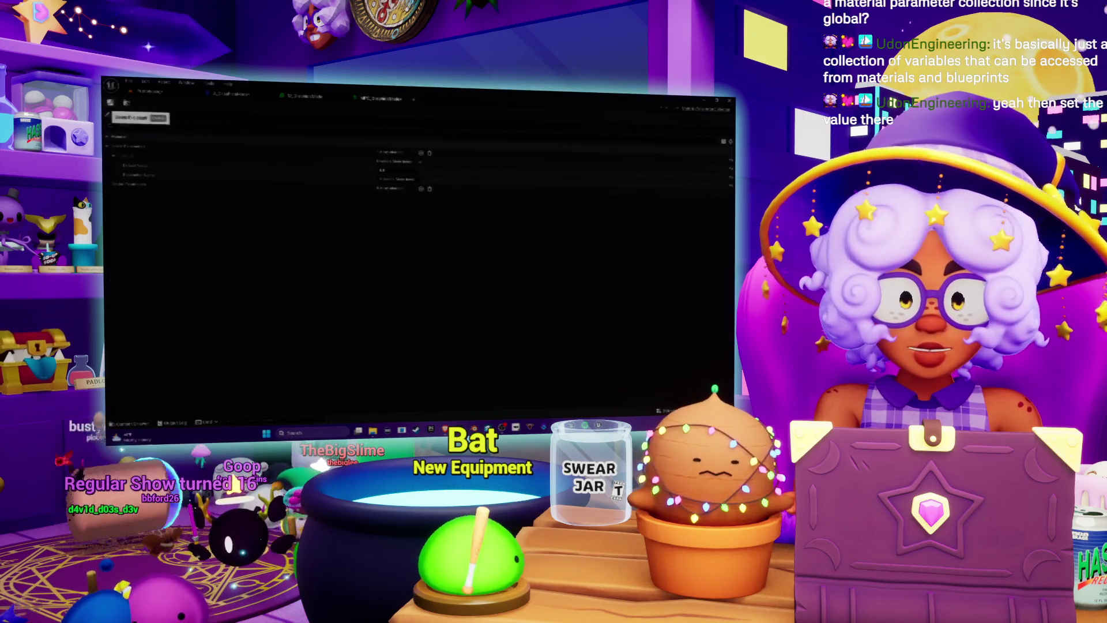
click(320, 97)
drag(387, 172, 376, 189)
right_click(386, 183)
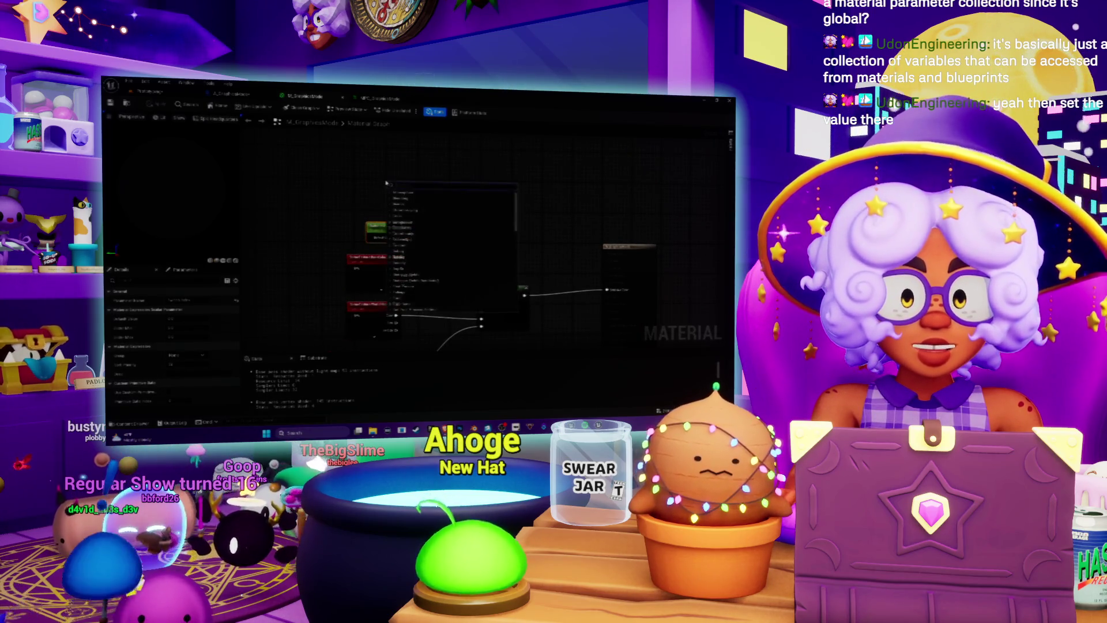
text(coll)
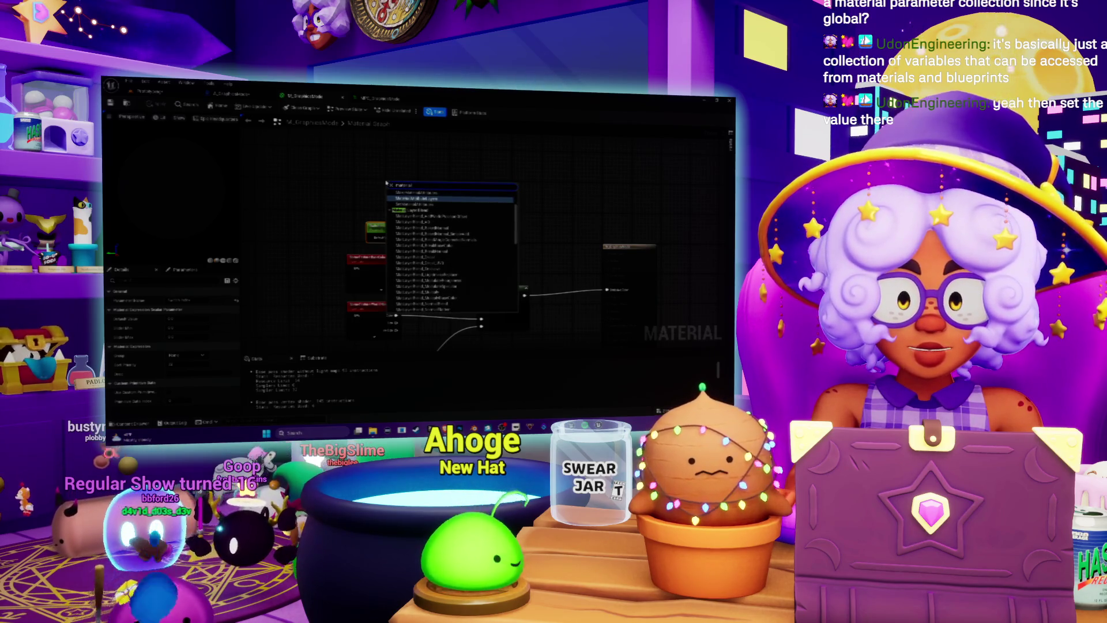
text(param)
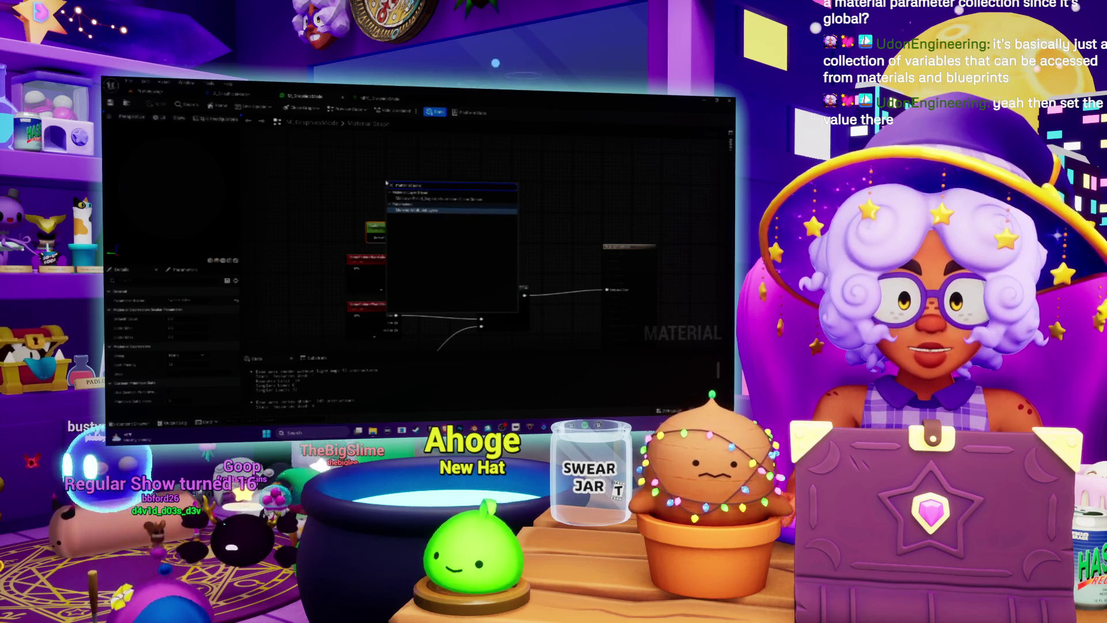
click(414, 211)
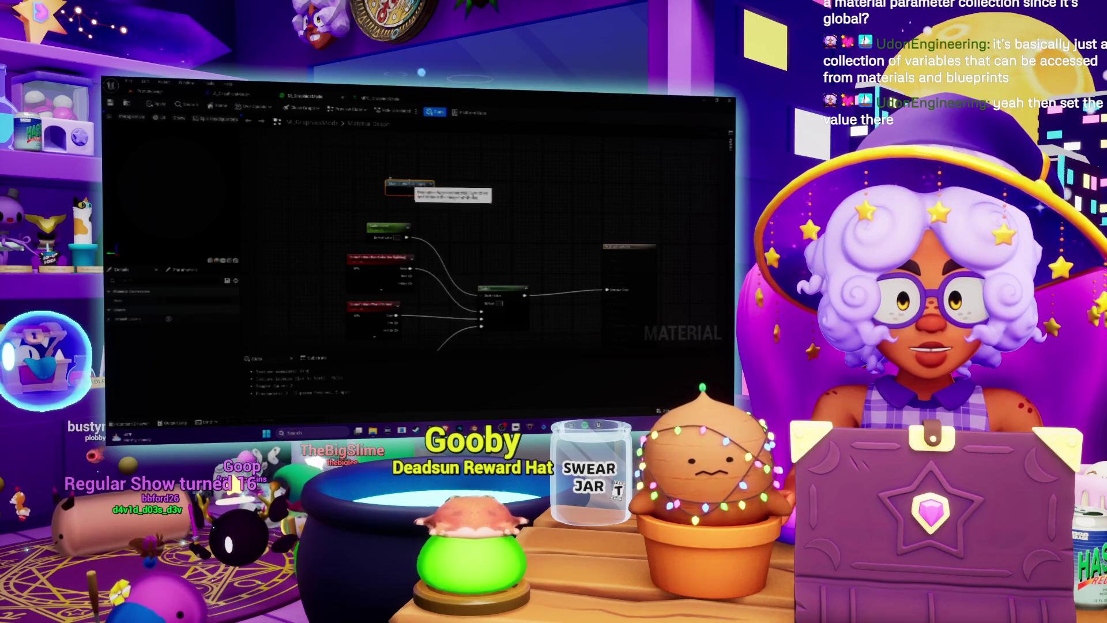
key(Delete)
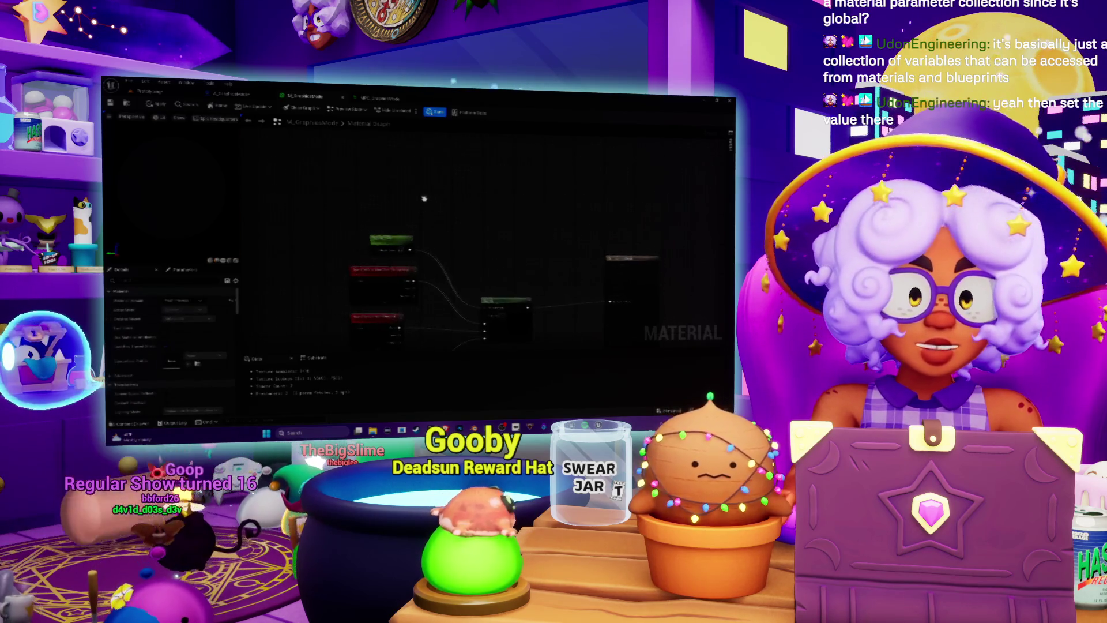
click(382, 98)
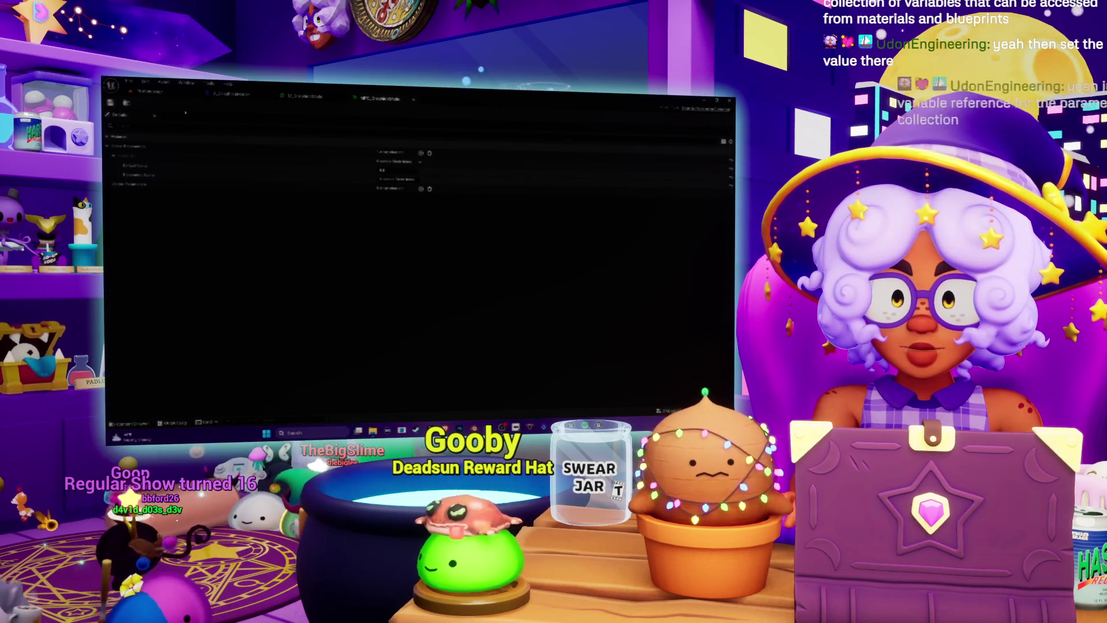
- Add a Collection Parameter node, choose its collection parameter, and wire it into the material
click(306, 96)
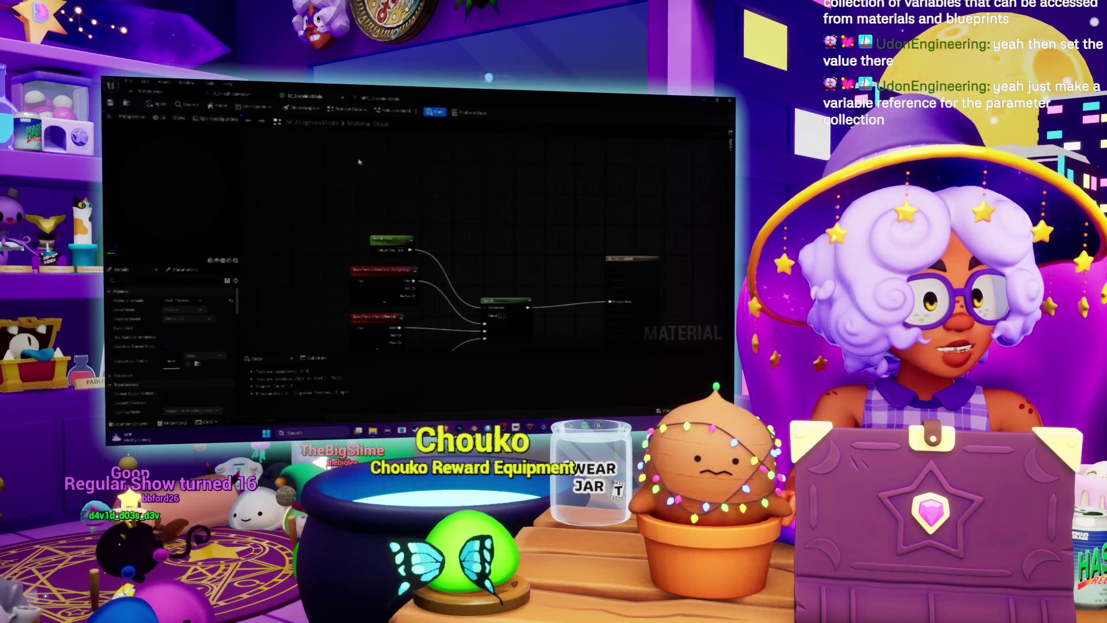
right_click(359, 162)
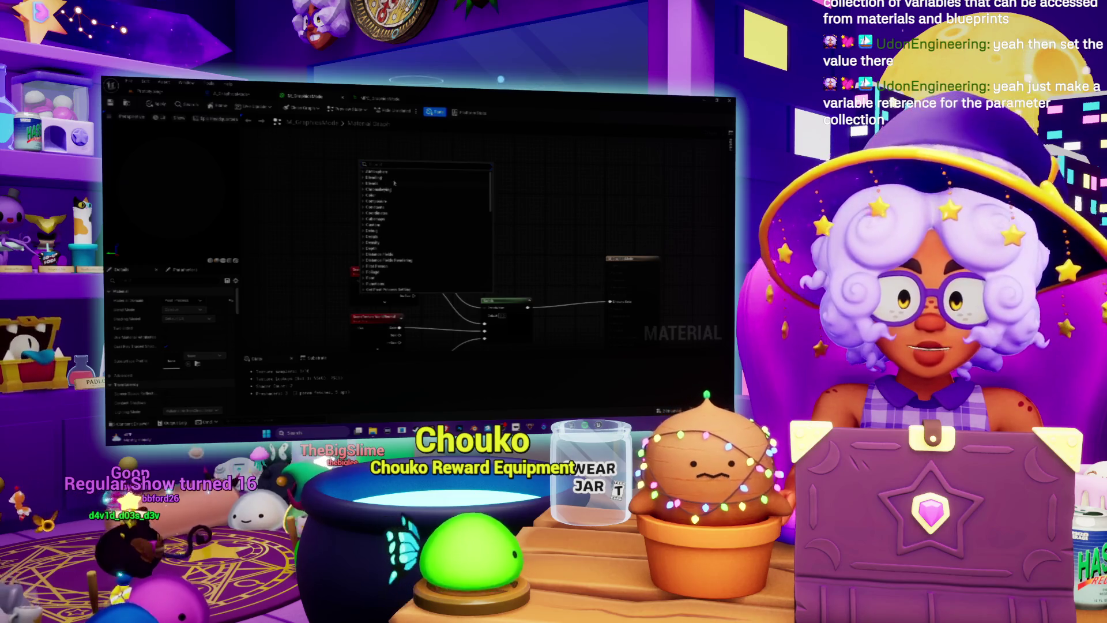
text(col)
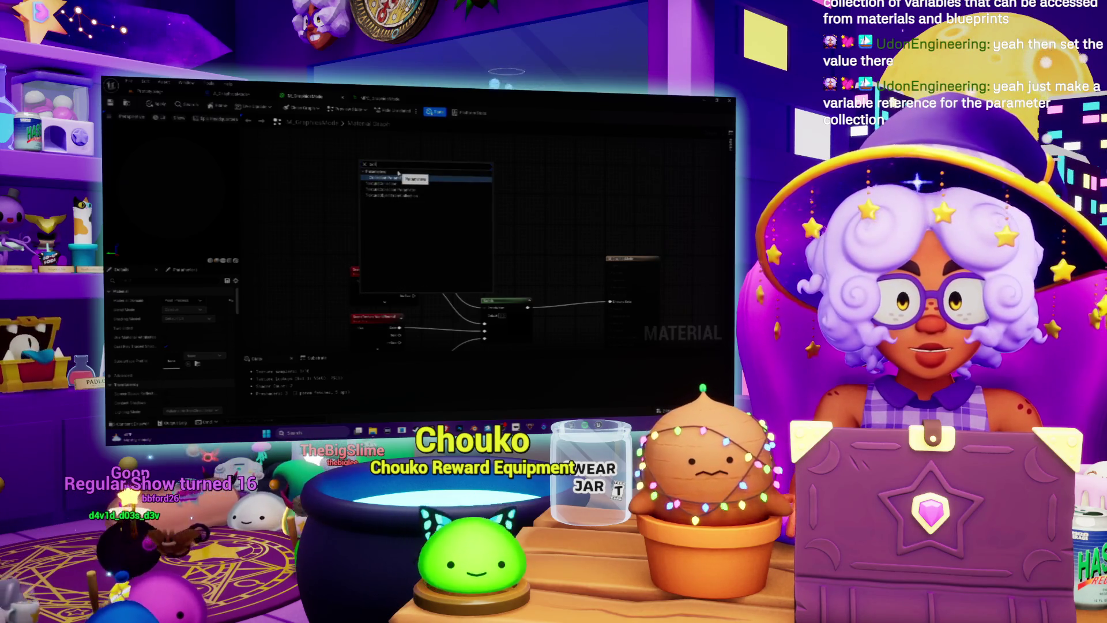
click(398, 177)
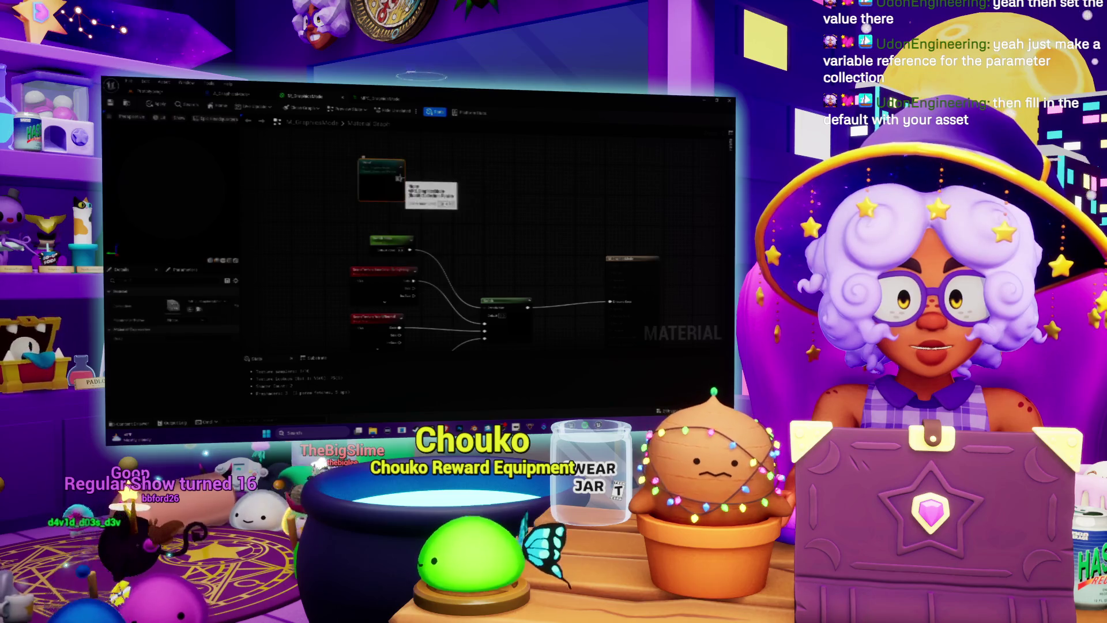
drag(398, 177, 417, 190)
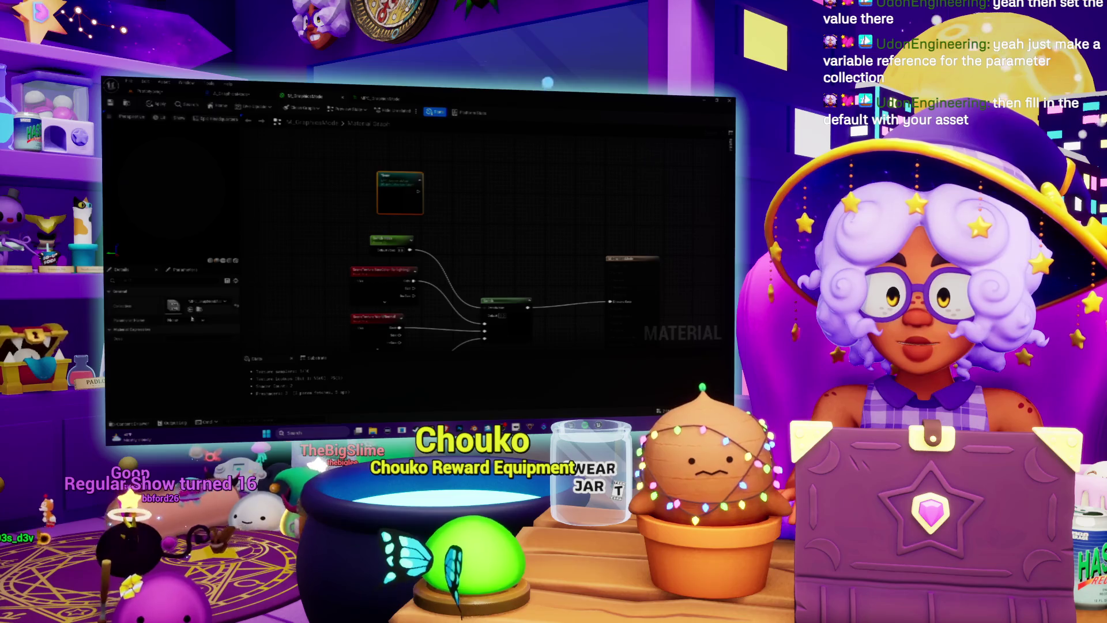
click(193, 326)
mouse_move(419, 191)
mouse_down()
mouse_move(470, 225)
mouse_move(450, 248)
mouse_move(484, 308)
mouse_up()
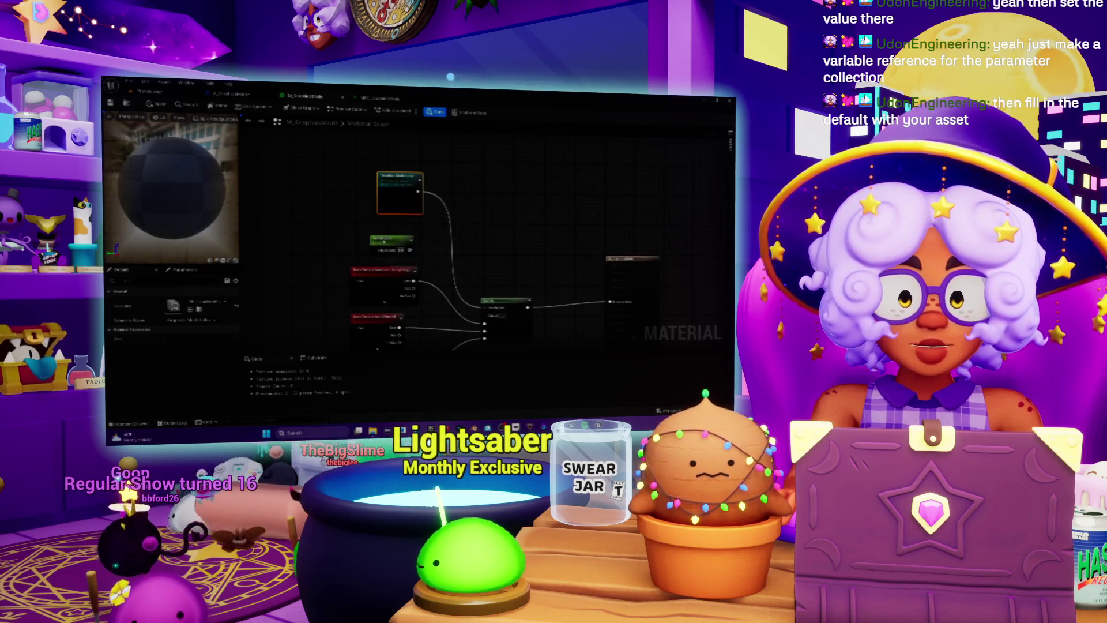
- Delete the green constant node, save the material, and return to the A_GraphicsMode Blueprint
key(Delete)
mouse_move(398, 174)
mouse_down()
mouse_move(369, 206)
mouse_move(381, 226)
mouse_up()
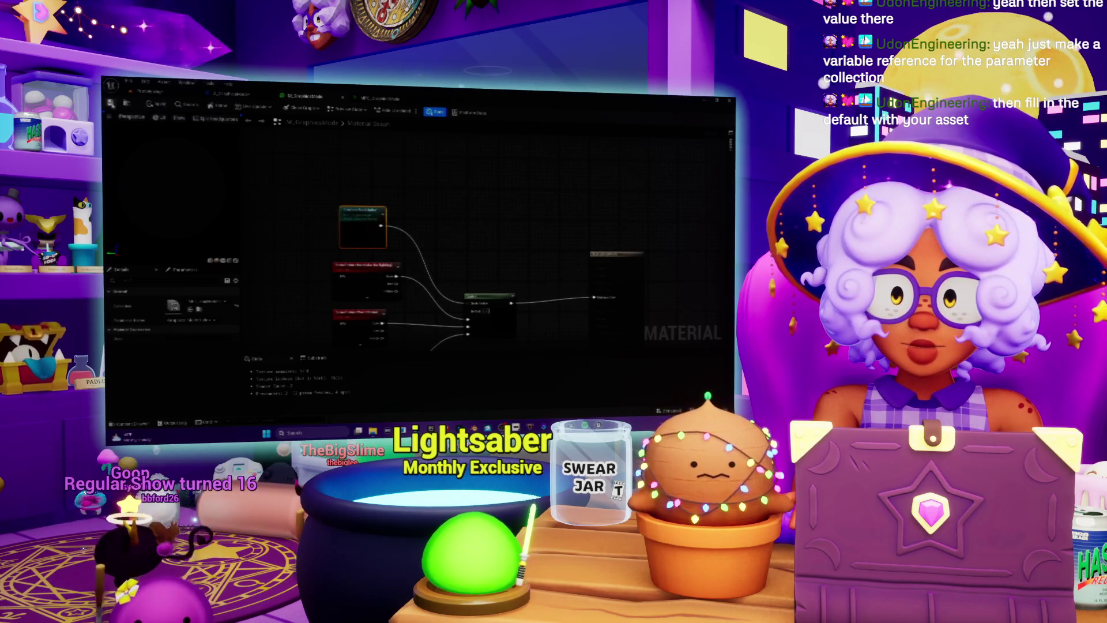
key(ctrl+s)
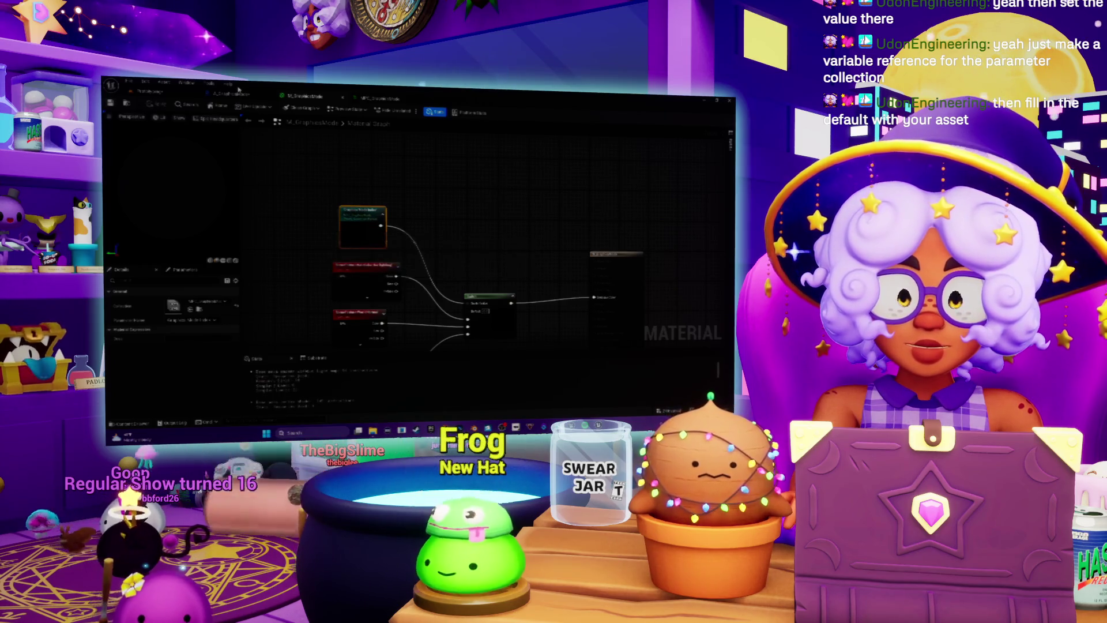
click(238, 90)
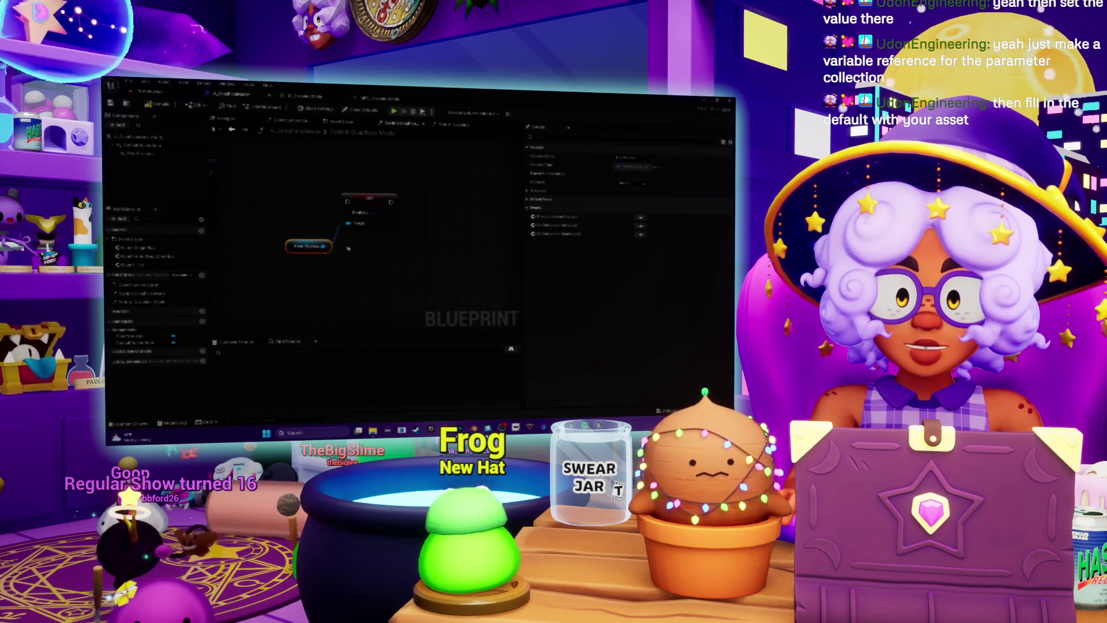
drag(324, 246, 358, 268)
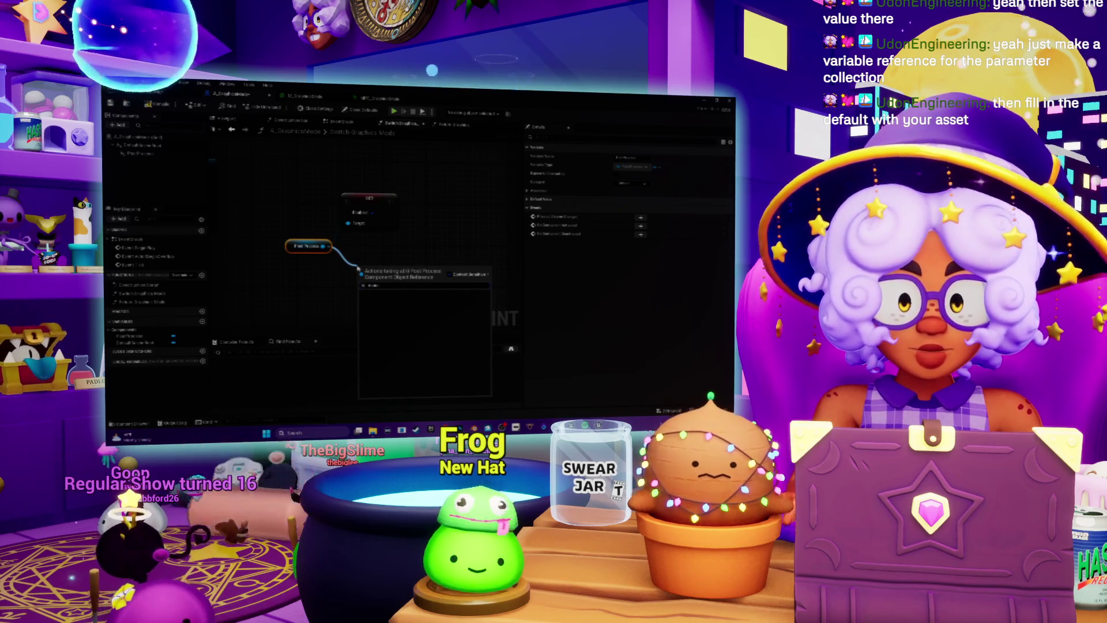
click(426, 279)
right_click(426, 278)
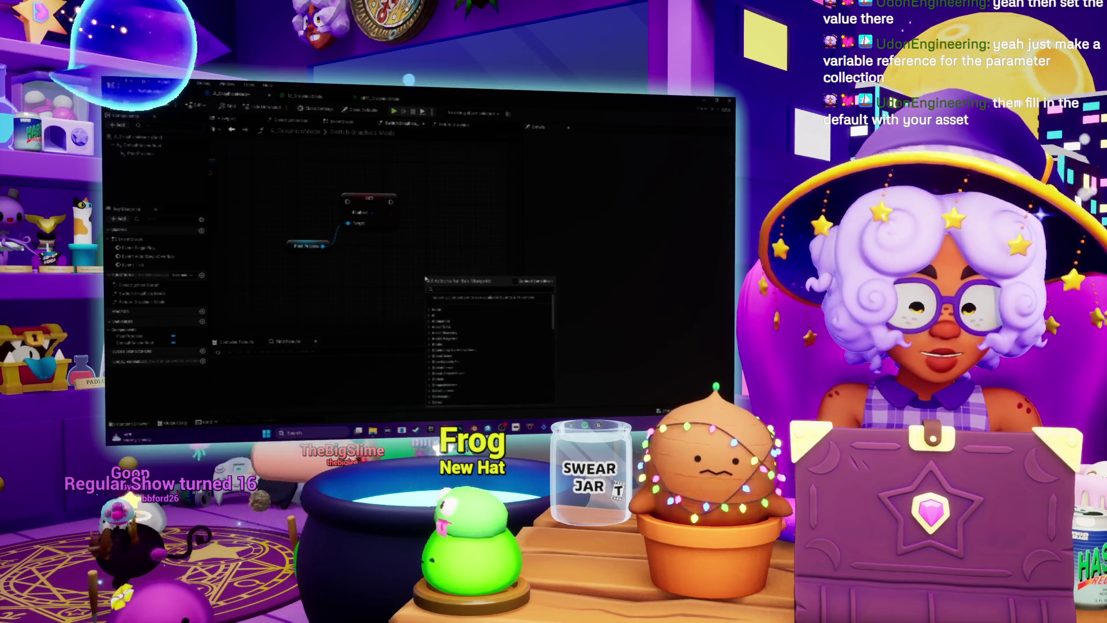
text(parameter col)
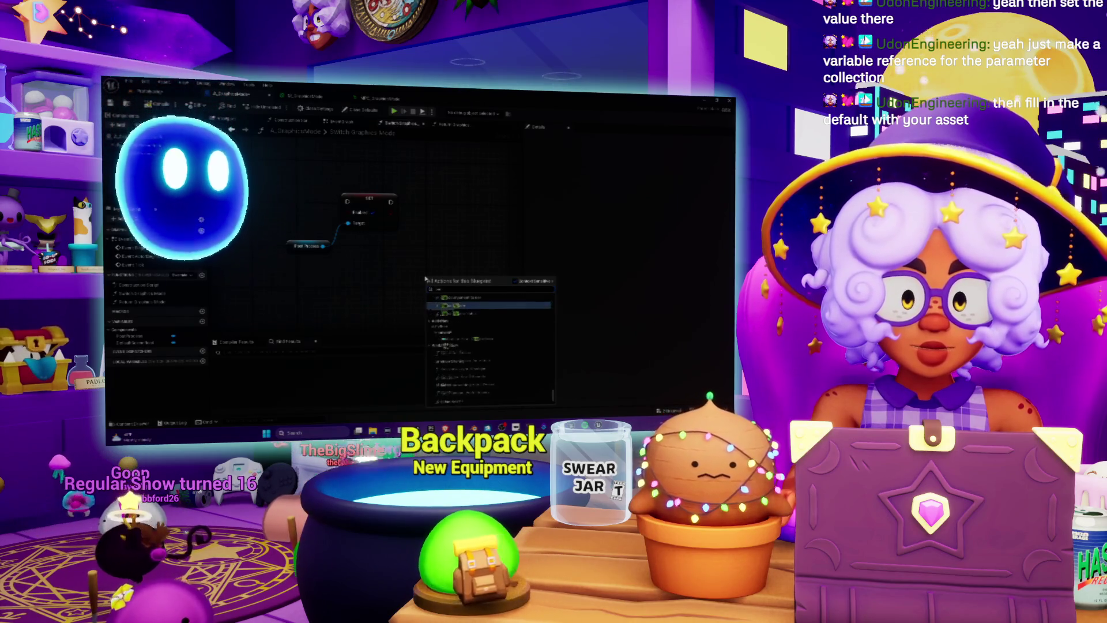
text(lection)
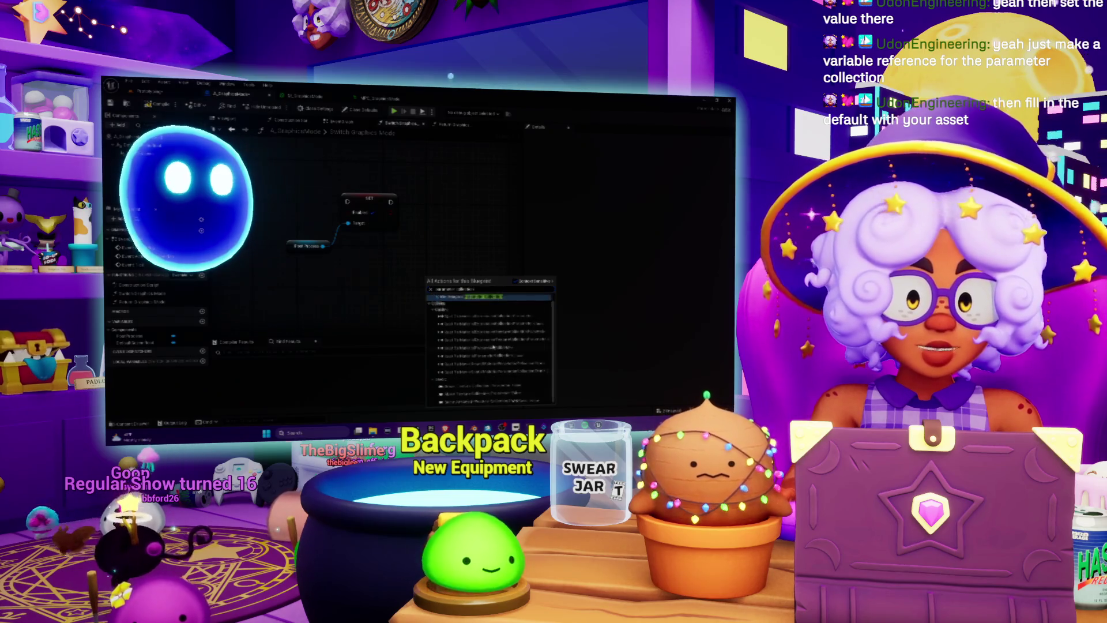
key(Return)
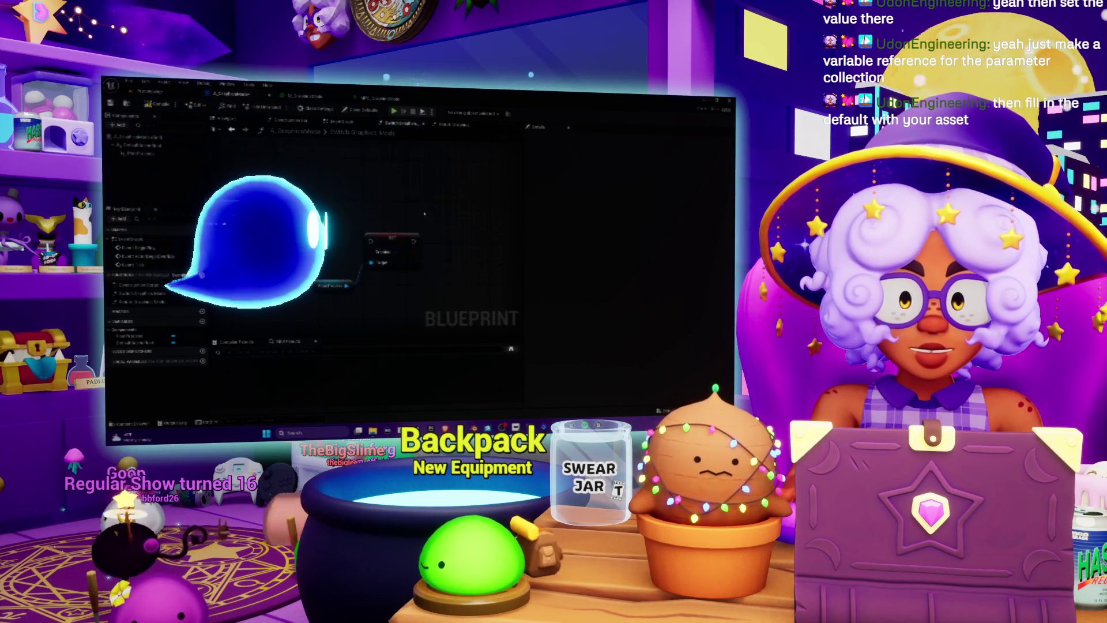
right_click(425, 215)
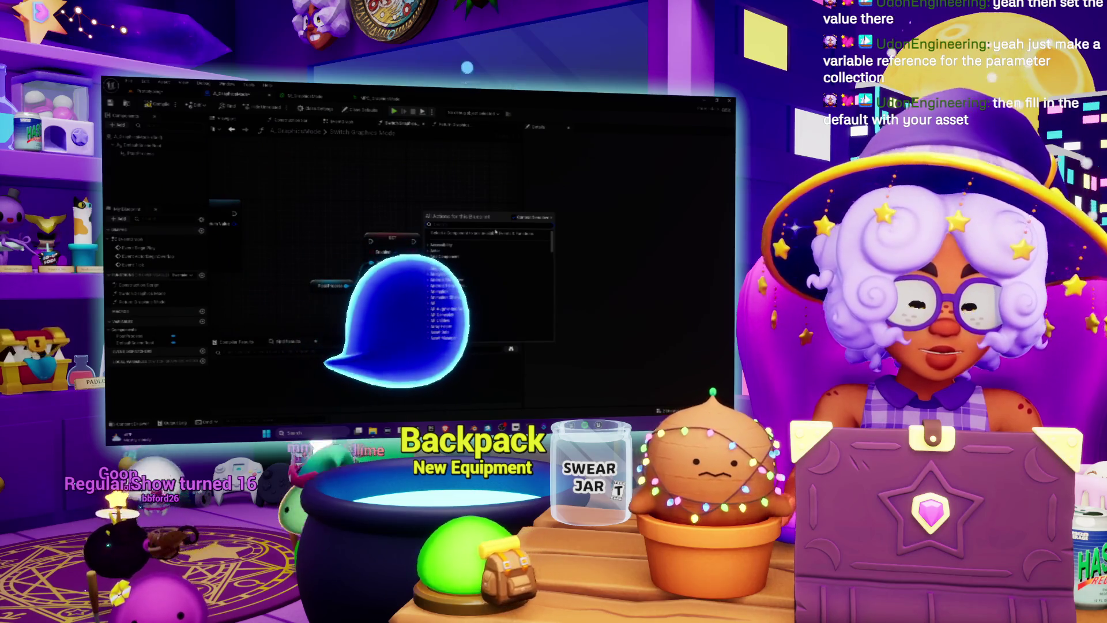
text(parameterco)
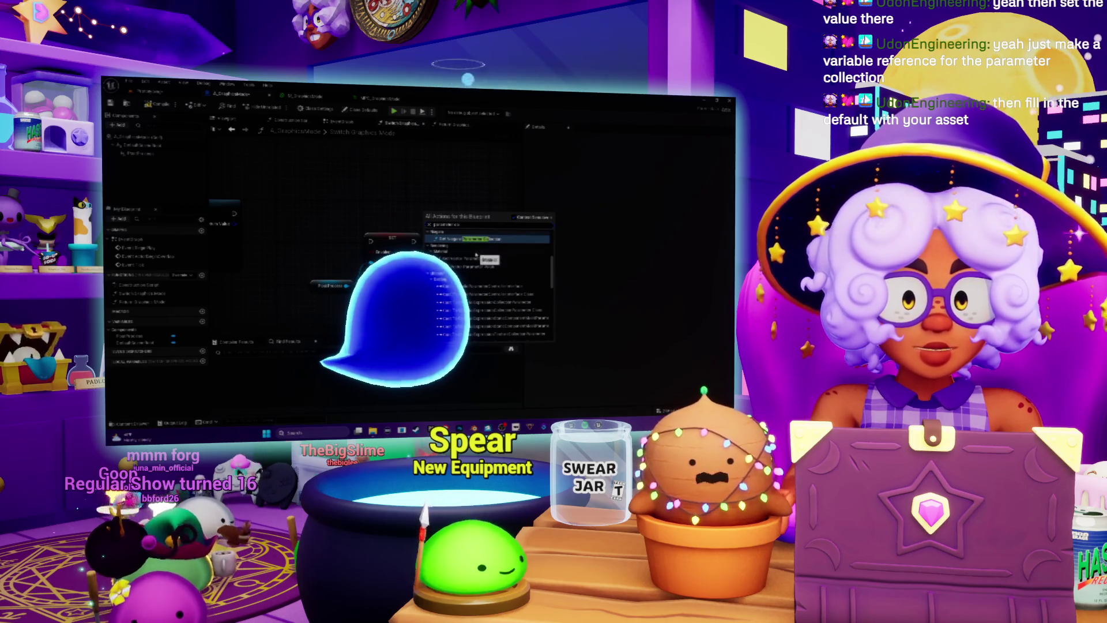
scroll(488, 268, down, 5)
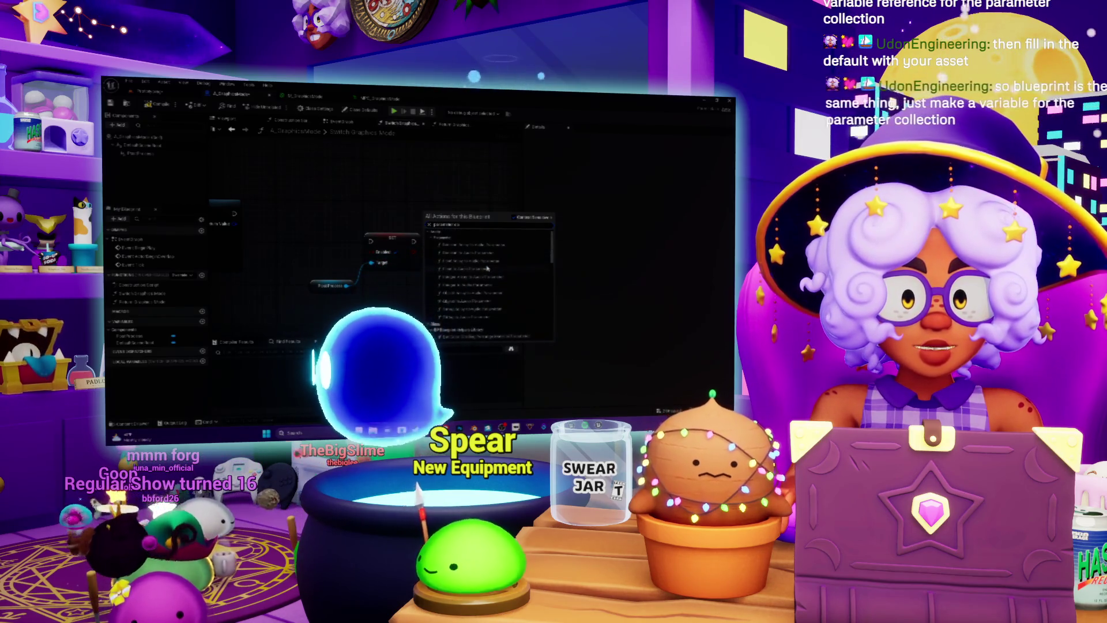
scroll(499, 242, down, 1)
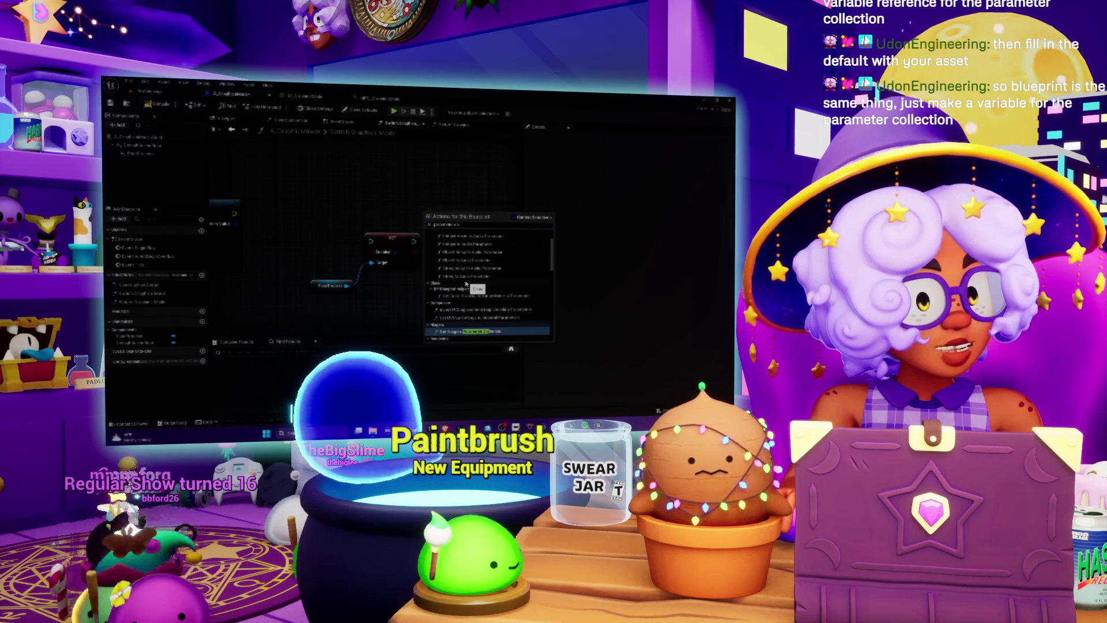
scroll(449, 304, down, 2)
scroll(449, 304, down, 3)
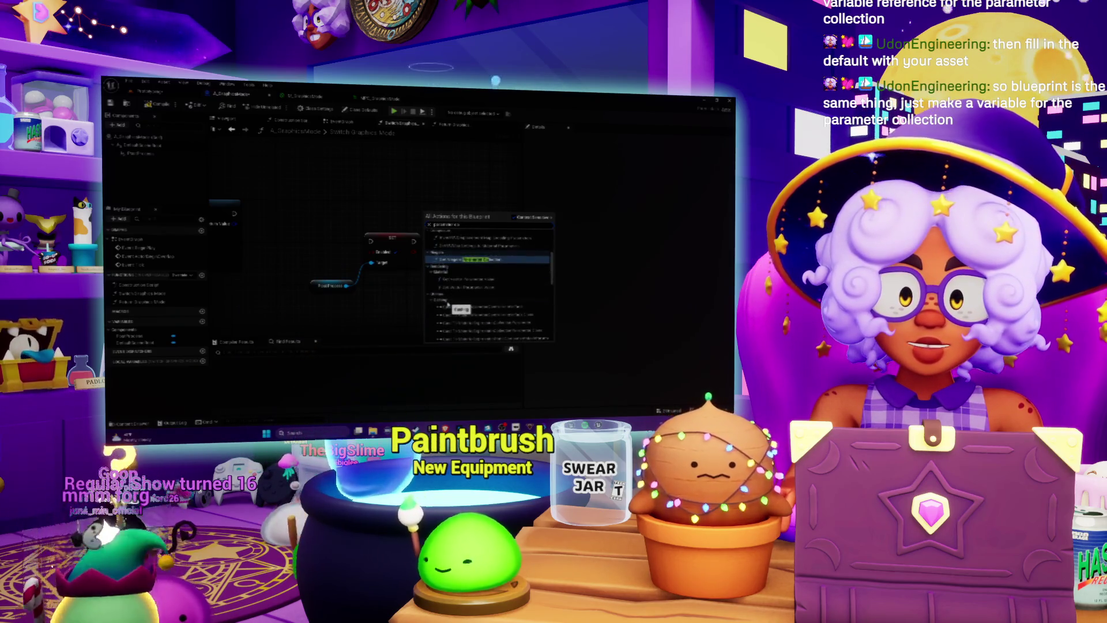
click(283, 166)
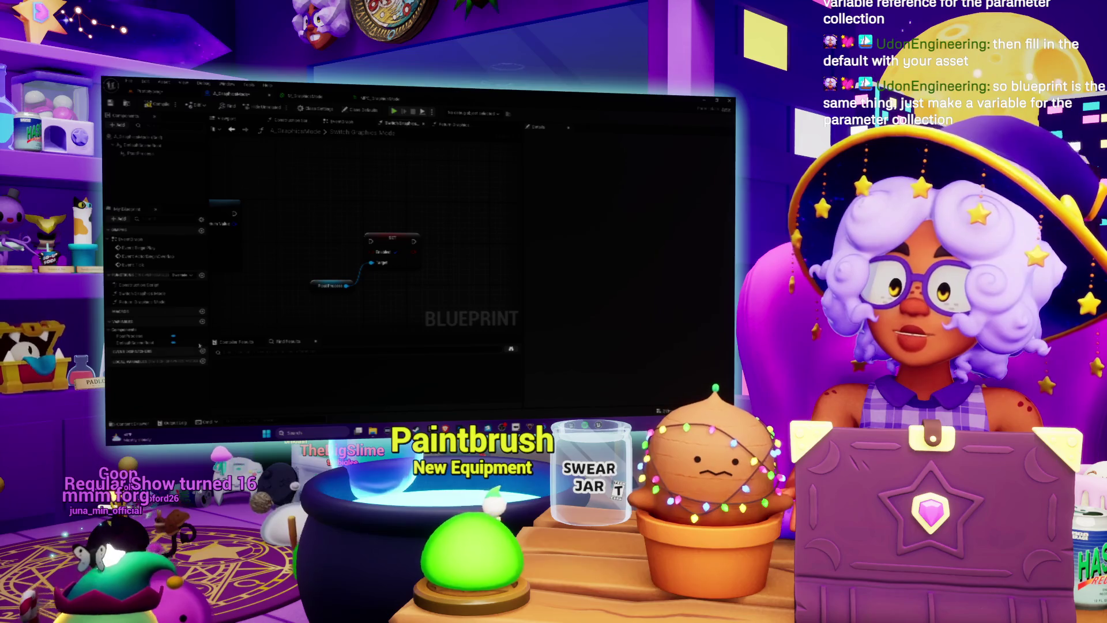
- Add a new Blueprint variable and set its type to Material Parameter Info
click(202, 321)
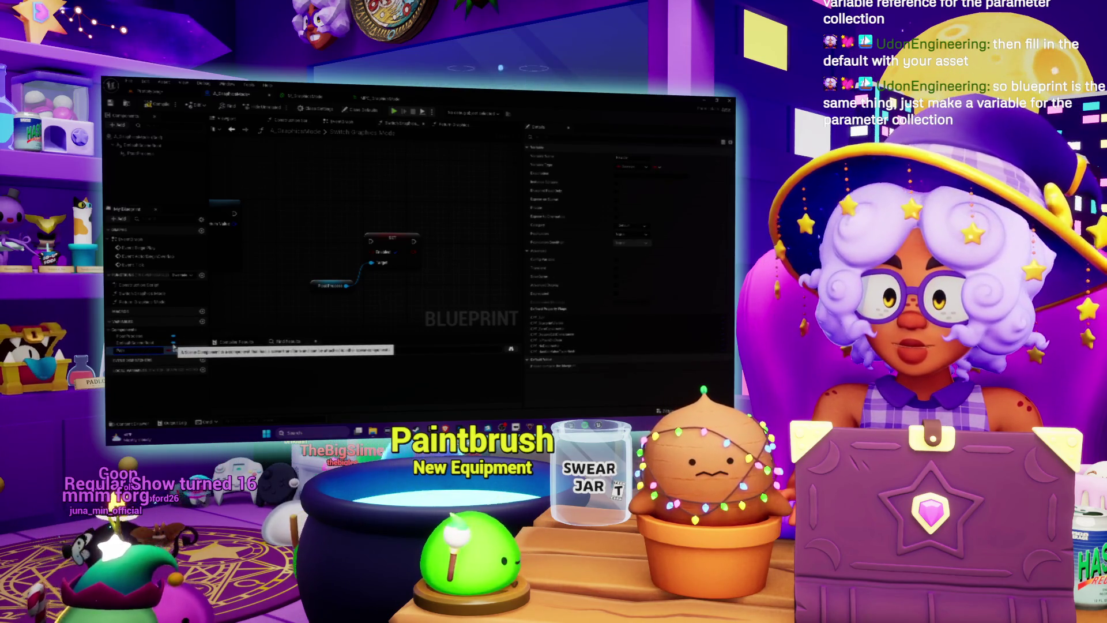
text(Process Vol)
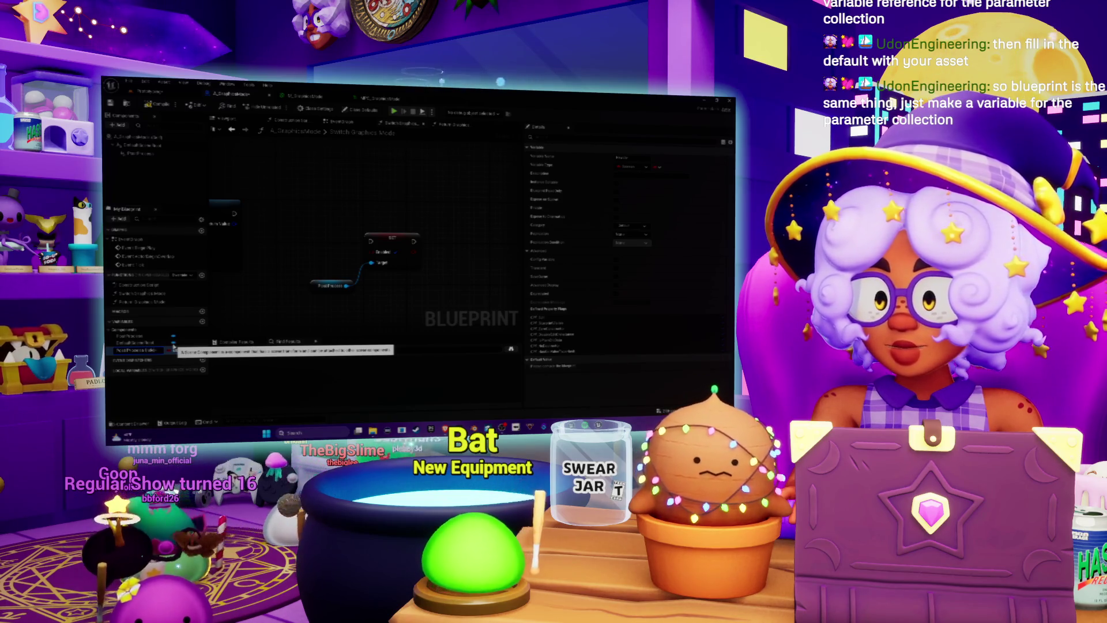
key(BackSpace)
key(BackSpace)
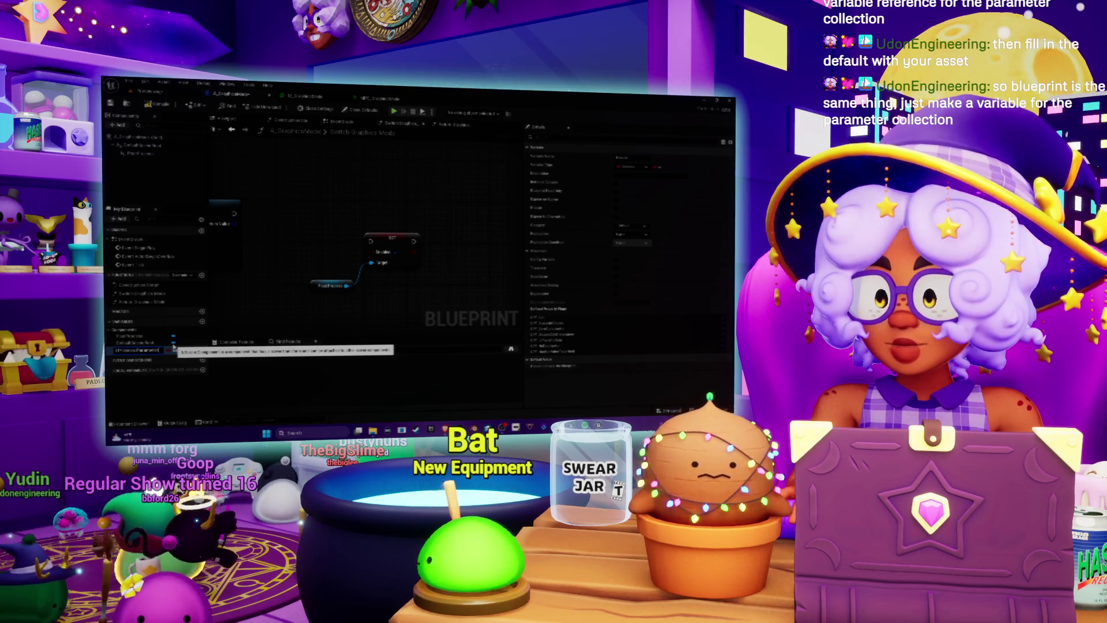
key(Return)
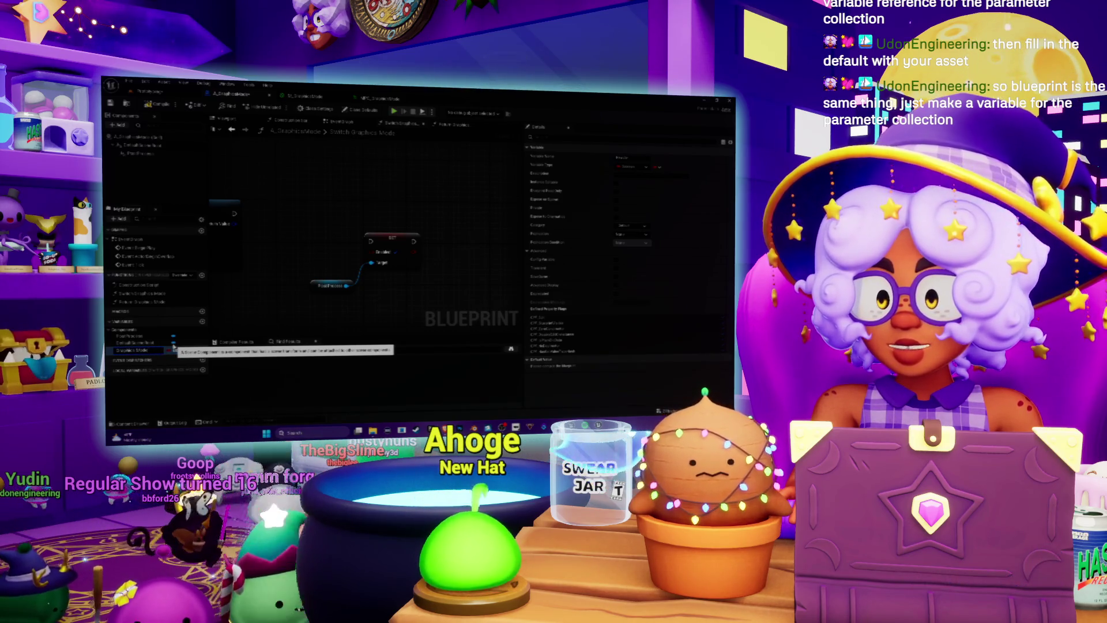
click(173, 348)
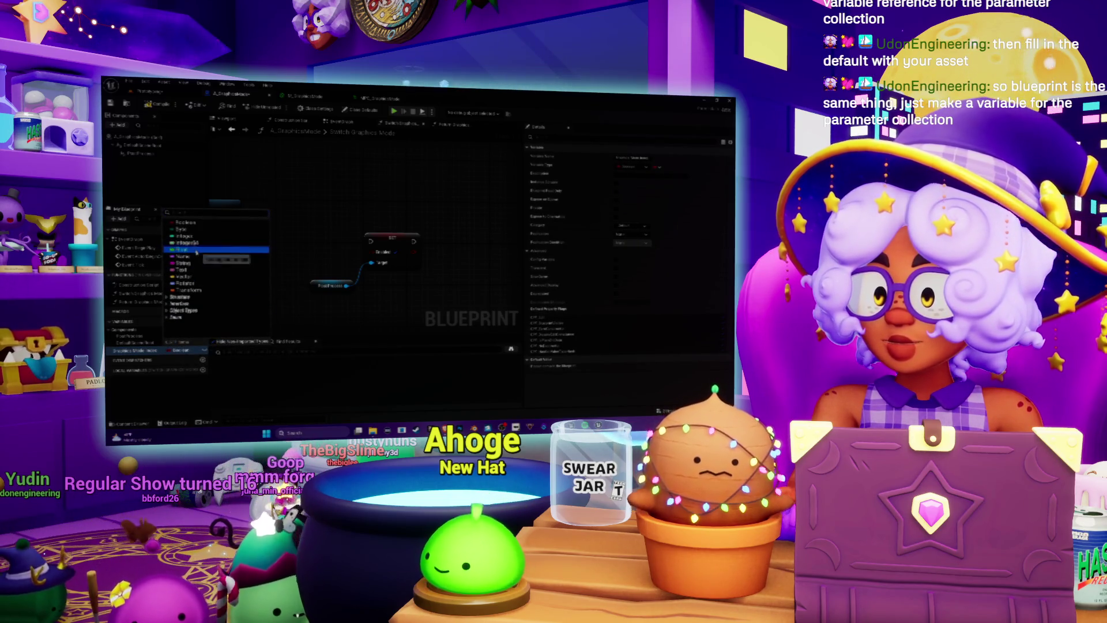
click(185, 302)
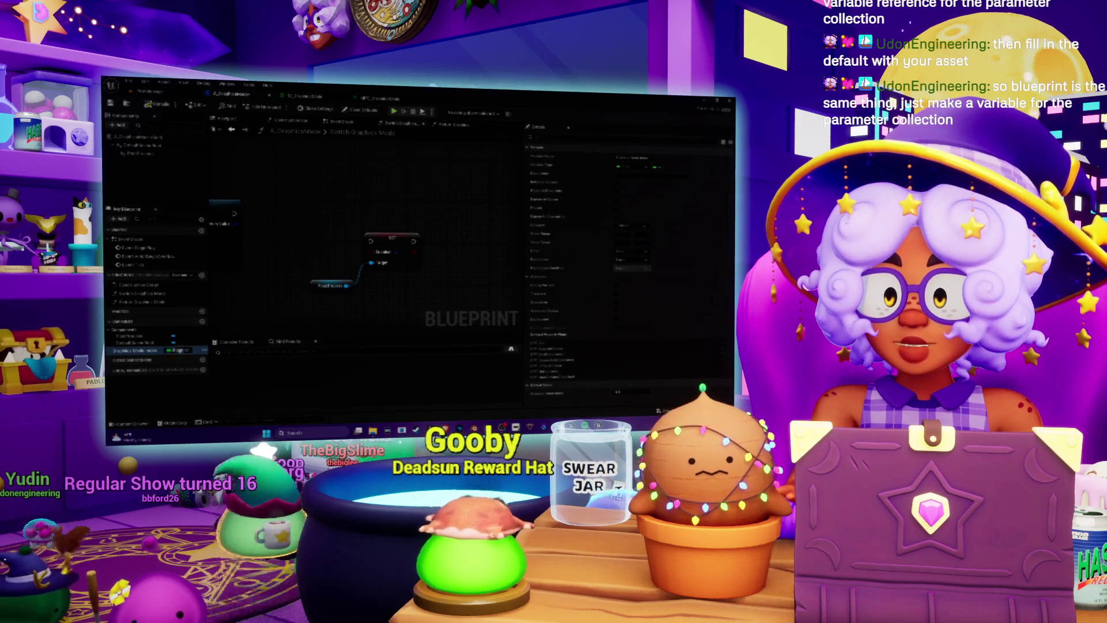
click(179, 350)
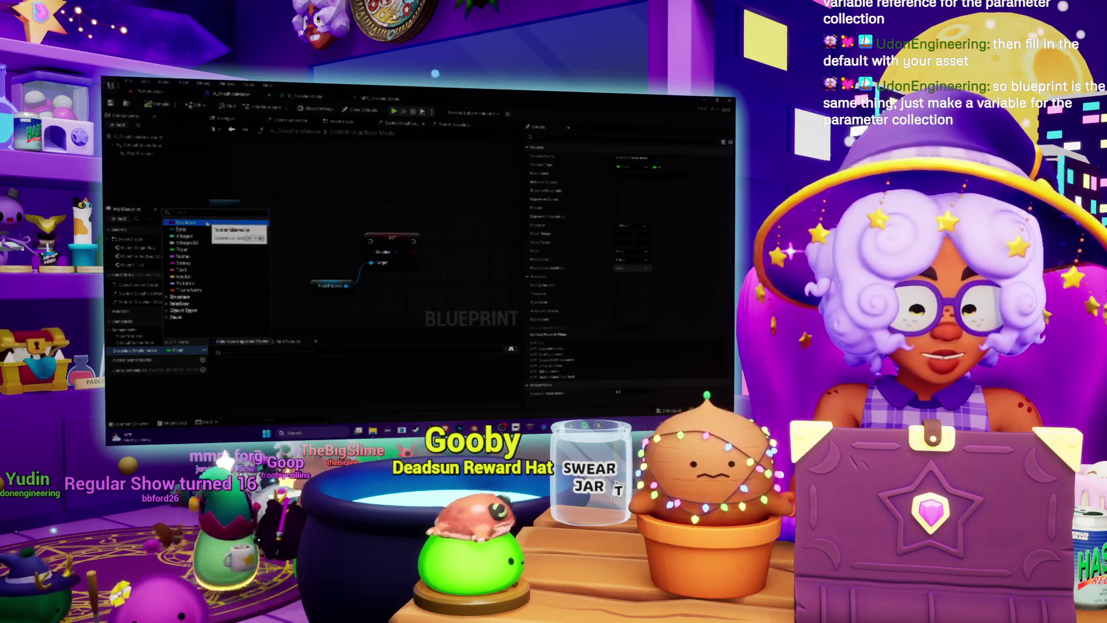
text(materi)
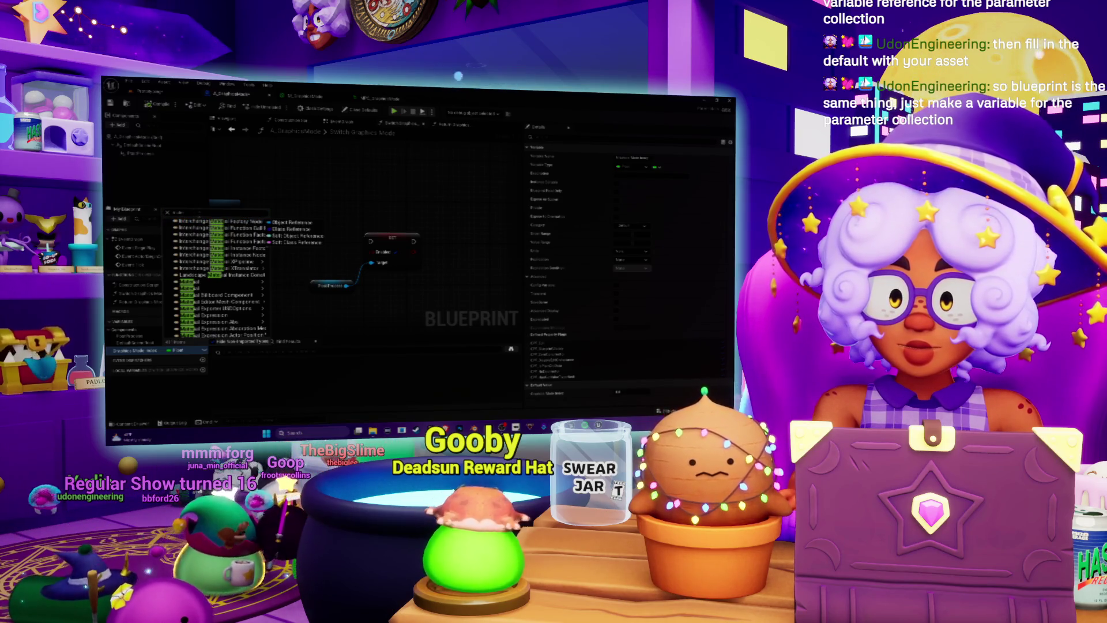
scroll(219, 277, down, 5)
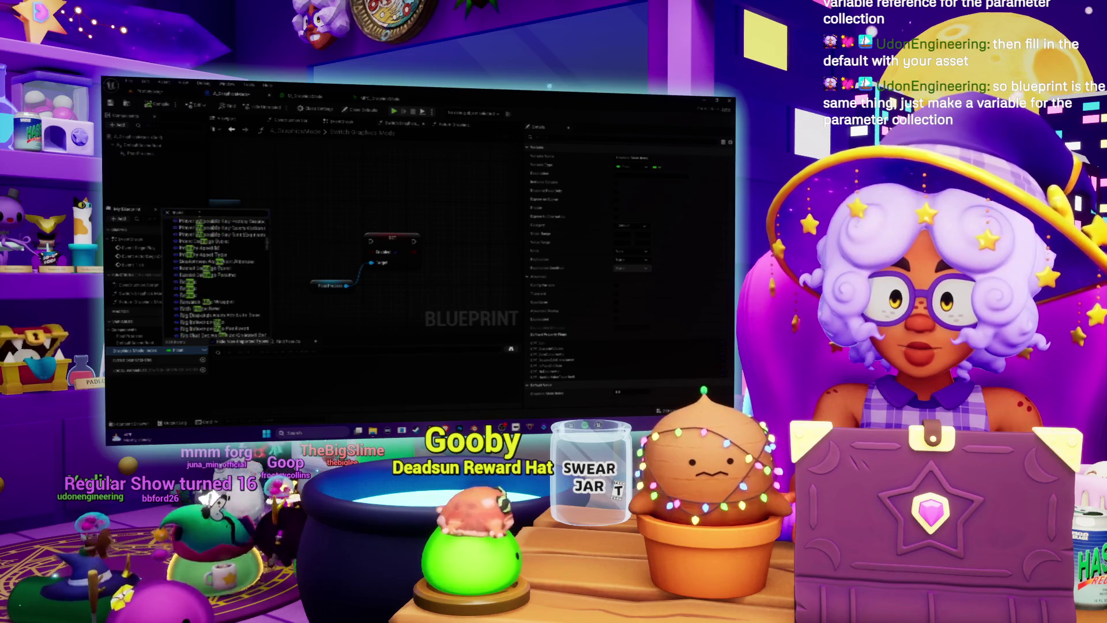
text(para)
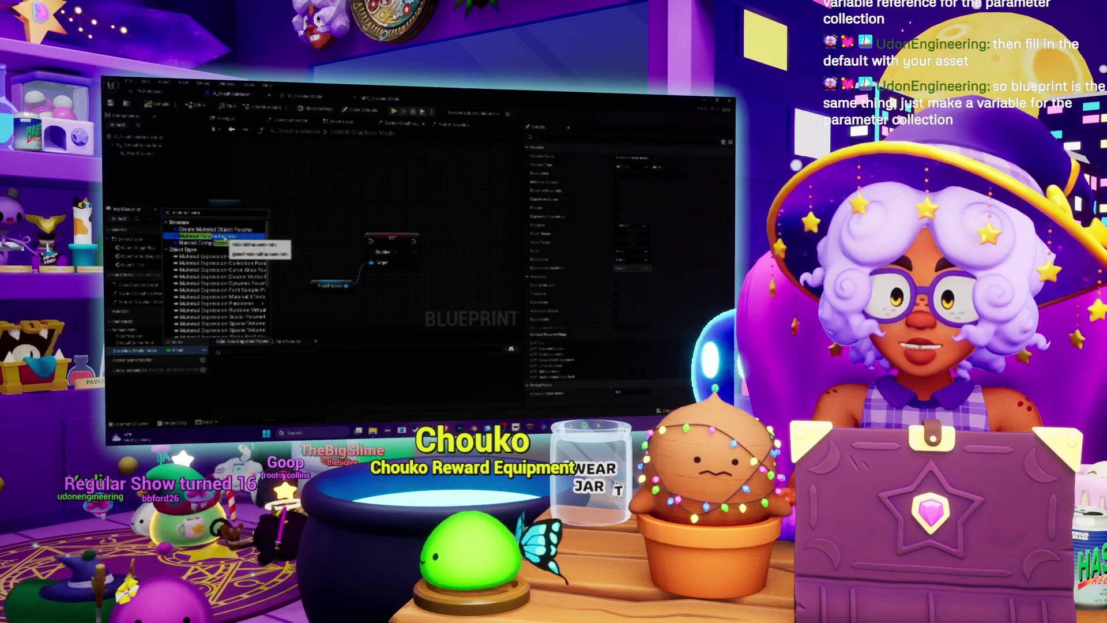
click(208, 236)
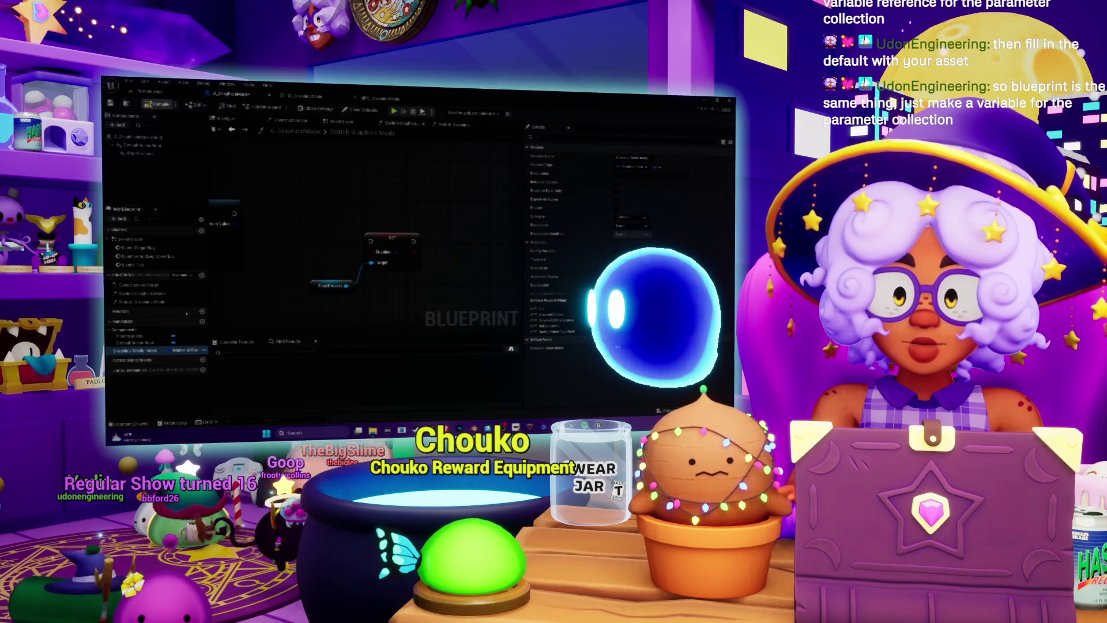
click(526, 349)
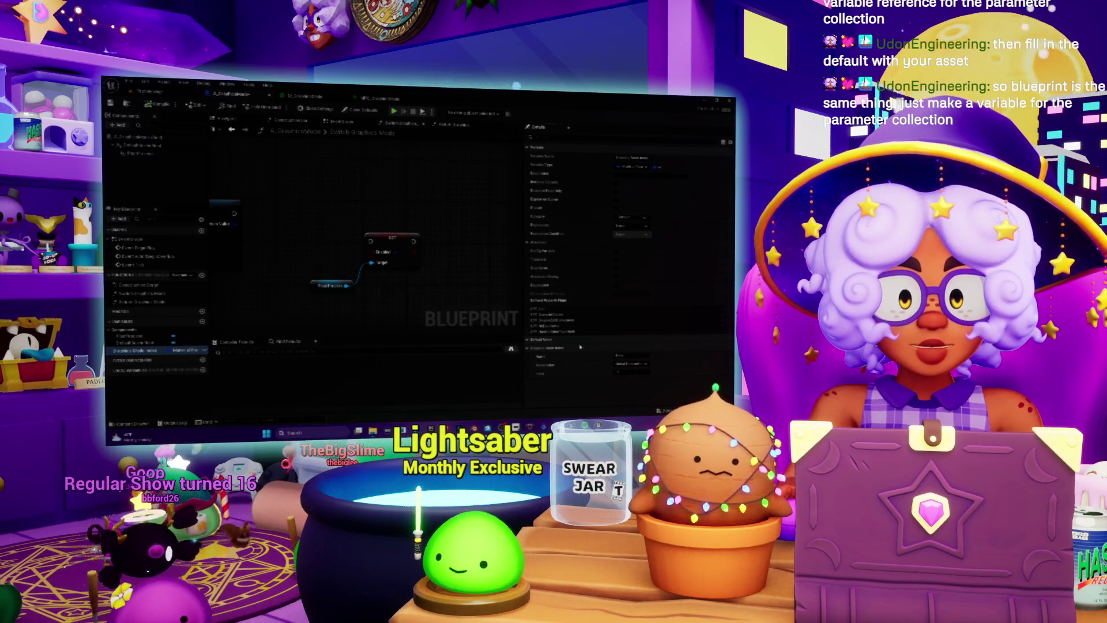
- Compile, then change the variable's type to a Material Parameter Collection object reference
click(151, 350)
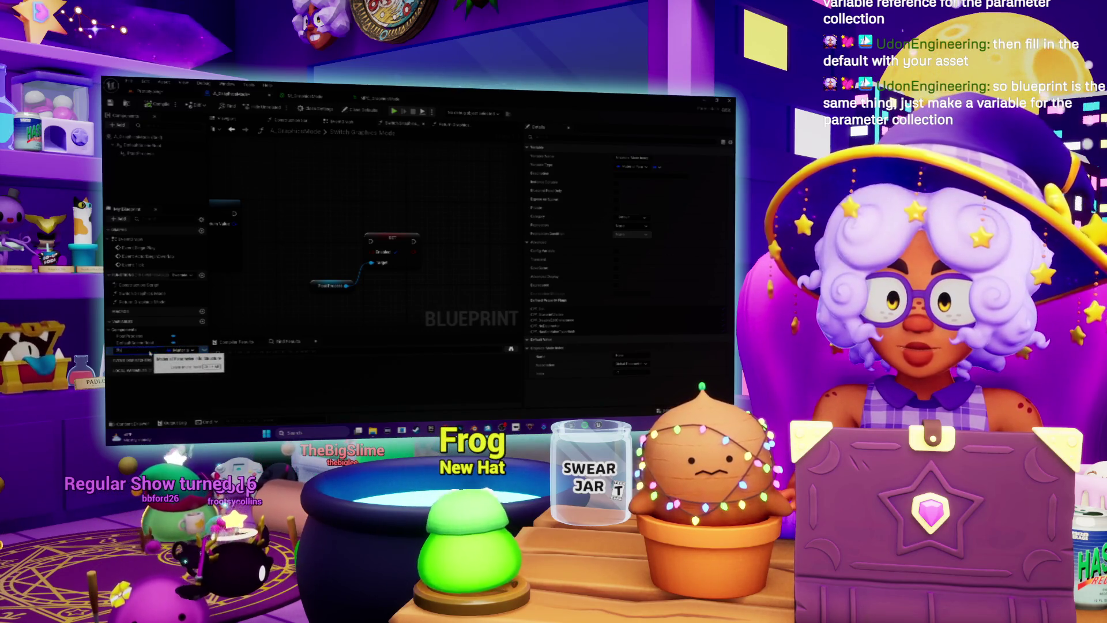
key(Return)
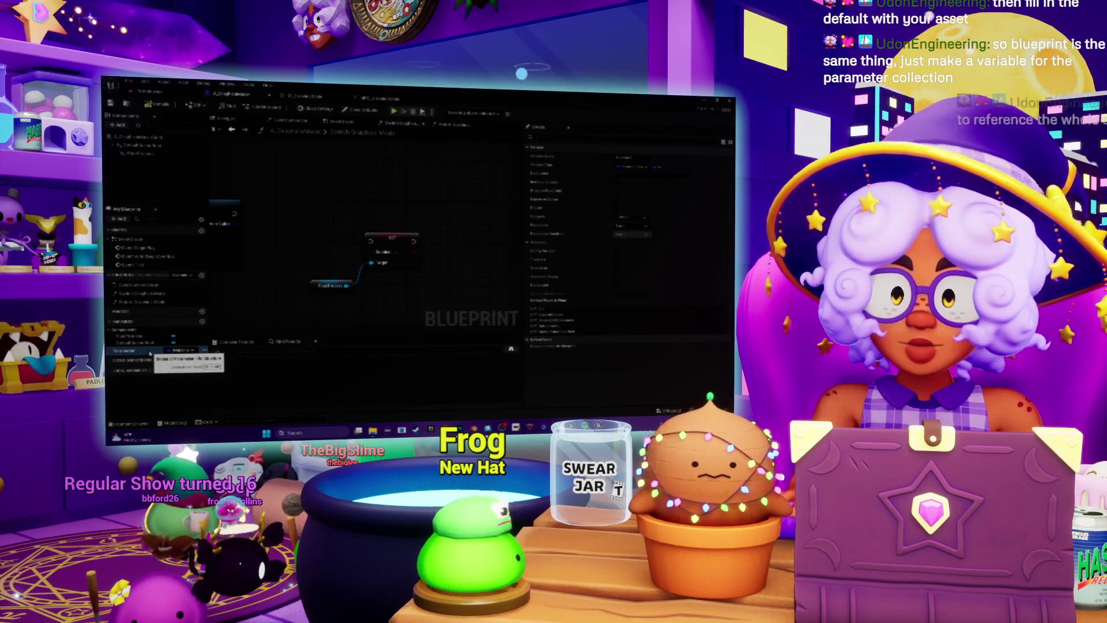
click(153, 105)
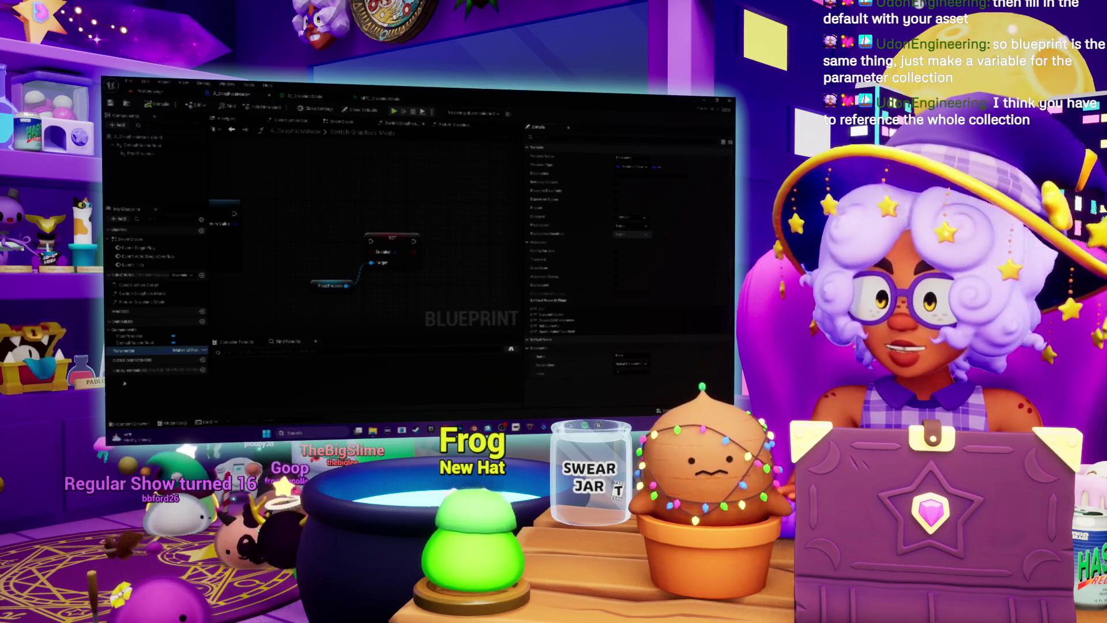
click(173, 343)
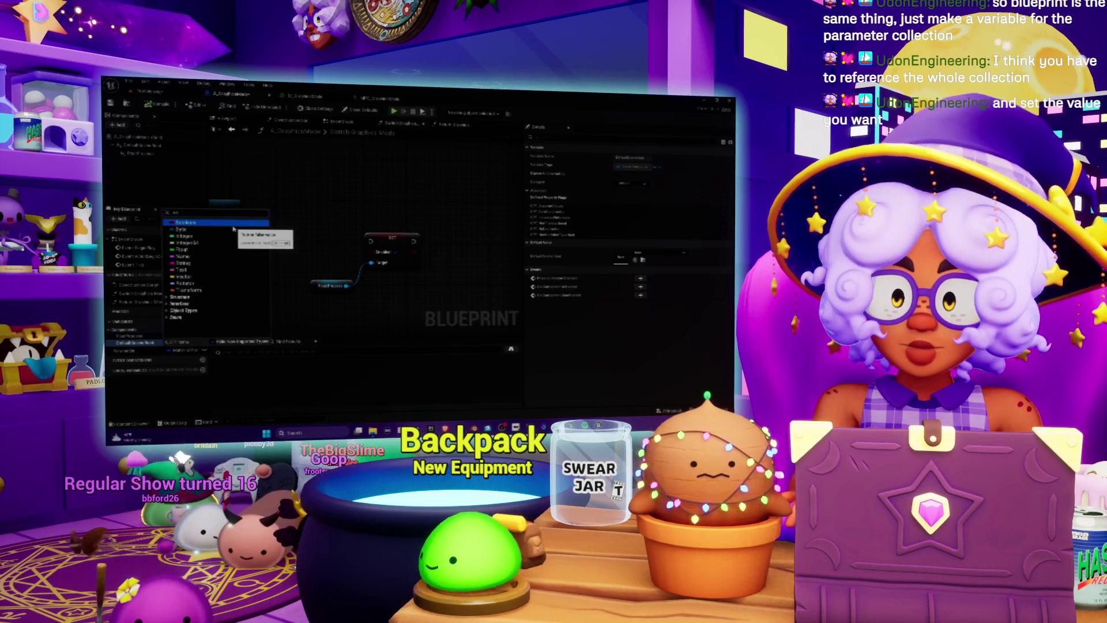
text(parameter coll)
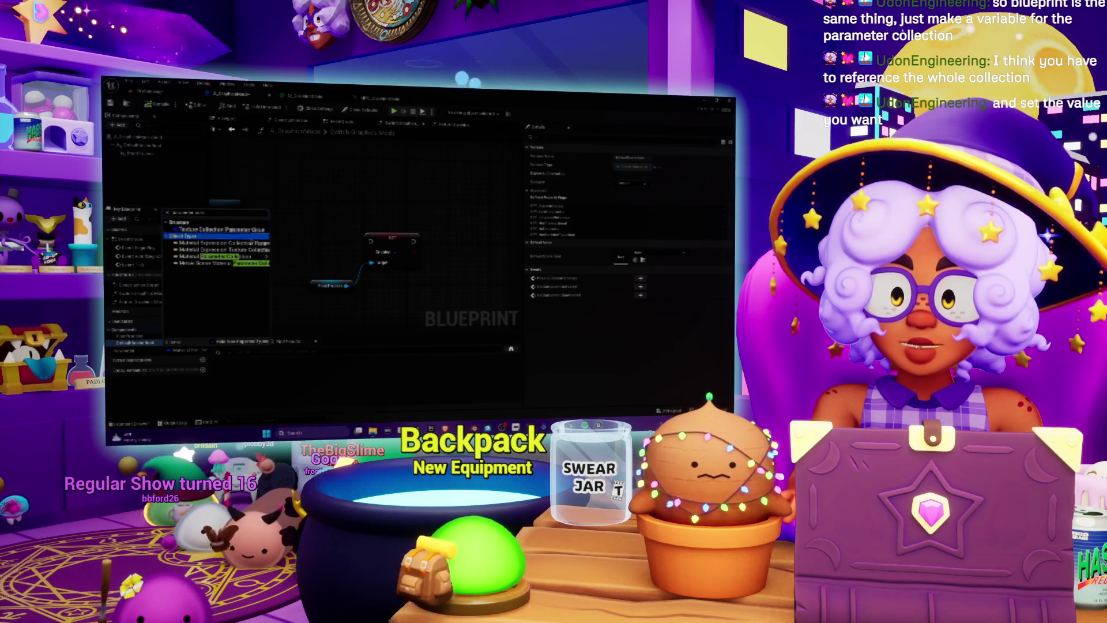
mouse_move(231, 256)
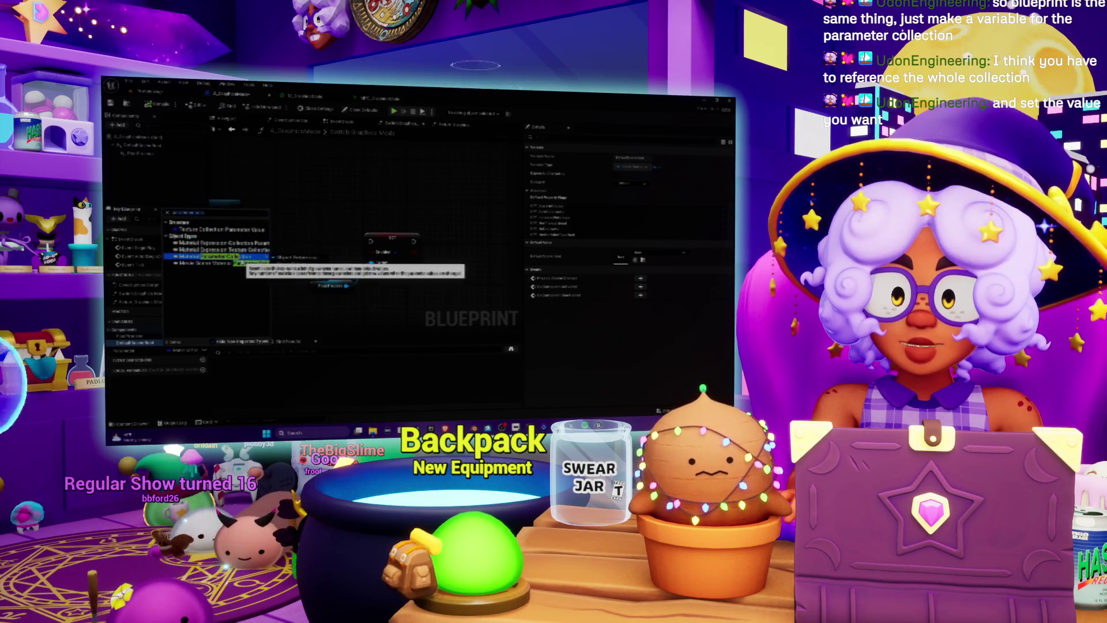
click(292, 259)
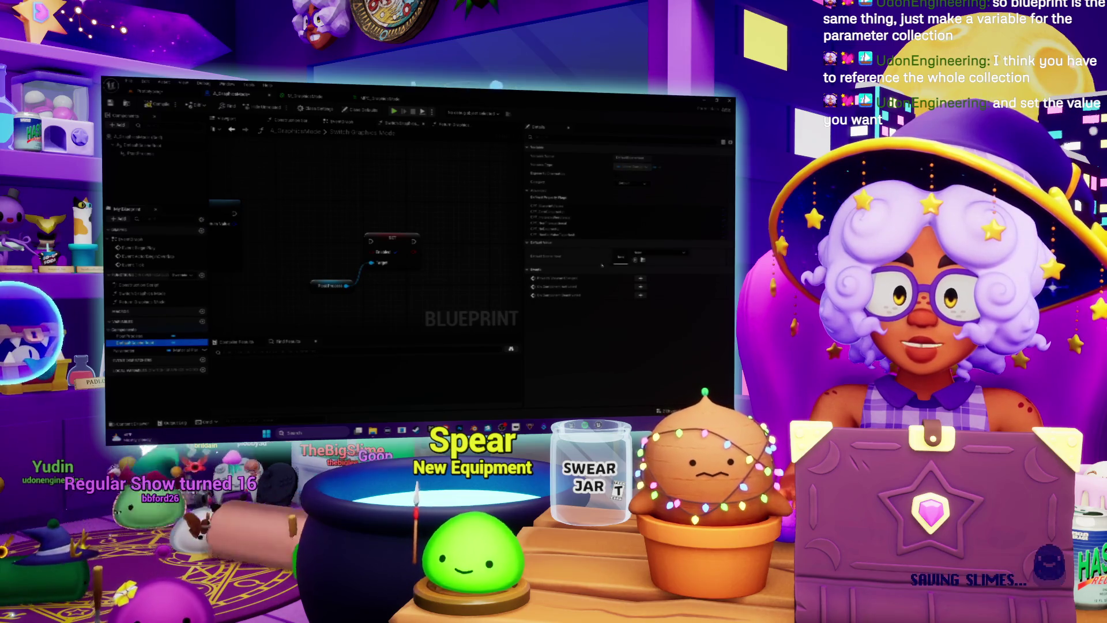
- Assign the parameter collection asset as the Parameter variable's default value
click(658, 253)
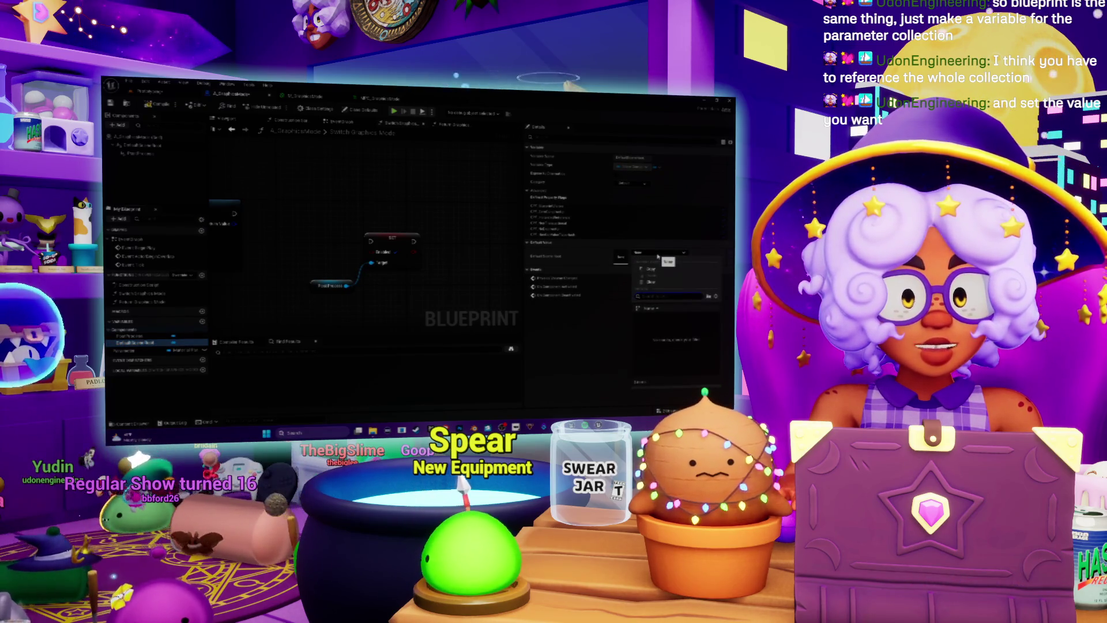
click(148, 105)
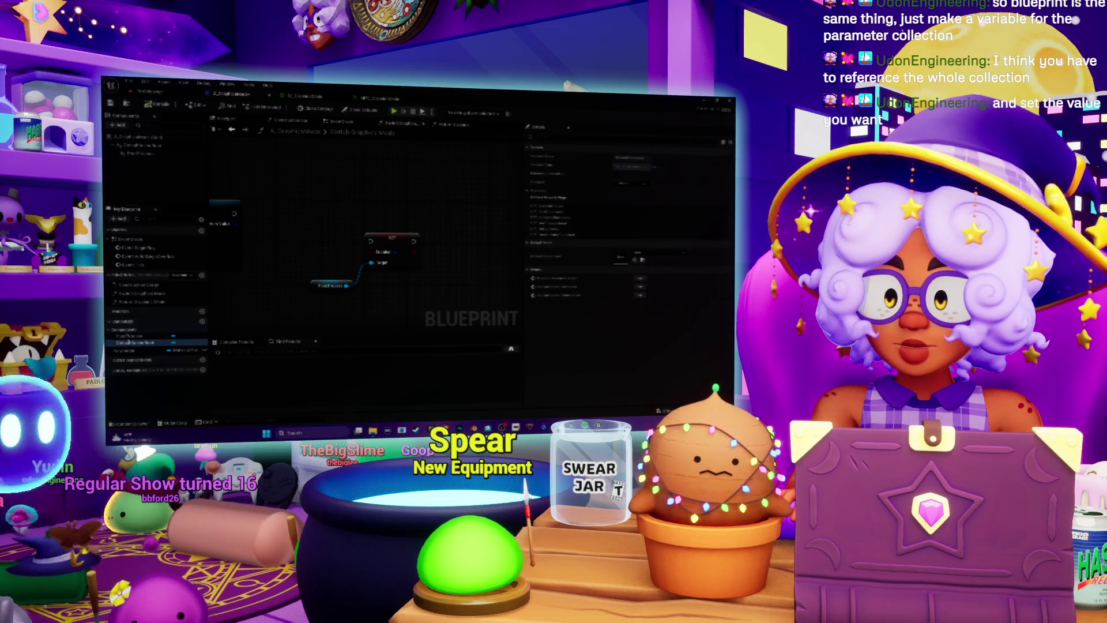
click(134, 350)
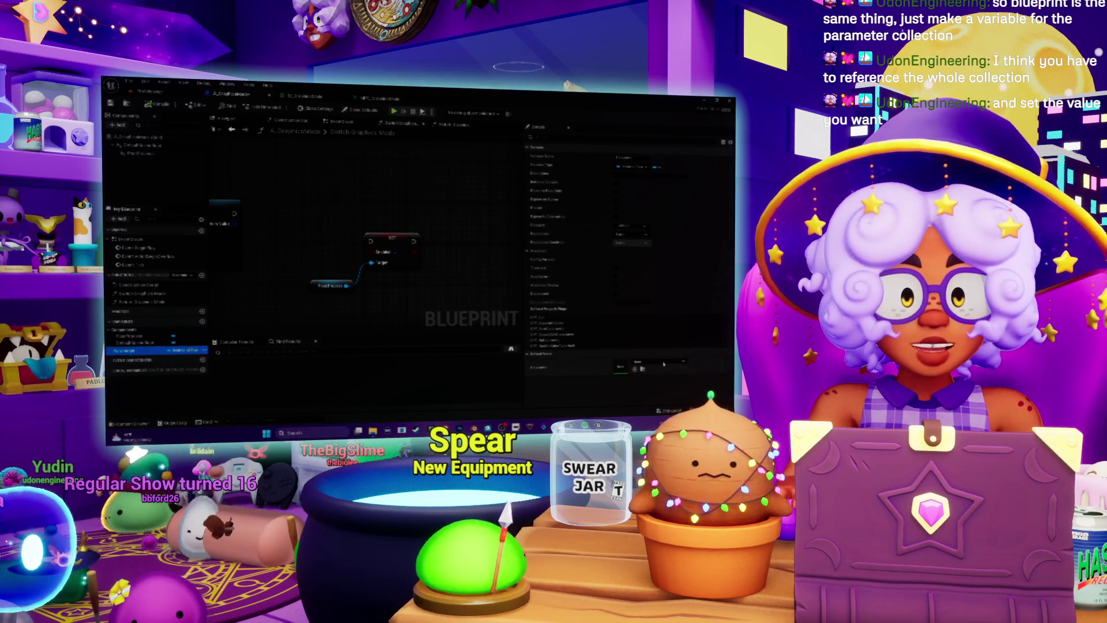
click(663, 364)
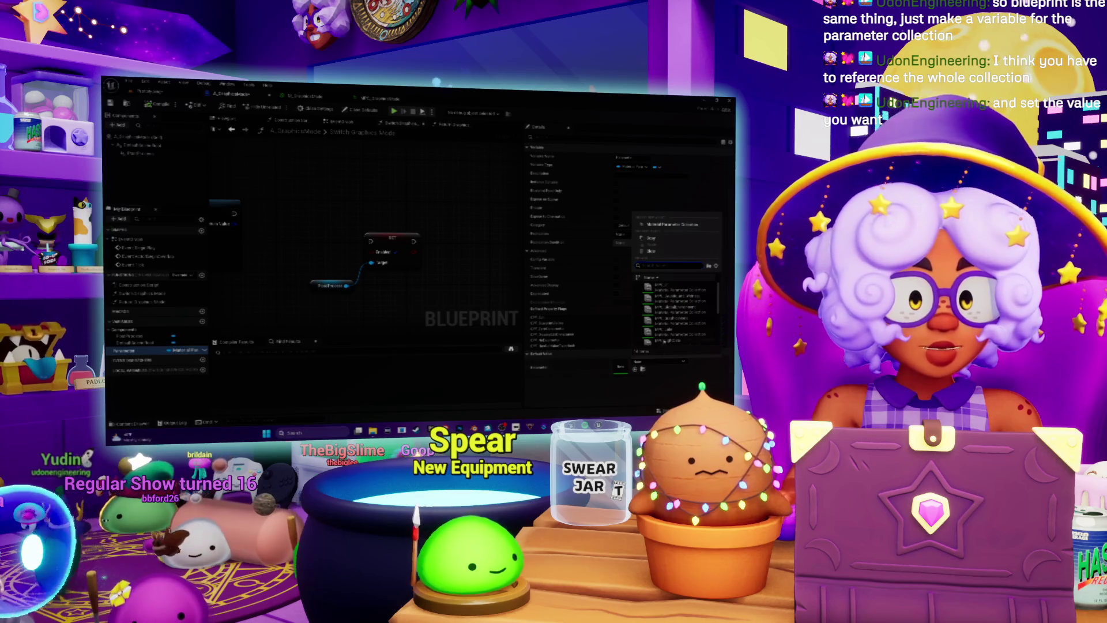
click(683, 322)
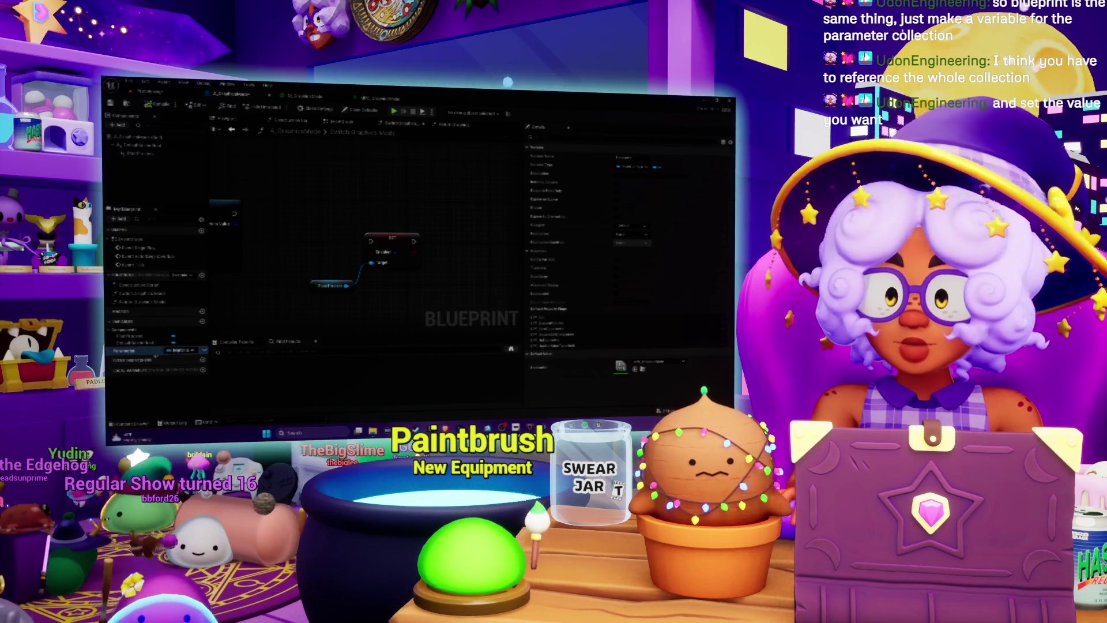
- Place a getter for the Parameter variable and add a SET node wired to it
mouse_move(322, 224)
mouse_down()
mouse_move(318, 199)
mouse_move(426, 218)
mouse_move(375, 198)
mouse_up()
click(338, 211)
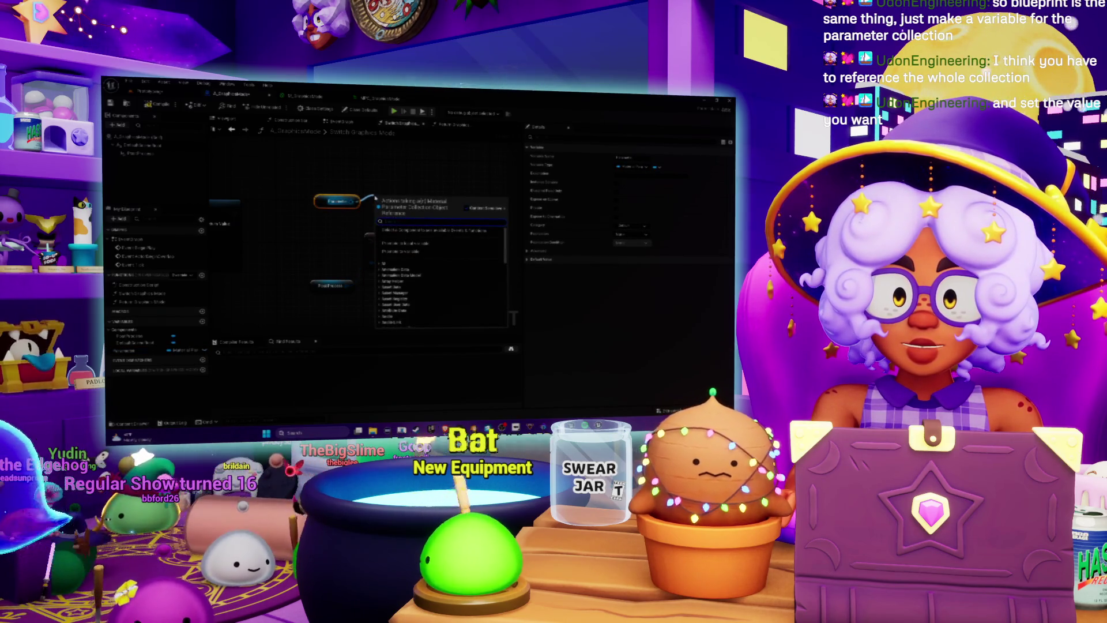
text(parameter)
key(ctrl+a)
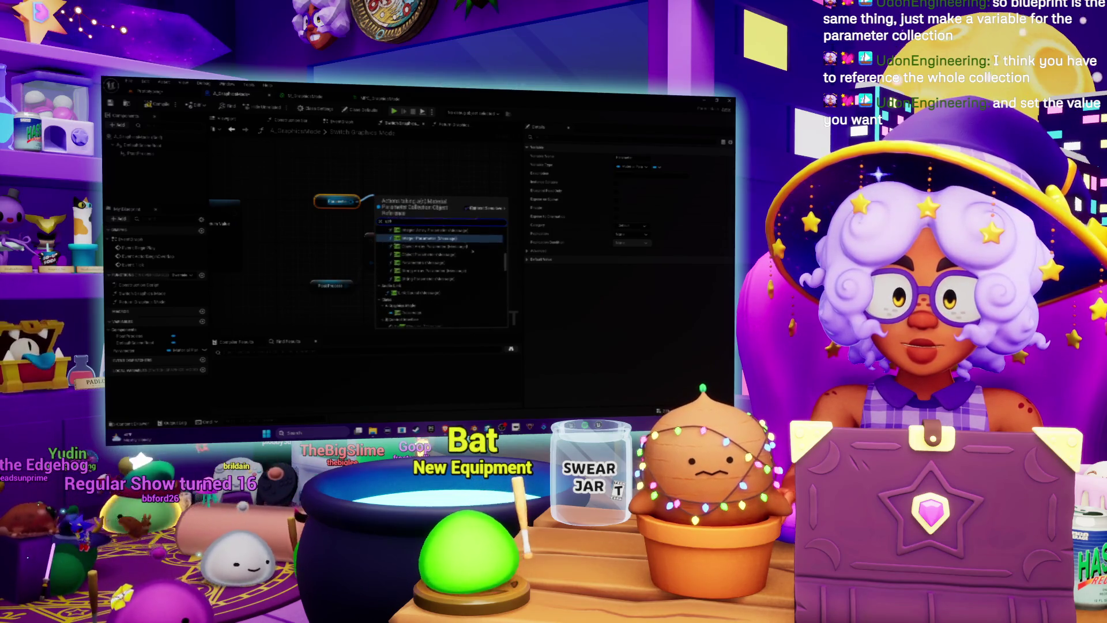
text(set)
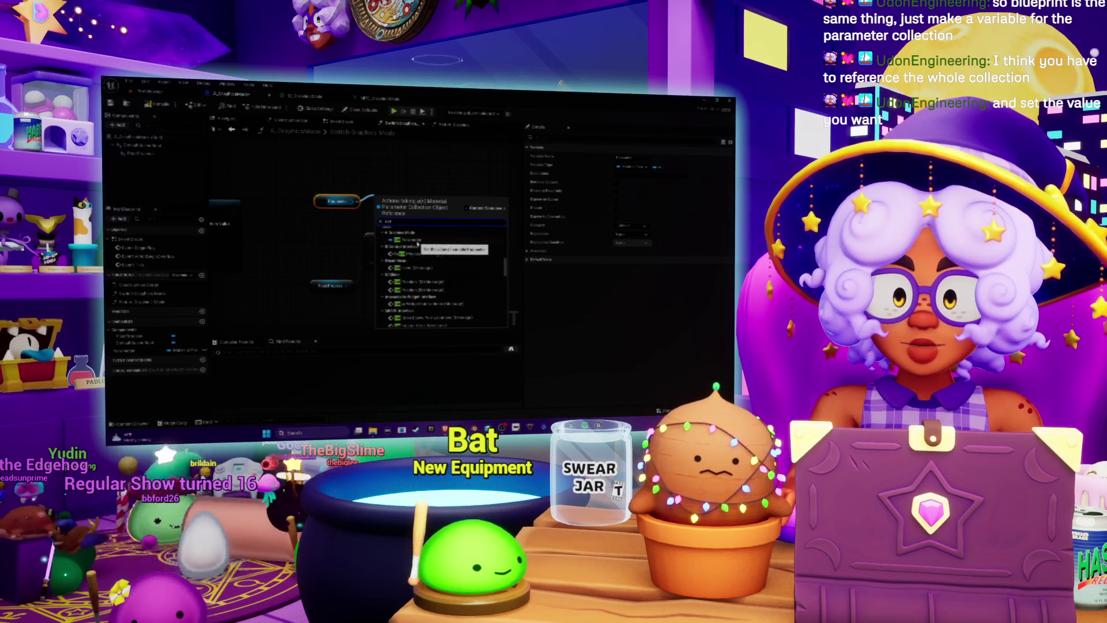
click(413, 240)
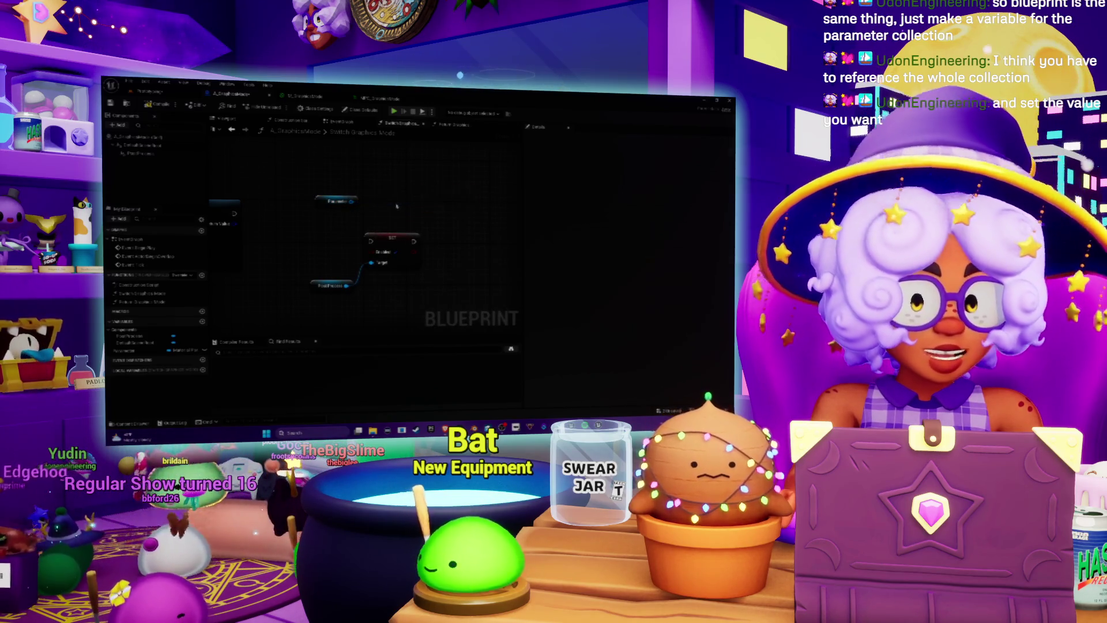
drag(356, 246, 380, 238)
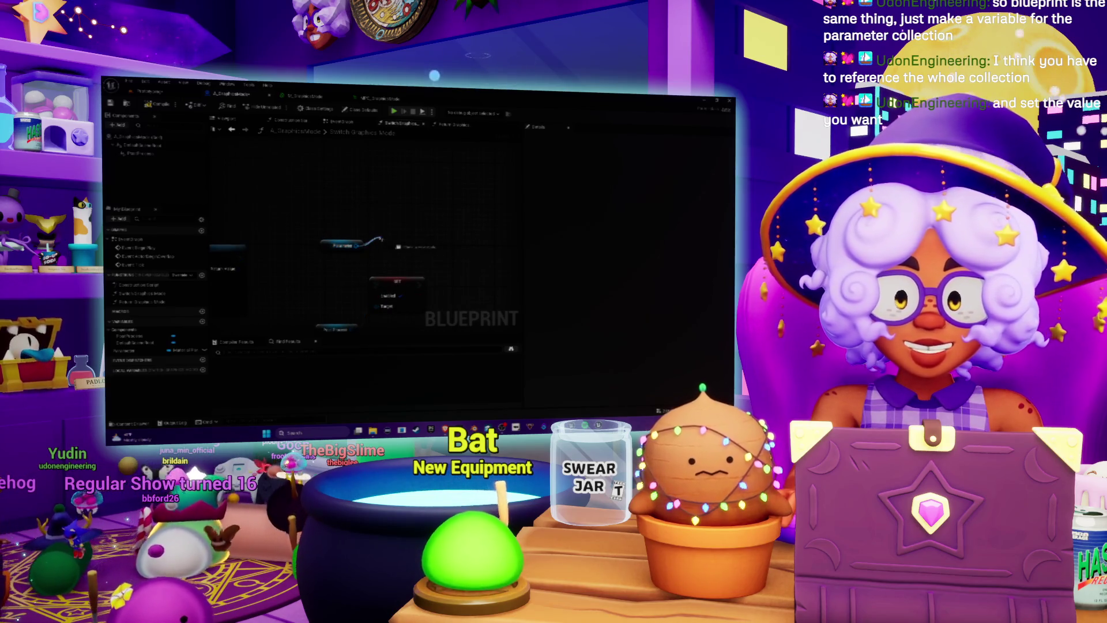
- Rename the variable to GraphicsModeIndex and drag a wire from the SET node's output
click(130, 350)
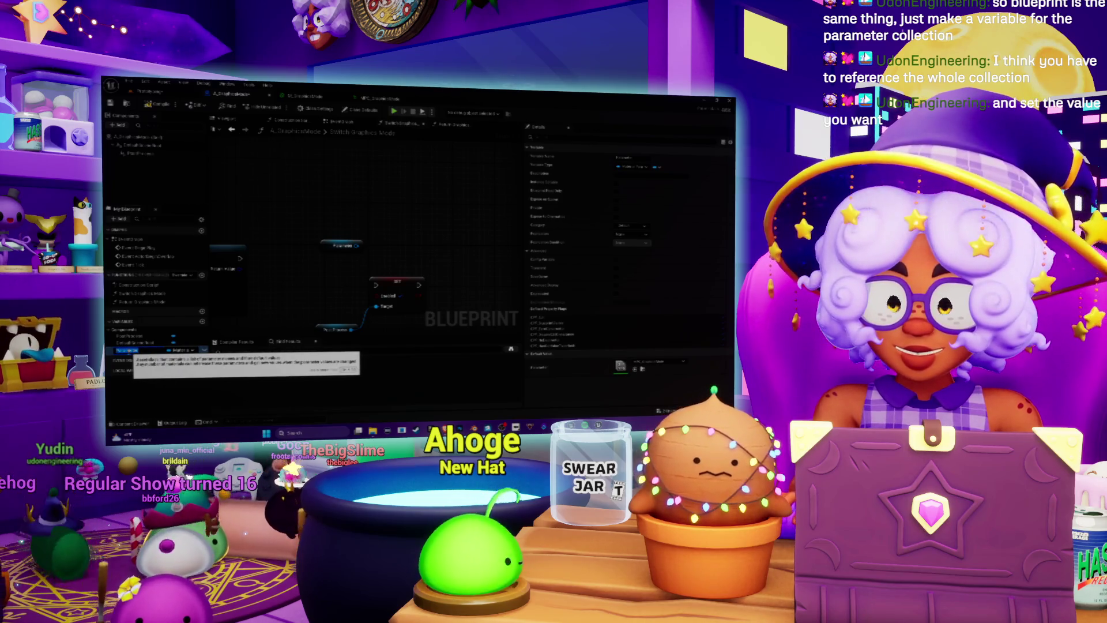
text(GraphicsModeIndex)
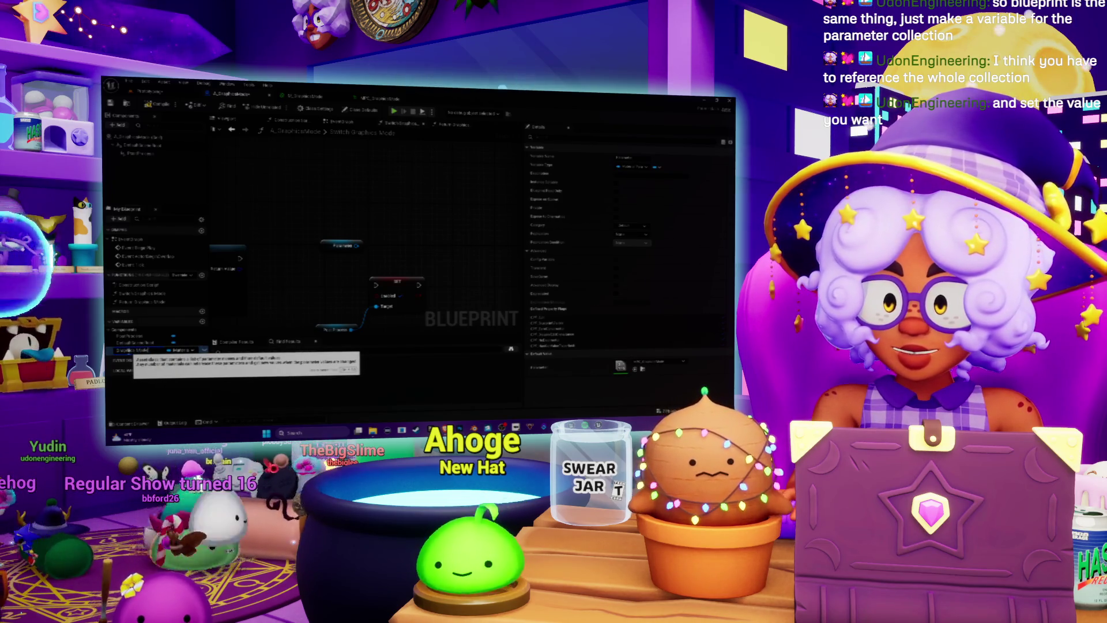
key(Return)
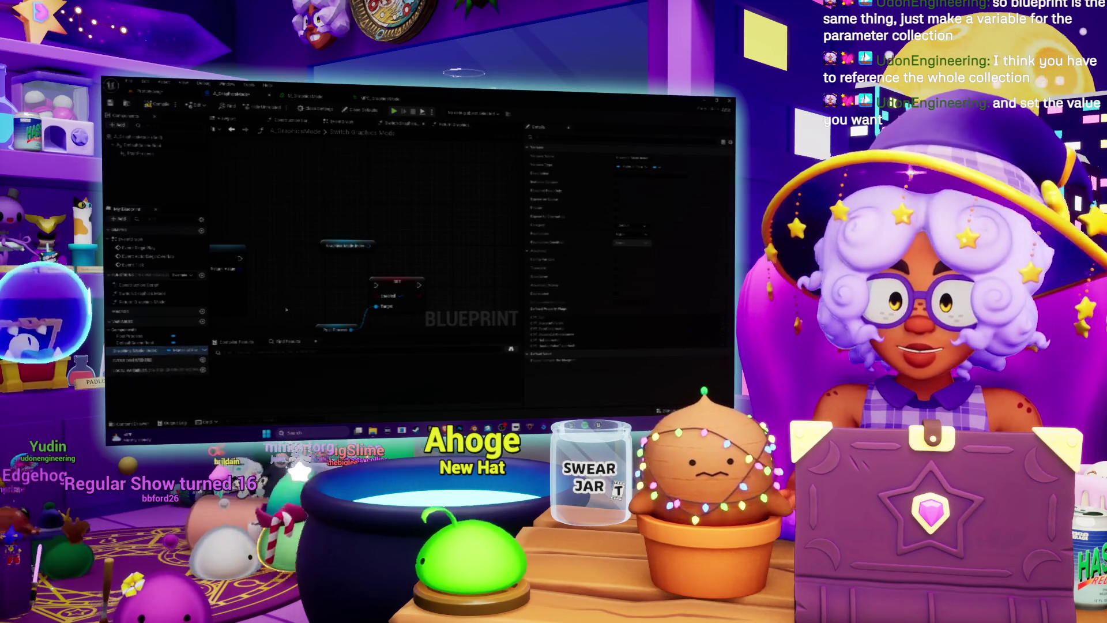
click(448, 256)
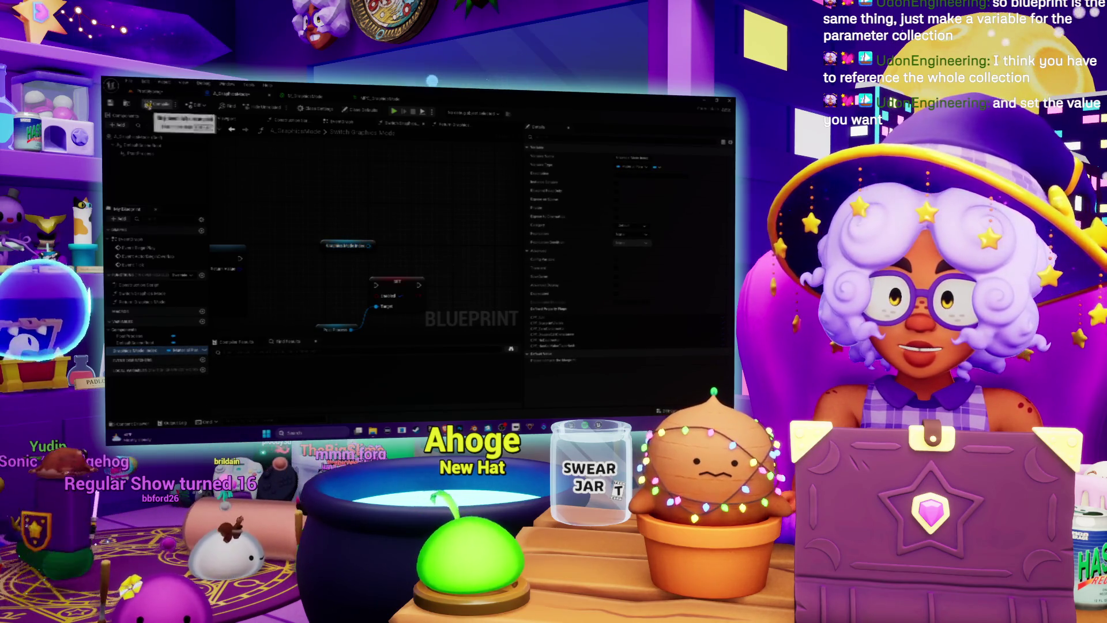
click(398, 283)
mouse_move(375, 245)
mouse_down()
mouse_move(469, 263)
mouse_move(424, 237)
mouse_up()
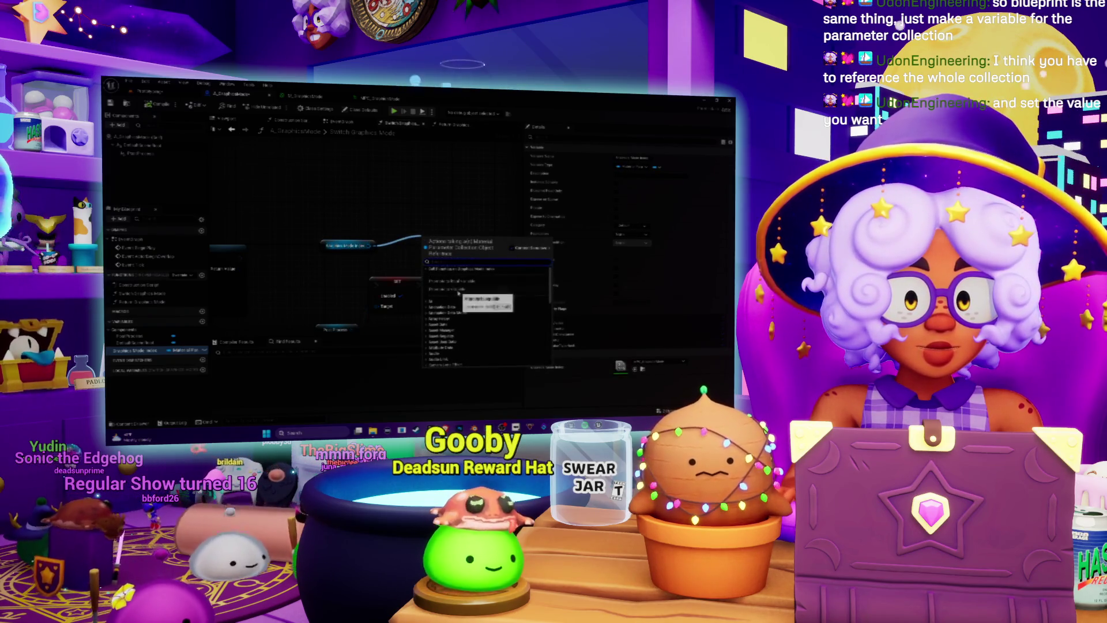
- Search 'parameter' to add a wired Set Scalar Parameter Value node, then open MPC_GraphicsMode
scroll(459, 292, down, 5)
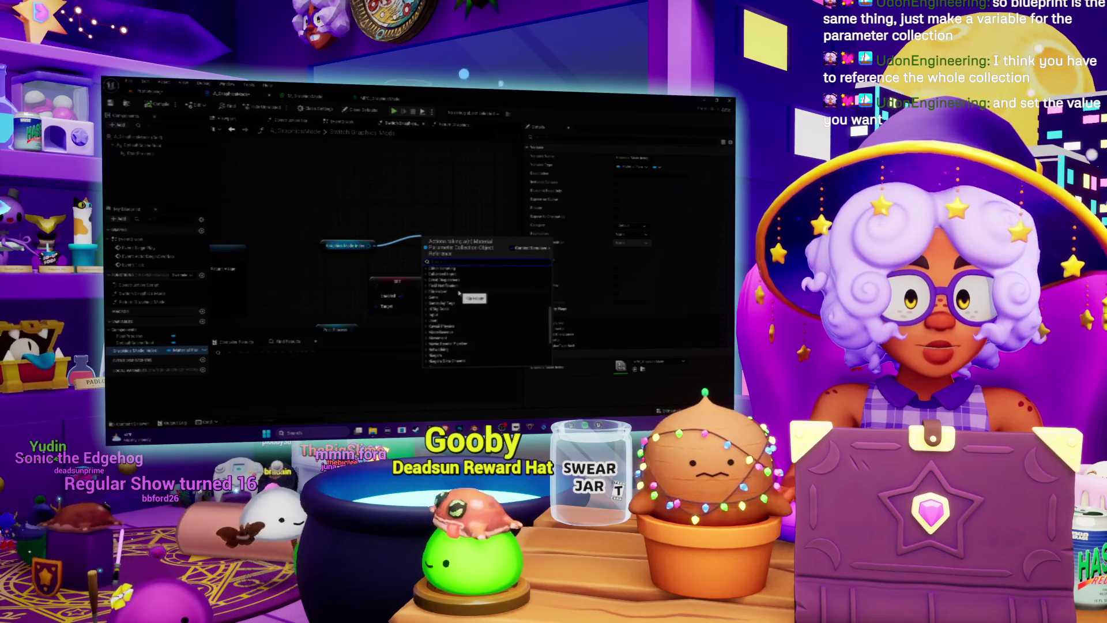
scroll(459, 293, down, 5)
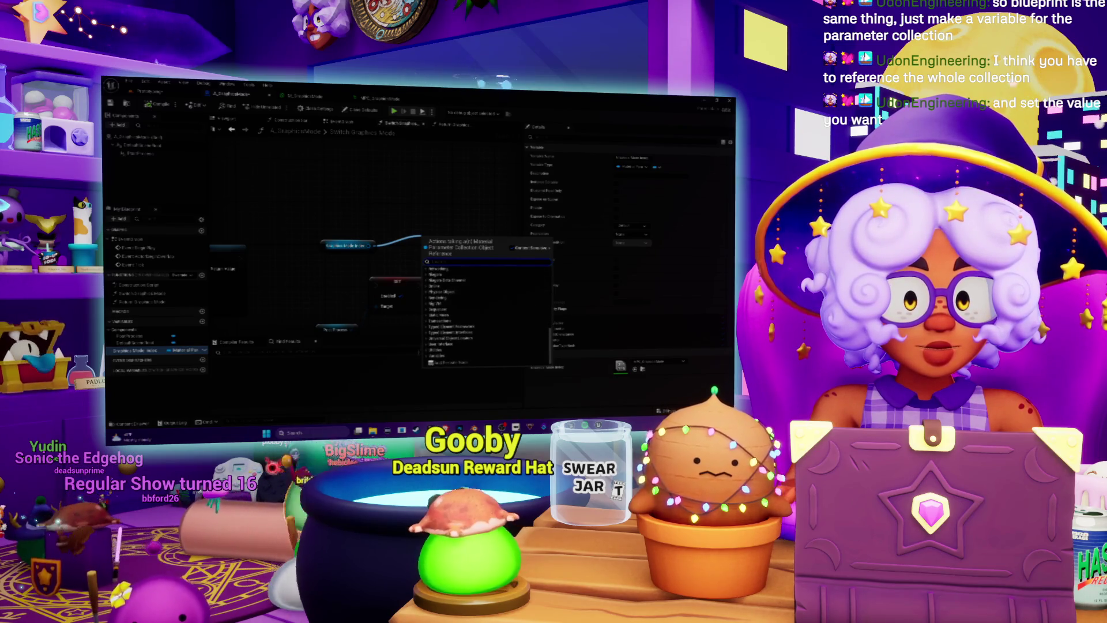
scroll(440, 335, up, 5)
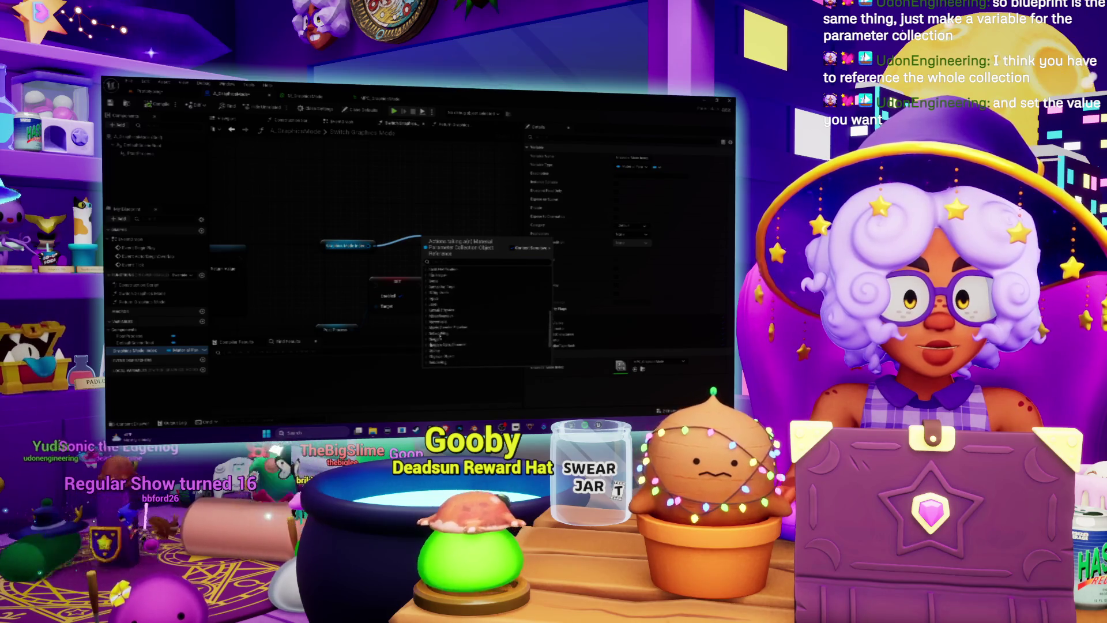
scroll(440, 333, up, 3)
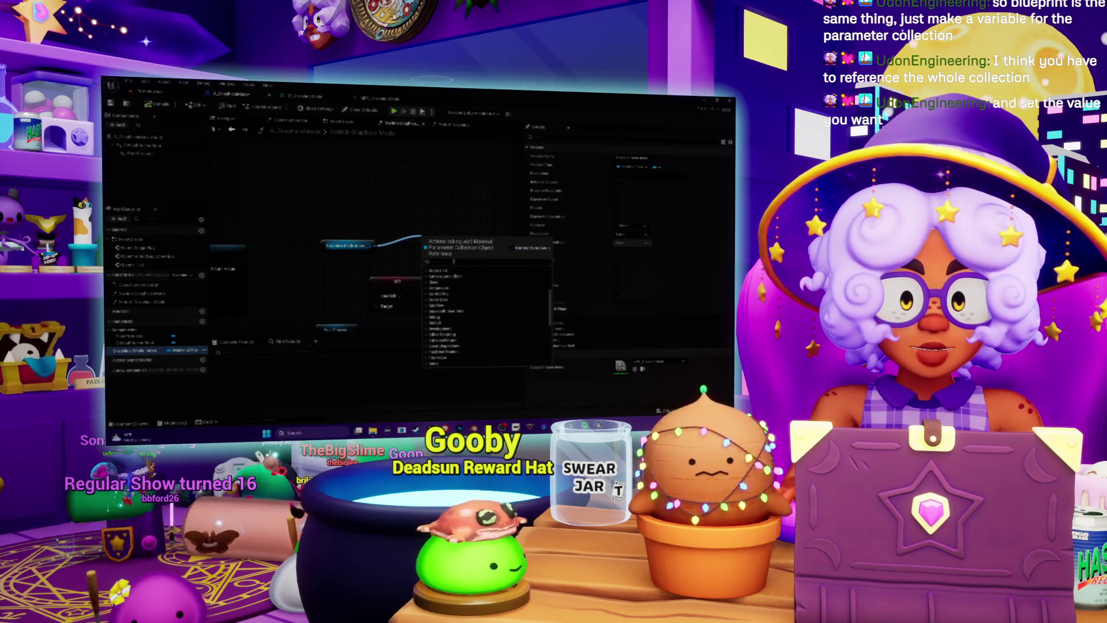
text(parameter)
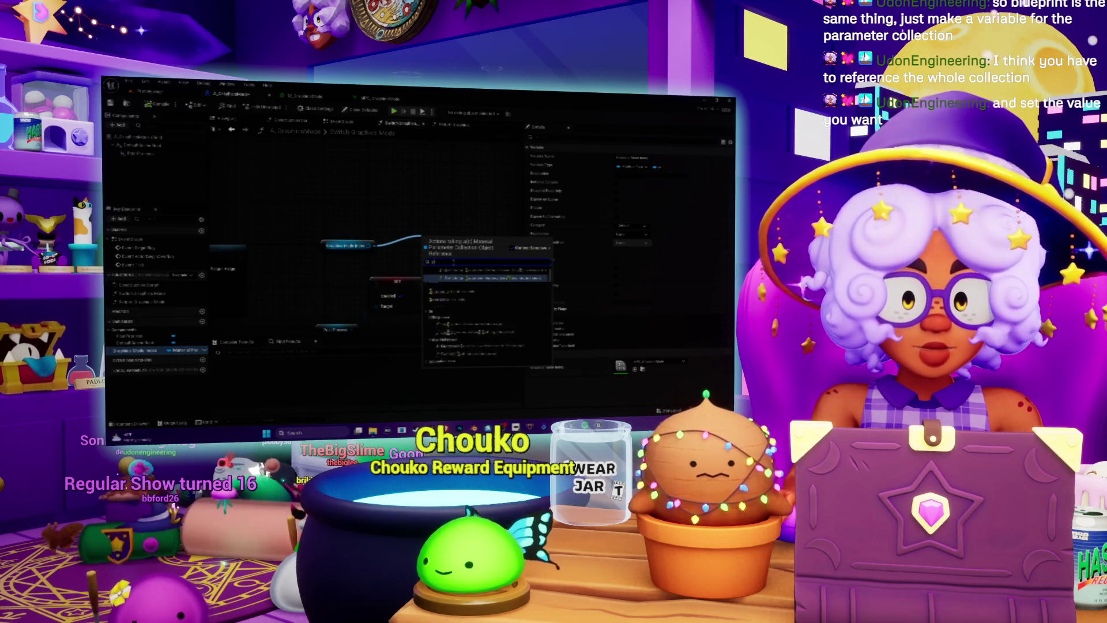
scroll(514, 290, up, 3)
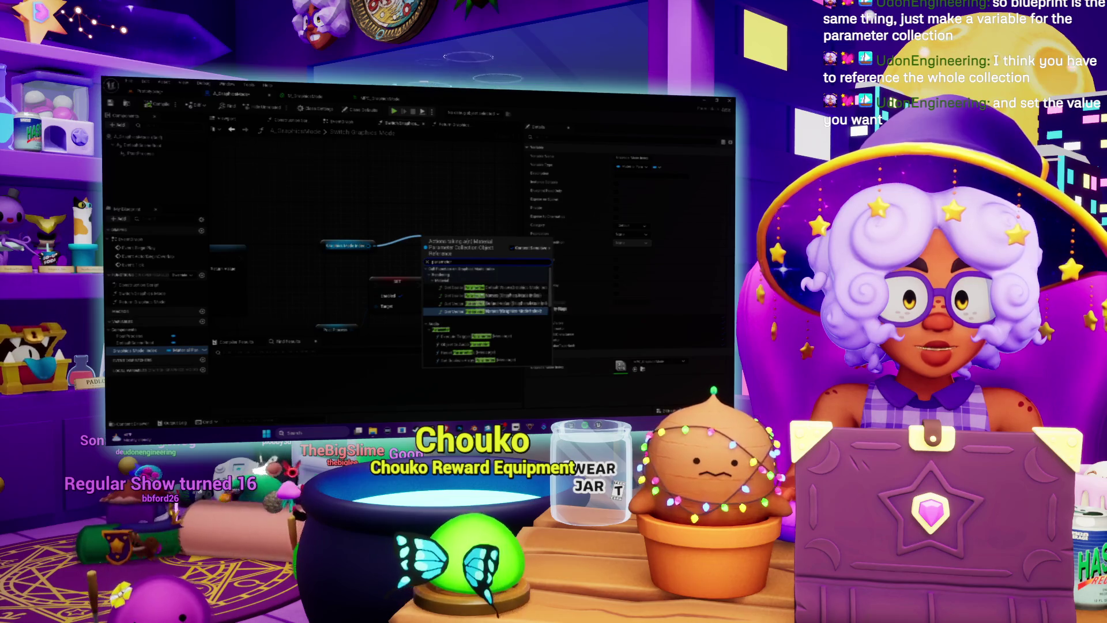
scroll(519, 300, down, 3)
scroll(518, 300, up, 5)
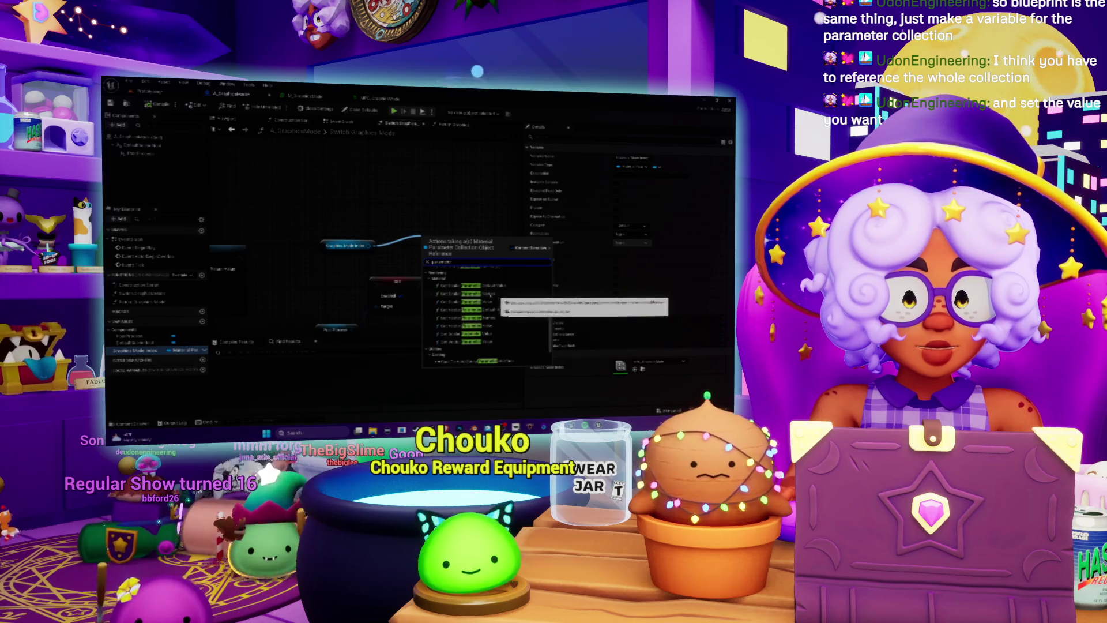
scroll(491, 295, down, 5)
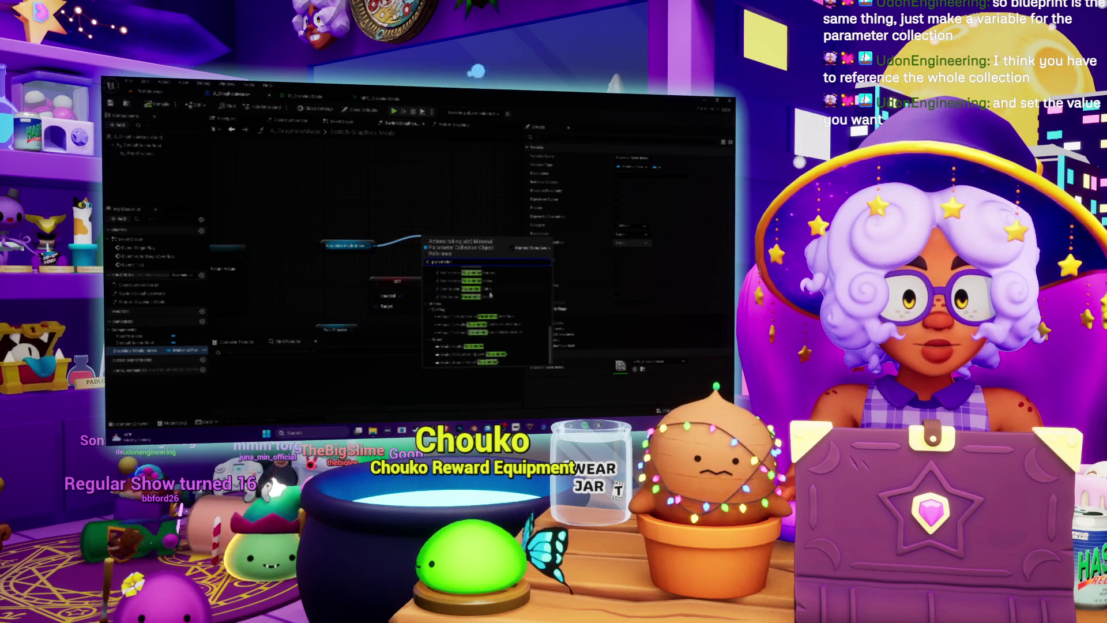
scroll(491, 295, up, 3)
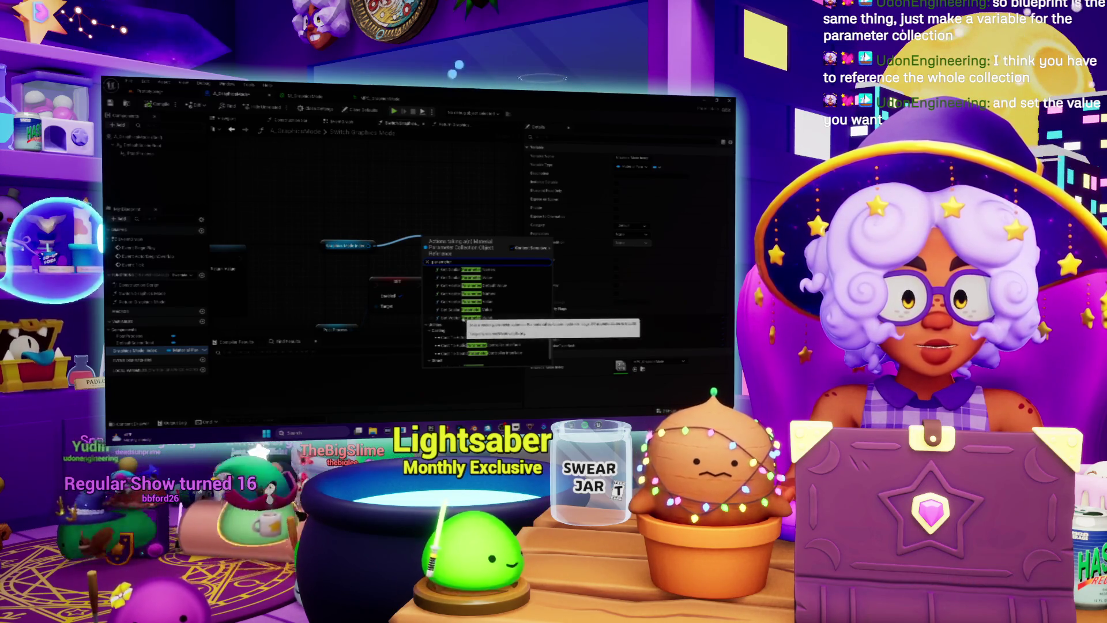
click(464, 310)
drag(455, 238, 409, 225)
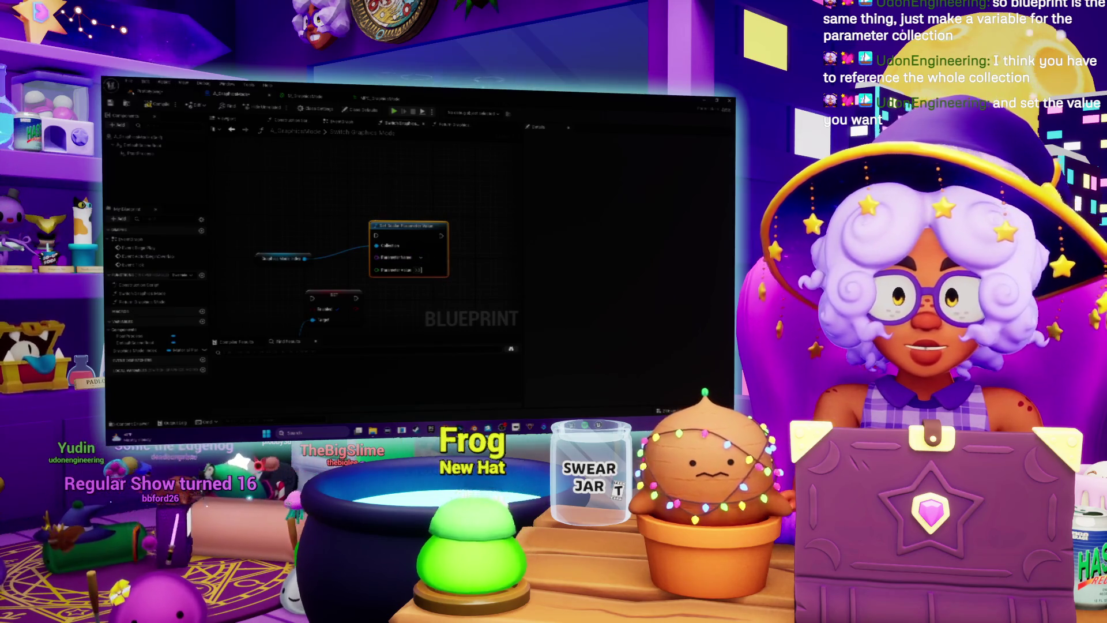
click(381, 98)
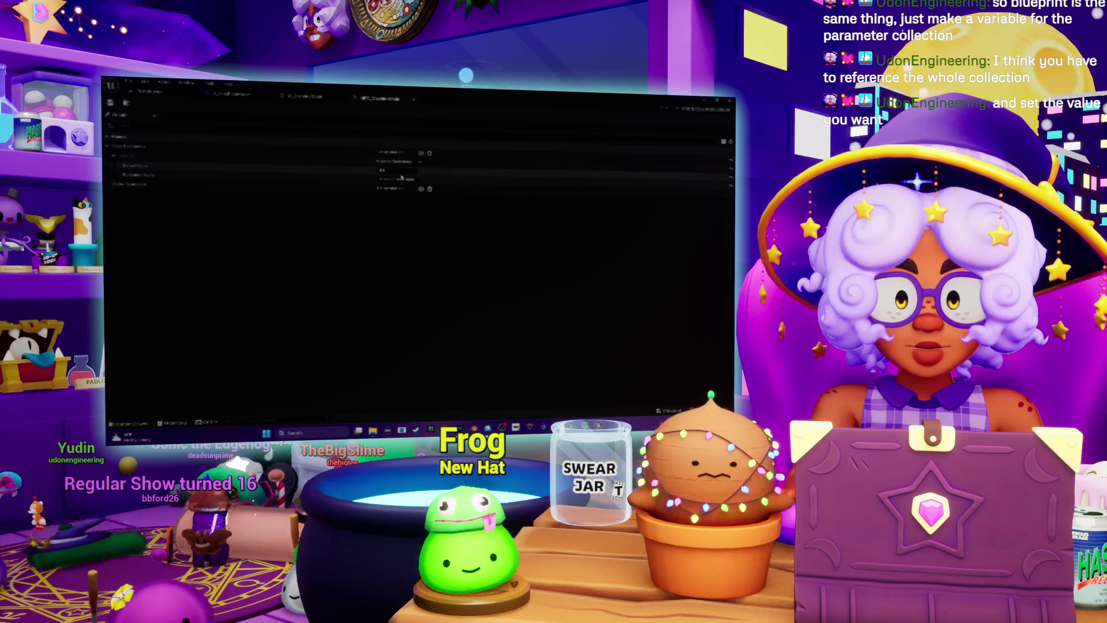
- View the M_GraphicsMode material graph, then return to the A_GraphicsMode Blueprint
click(305, 96)
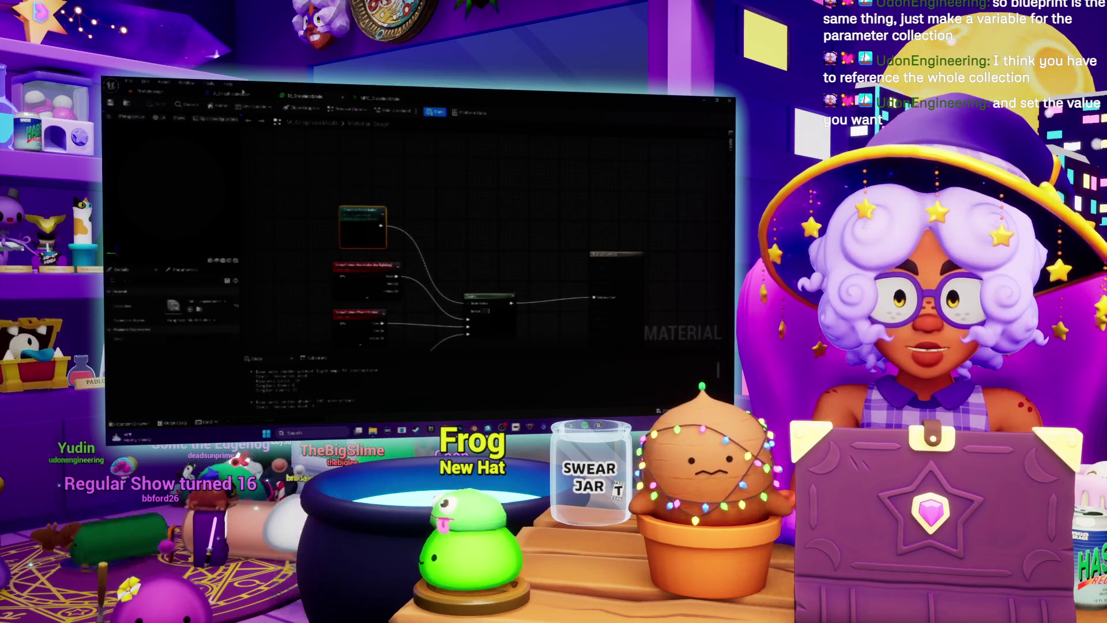
click(242, 93)
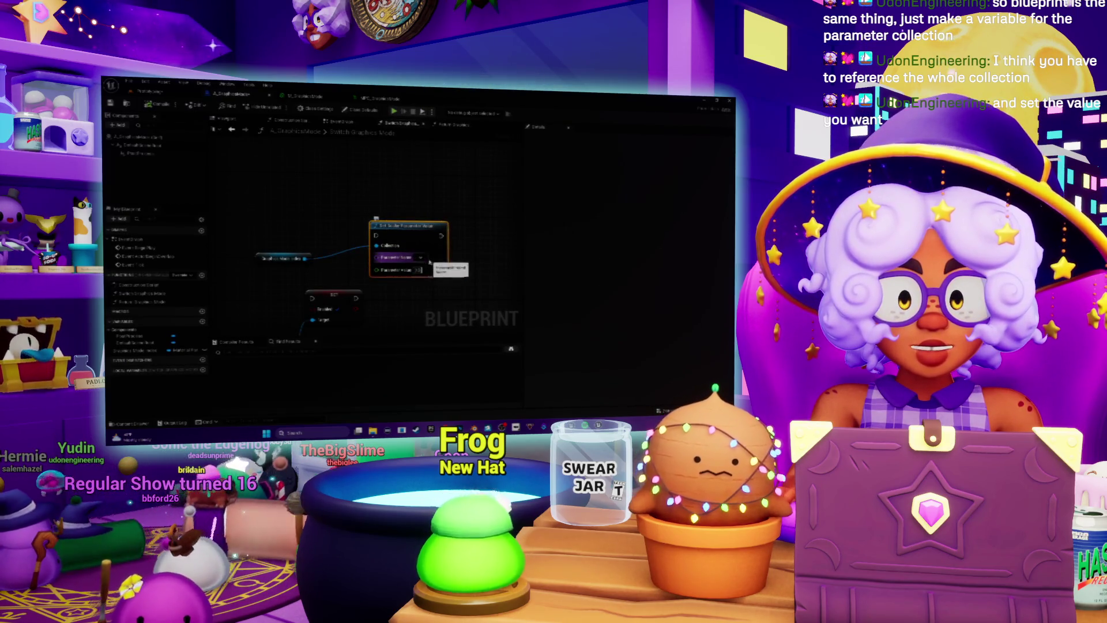
- Rearrange the Set Scalar Parameter Value node and collection getter to make room
click(425, 262)
drag(397, 226, 435, 221)
drag(262, 261, 326, 223)
drag(418, 277, 396, 285)
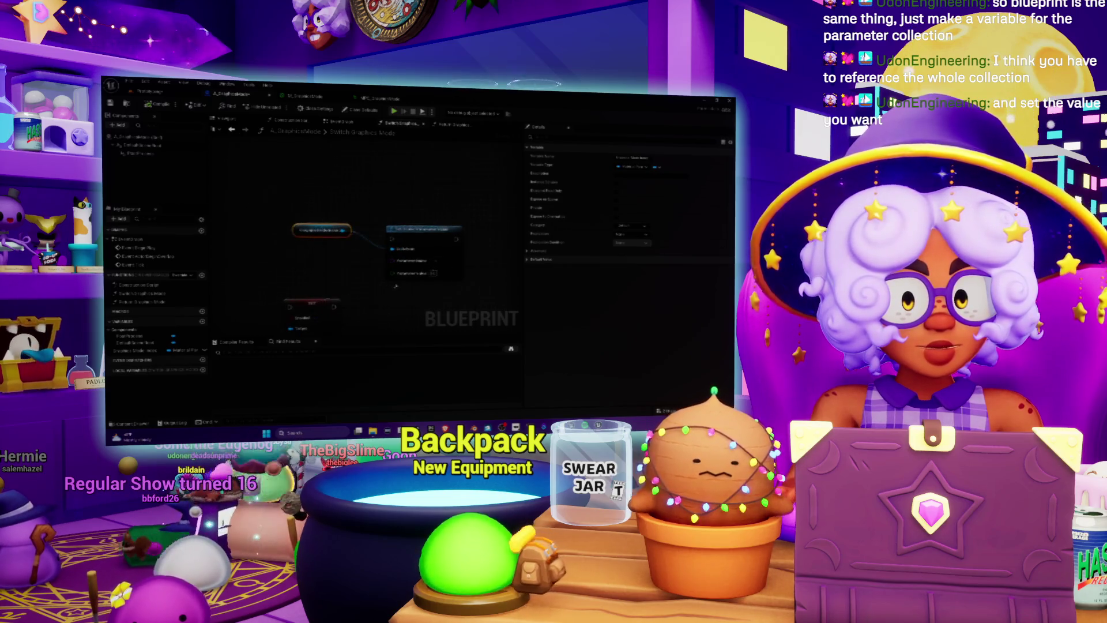
- From the collection getter's output, add a Set Scalar Parameter Value node via a 'parameter' search
drag(346, 231, 389, 192)
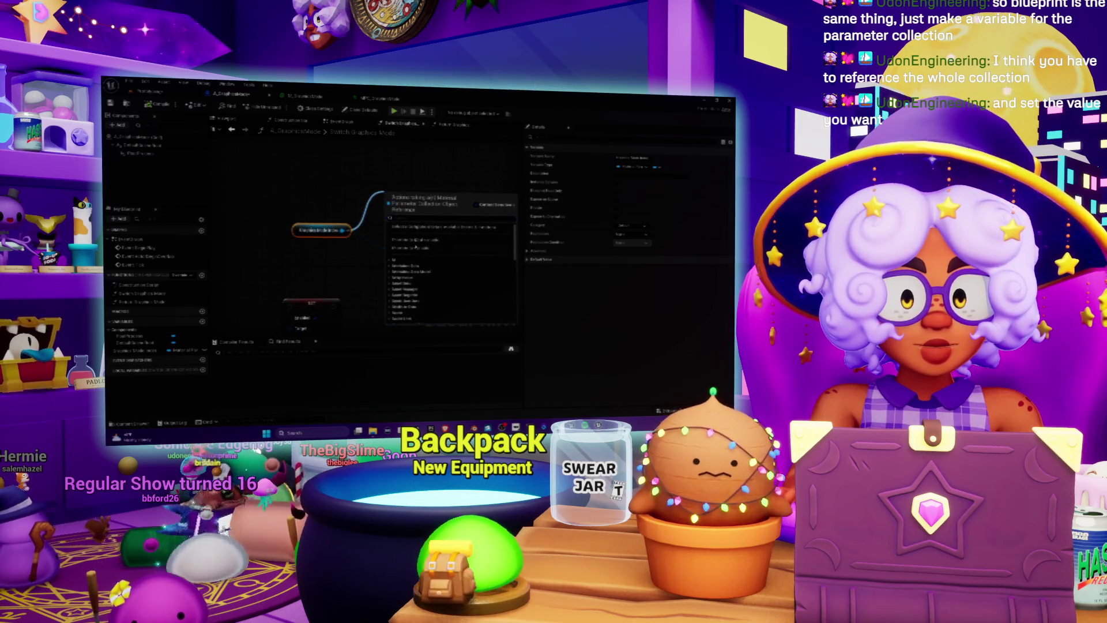
text(parameter)
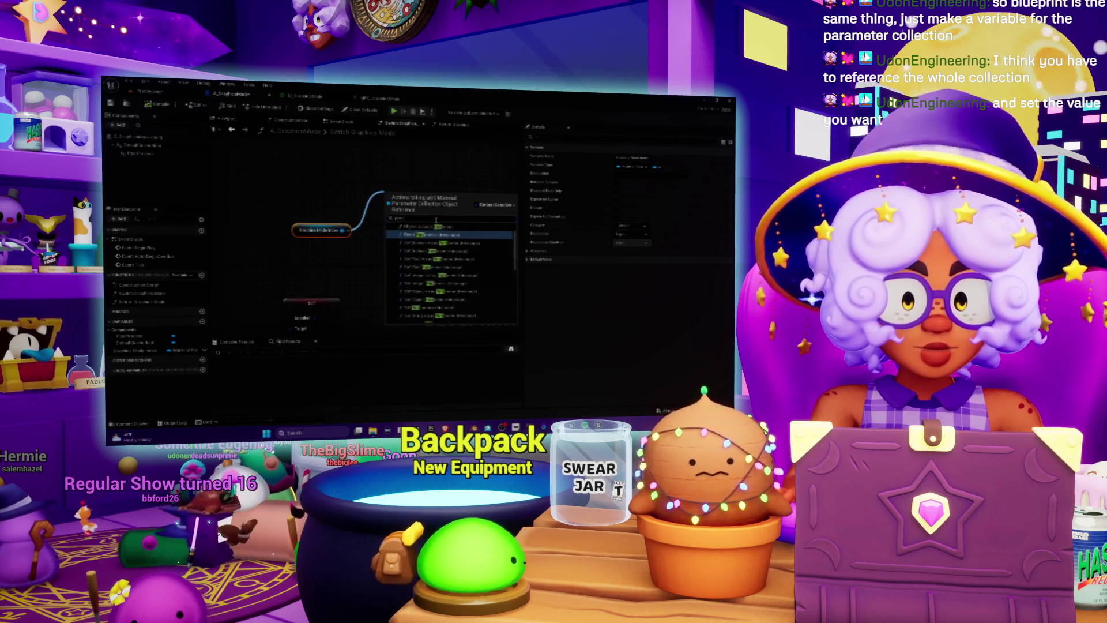
scroll(462, 263, up, 1)
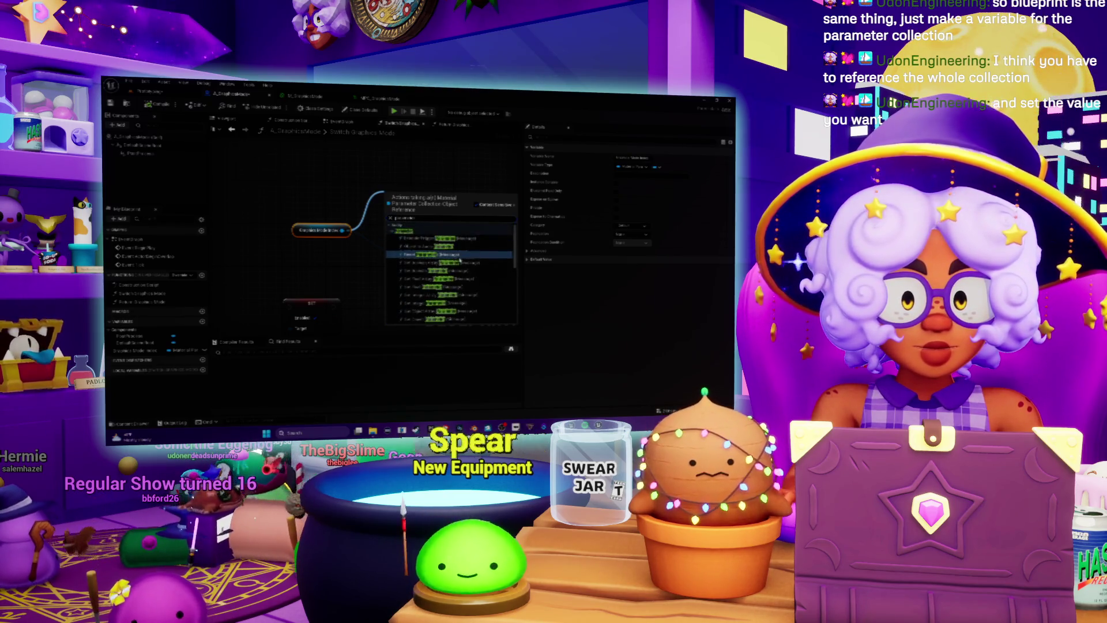
scroll(471, 249, down, 5)
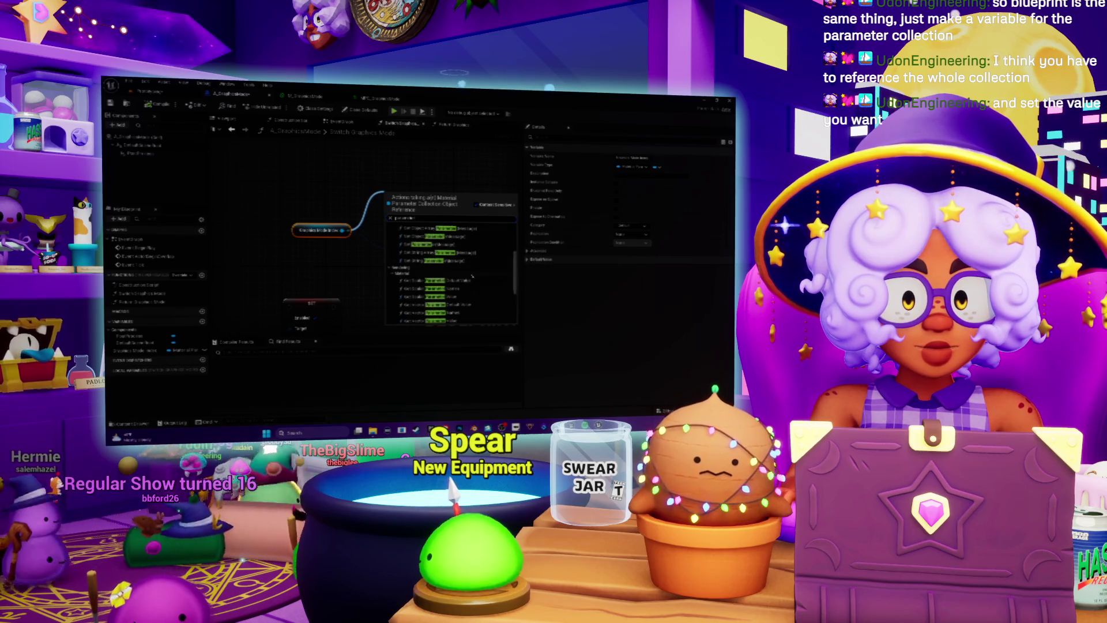
scroll(464, 284, down, 1)
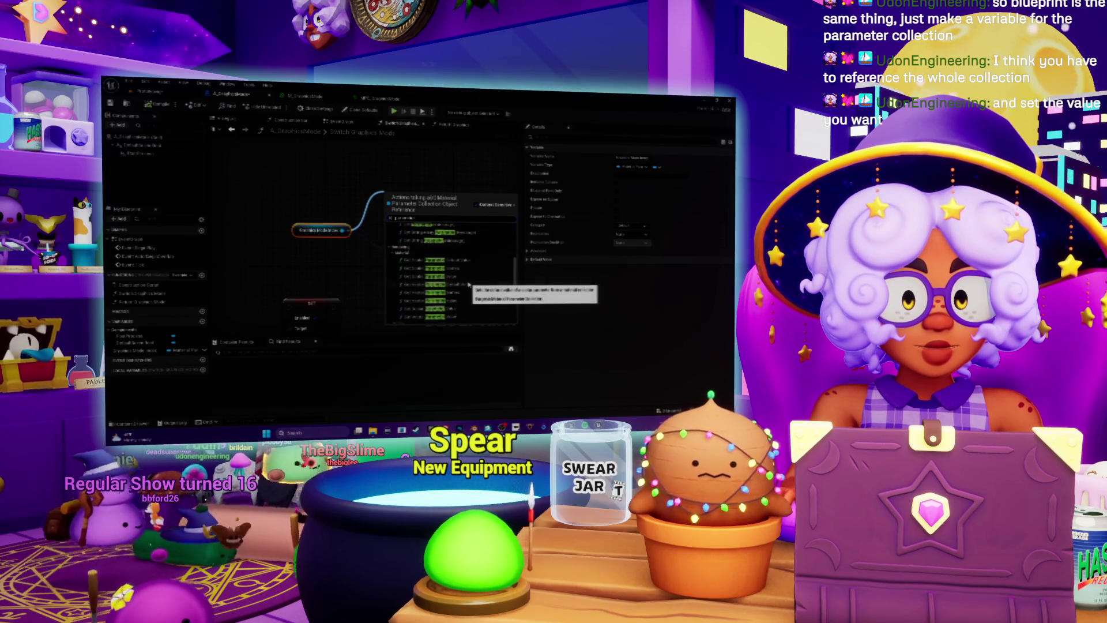
scroll(464, 308, up, 5)
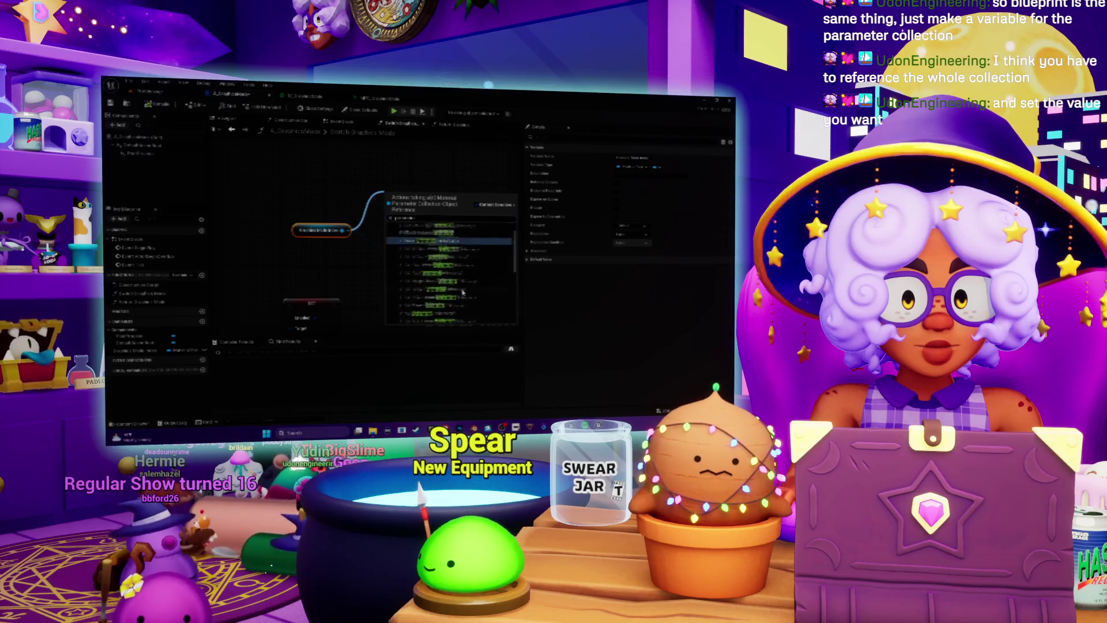
key(Return)
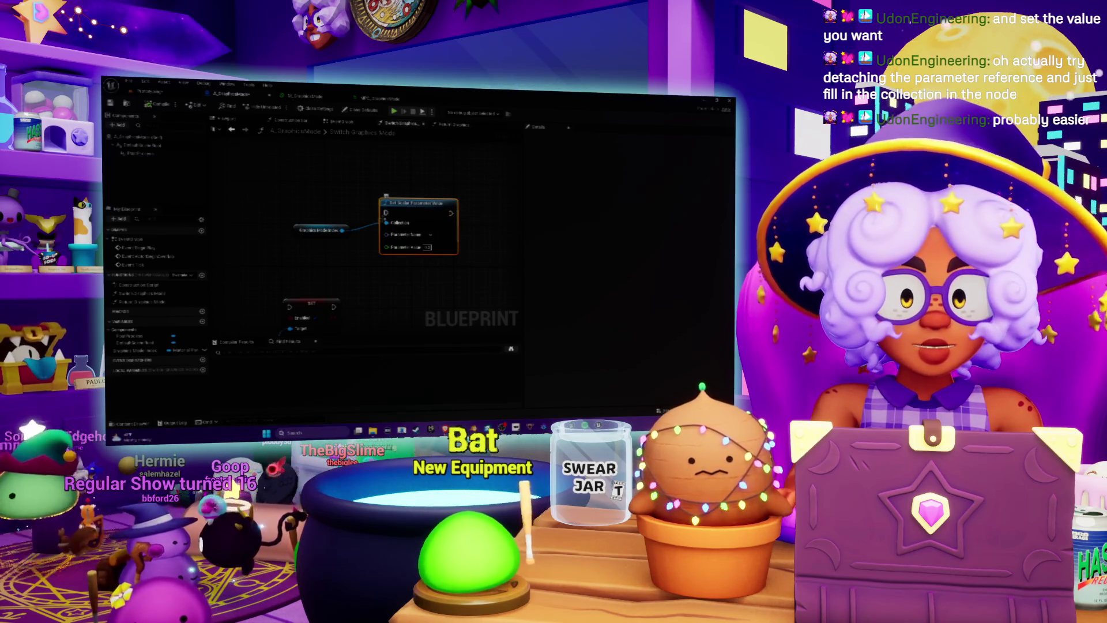
- Detach the Collection pin wire and pick the parameter collection asset from its dropdown
drag(386, 223, 367, 233)
alt+click(386, 223)
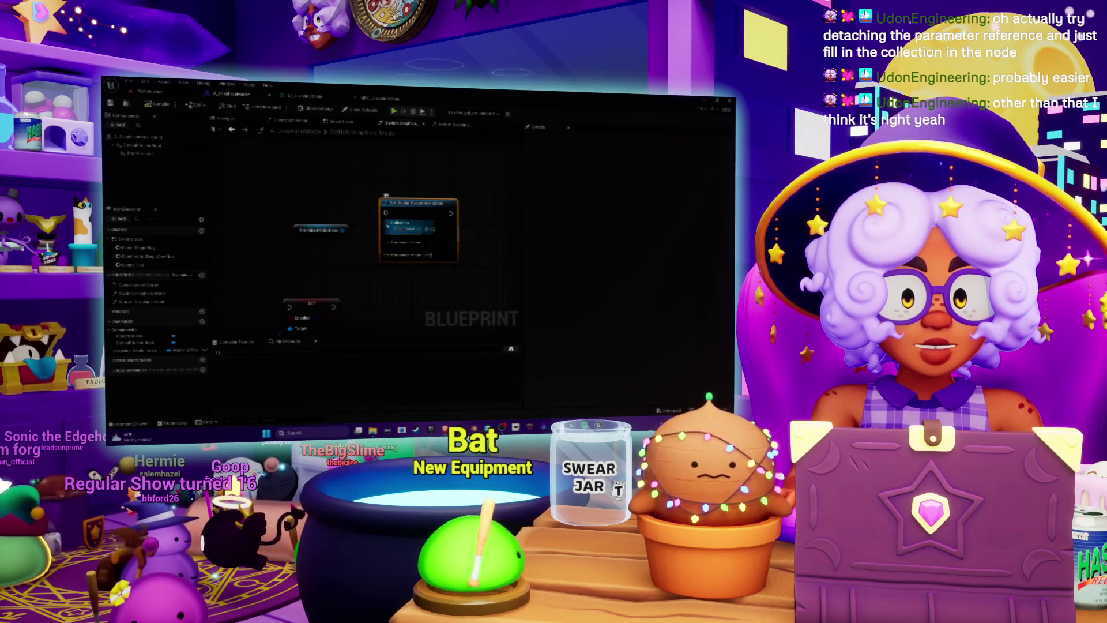
click(408, 230)
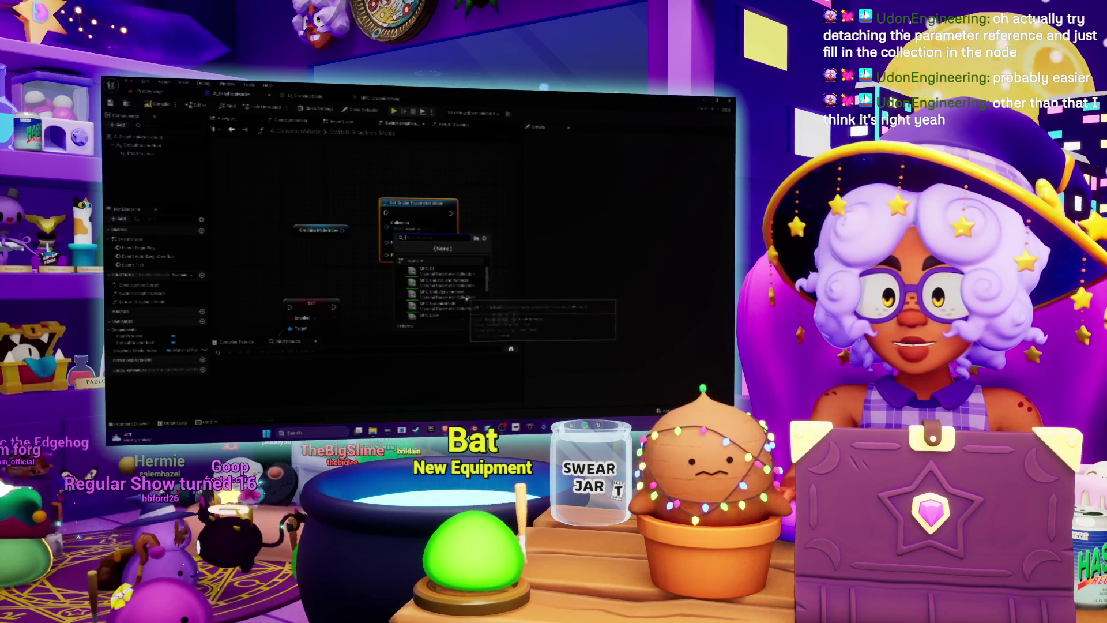
click(460, 306)
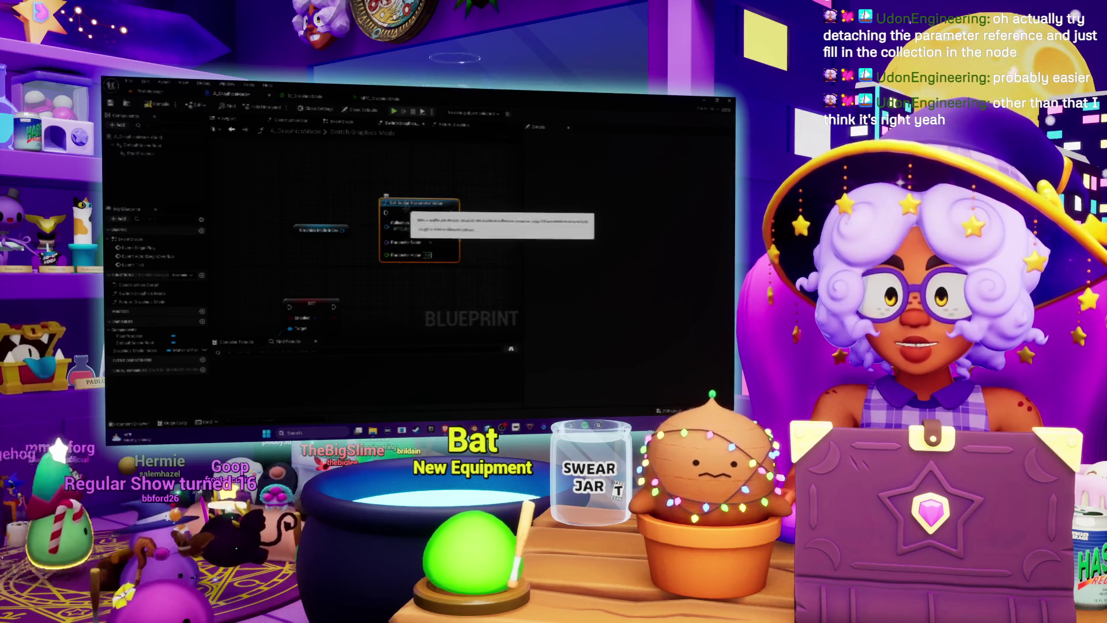
- Delete the Graphics State Index node and its unused variable
mouse_move(419, 203)
mouse_down()
mouse_move(391, 208)
mouse_move(376, 177)
mouse_up()
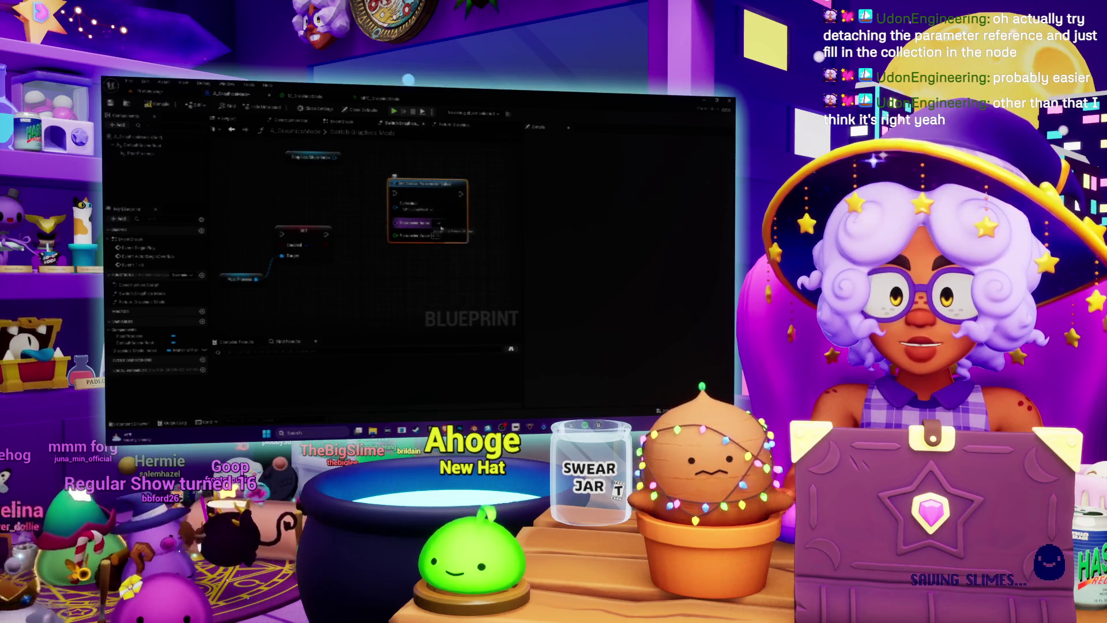
click(458, 233)
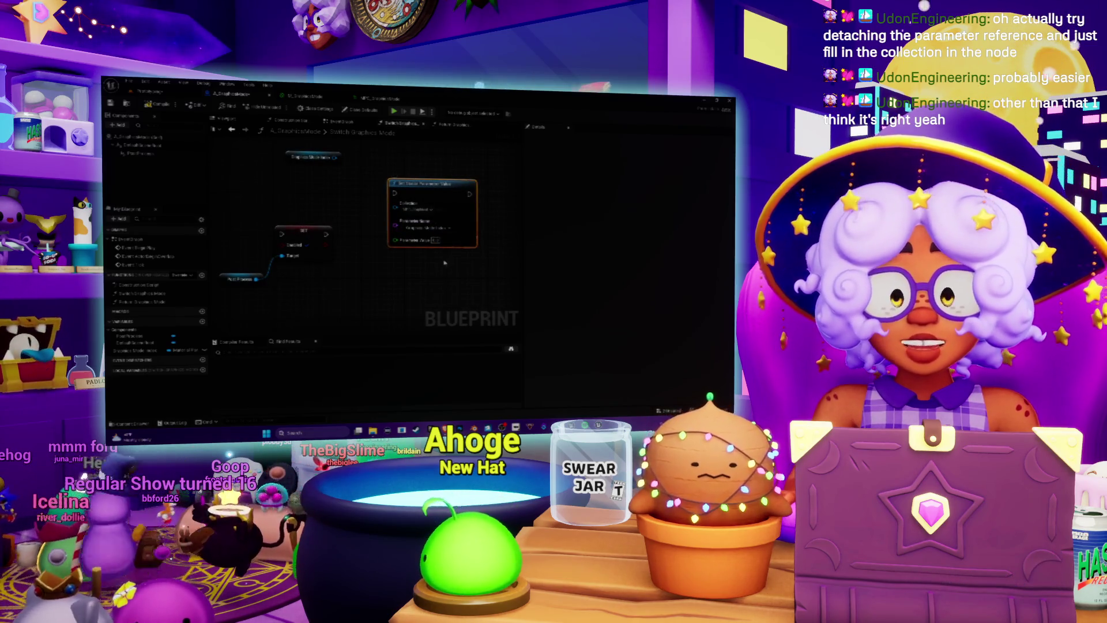
drag(439, 196, 445, 233)
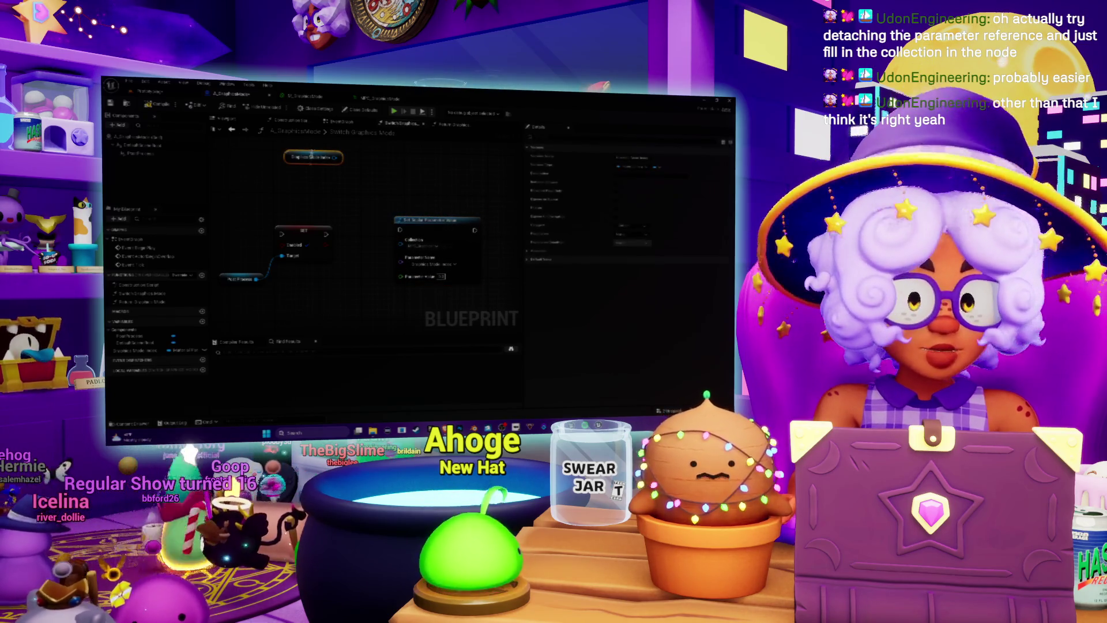
key(Delete)
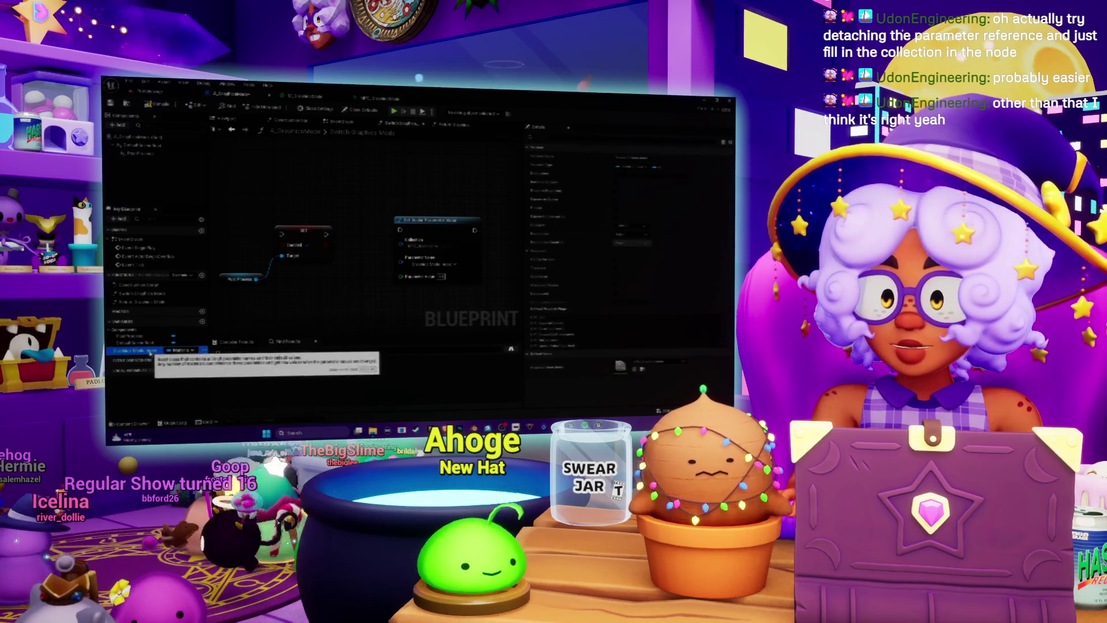
key(Delete)
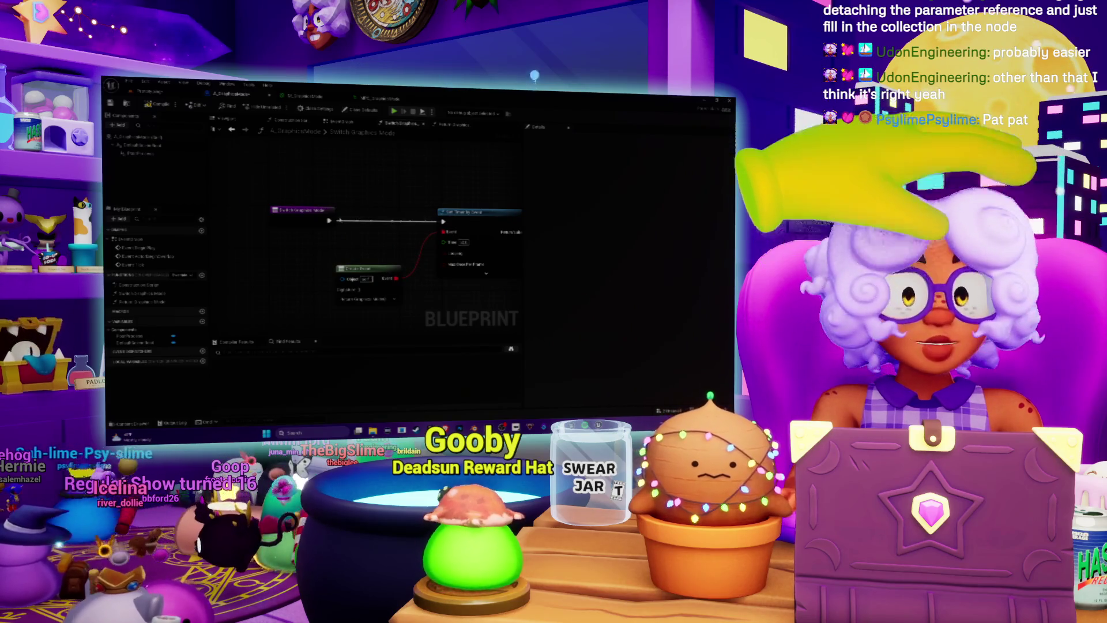
- Add a String-typed input parameter to the Switch Graphics Mode entry node
drag(329, 195, 344, 203)
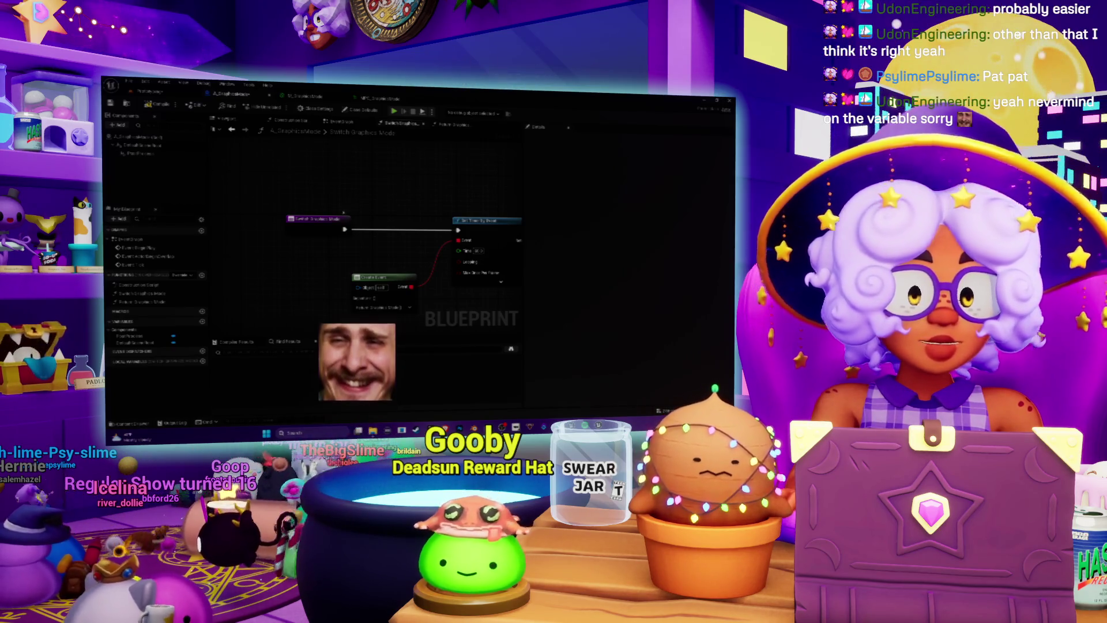
click(311, 204)
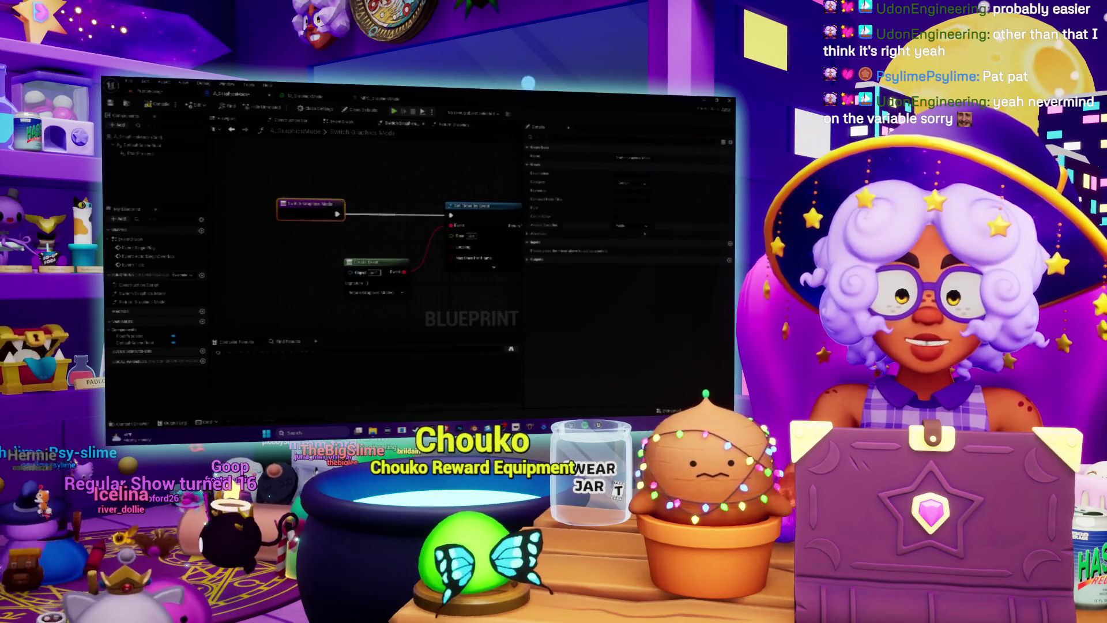
click(730, 244)
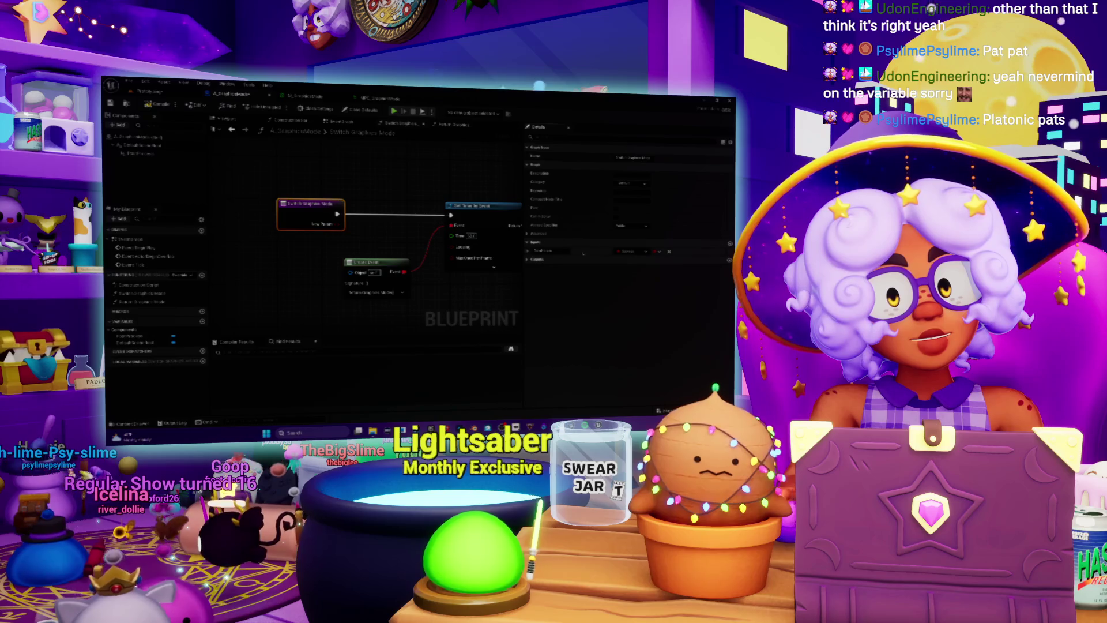
click(622, 253)
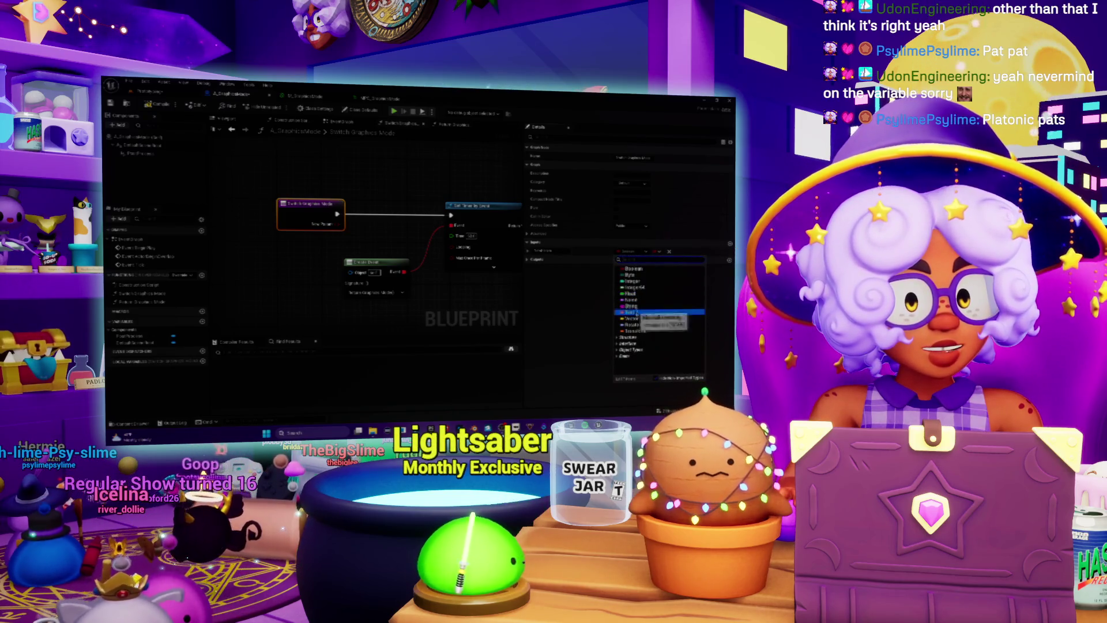
click(630, 275)
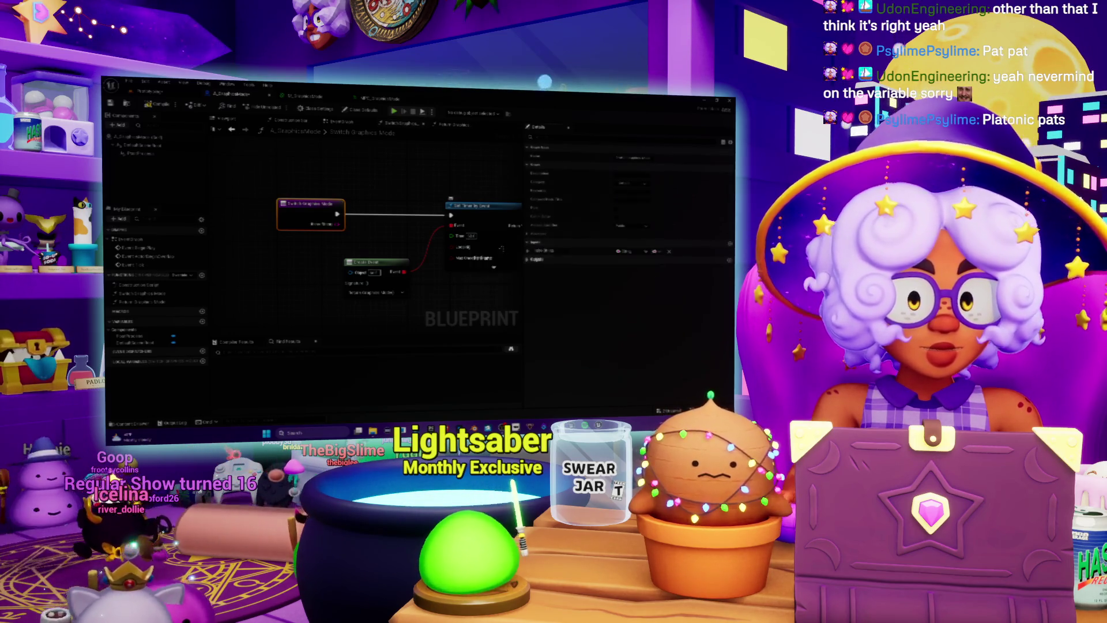
drag(499, 199, 317, 179)
text(equal)
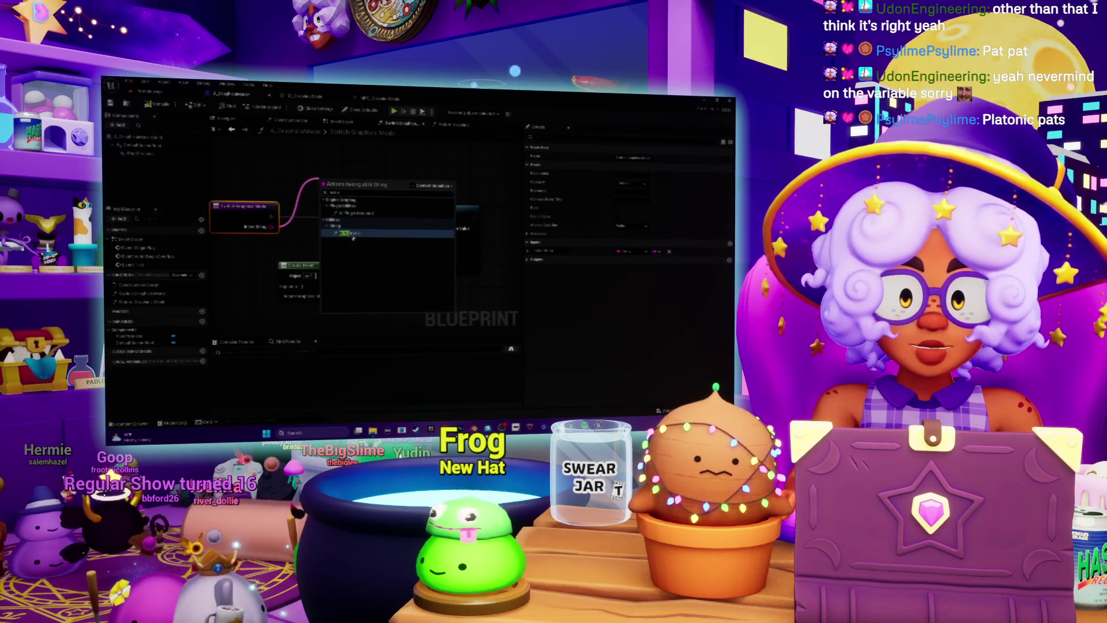
- Add a string Equal comparison node feeding a Branch
click(350, 232)
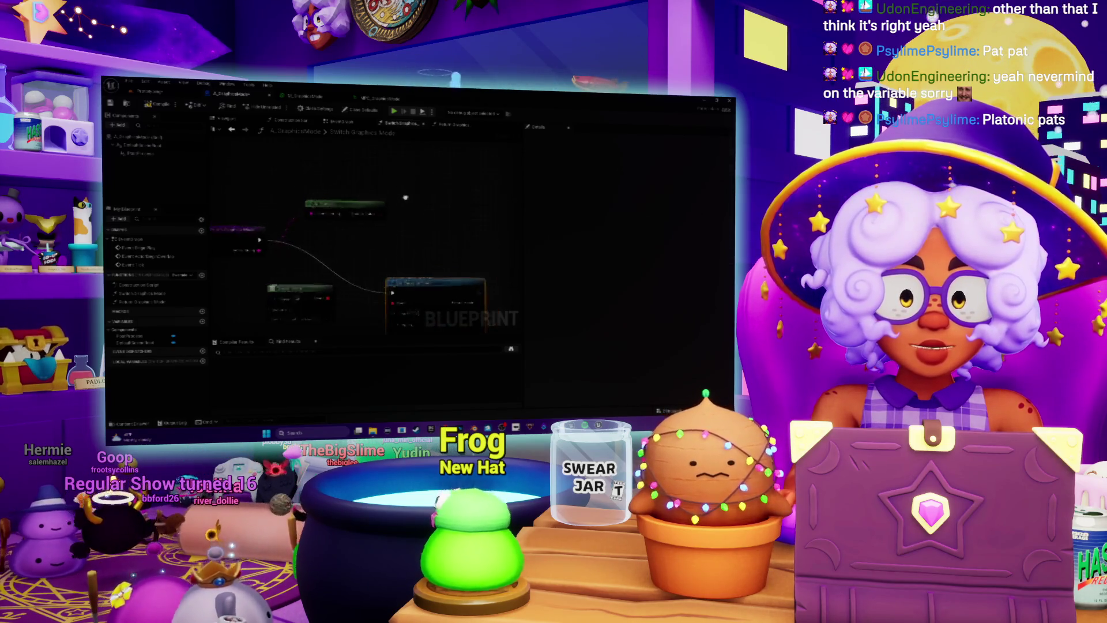
drag(386, 210, 413, 209)
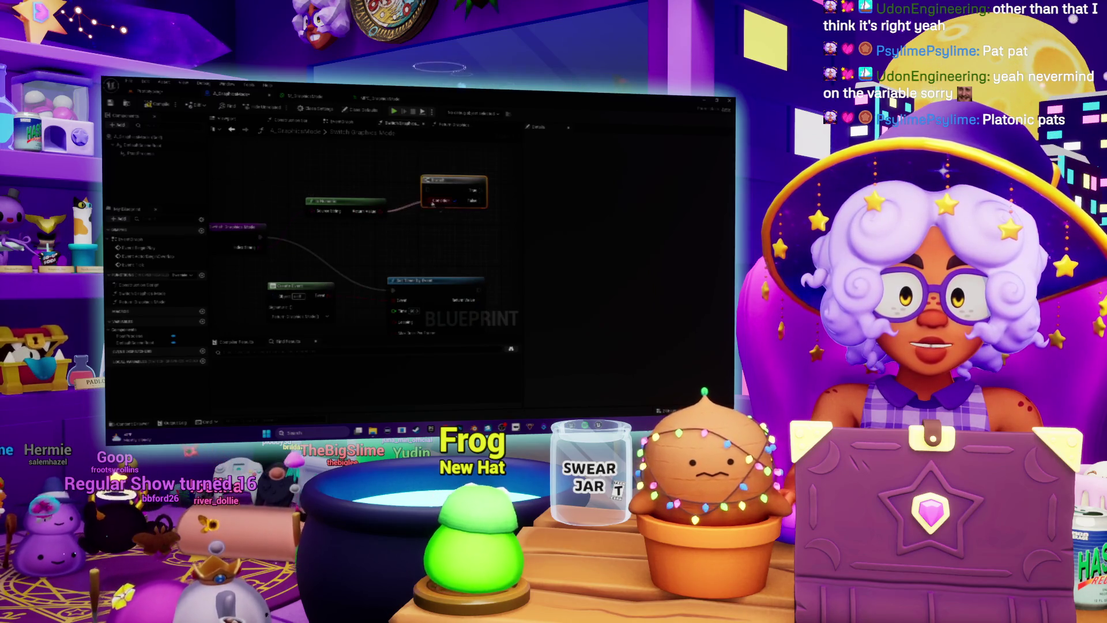
drag(280, 263, 392, 215)
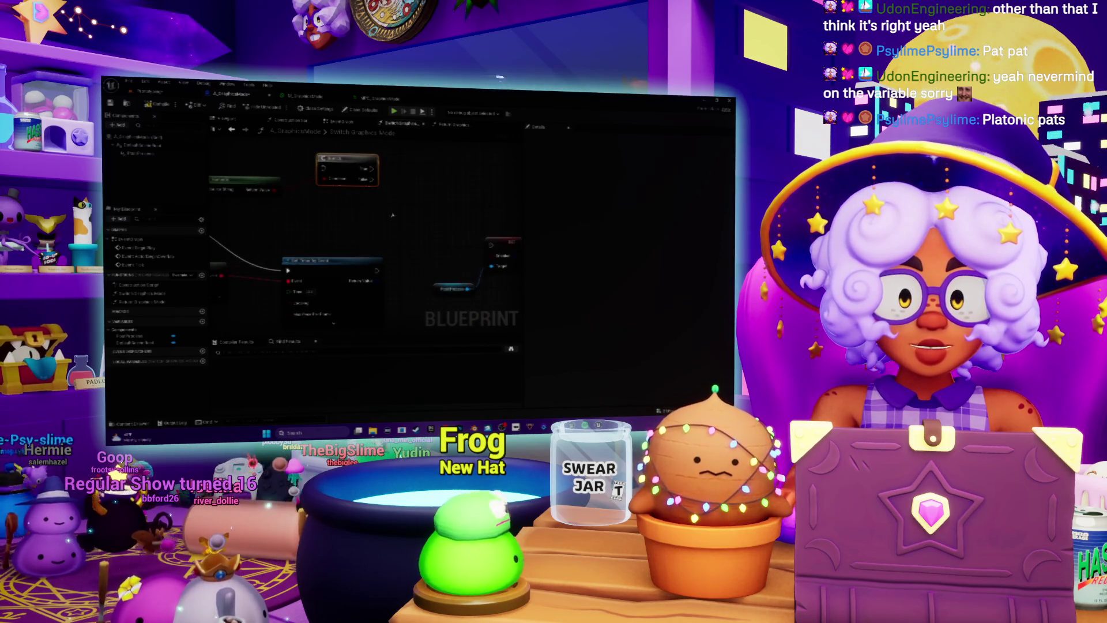
- Add a timer node and a Split String node wired off the string output
right_click(407, 209)
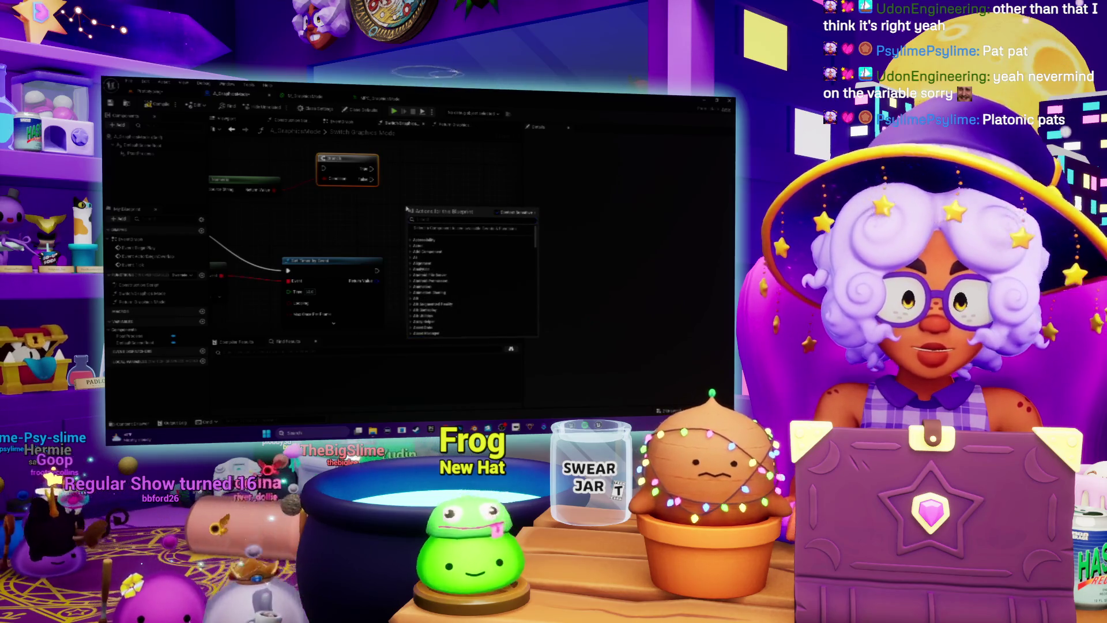
text(timer)
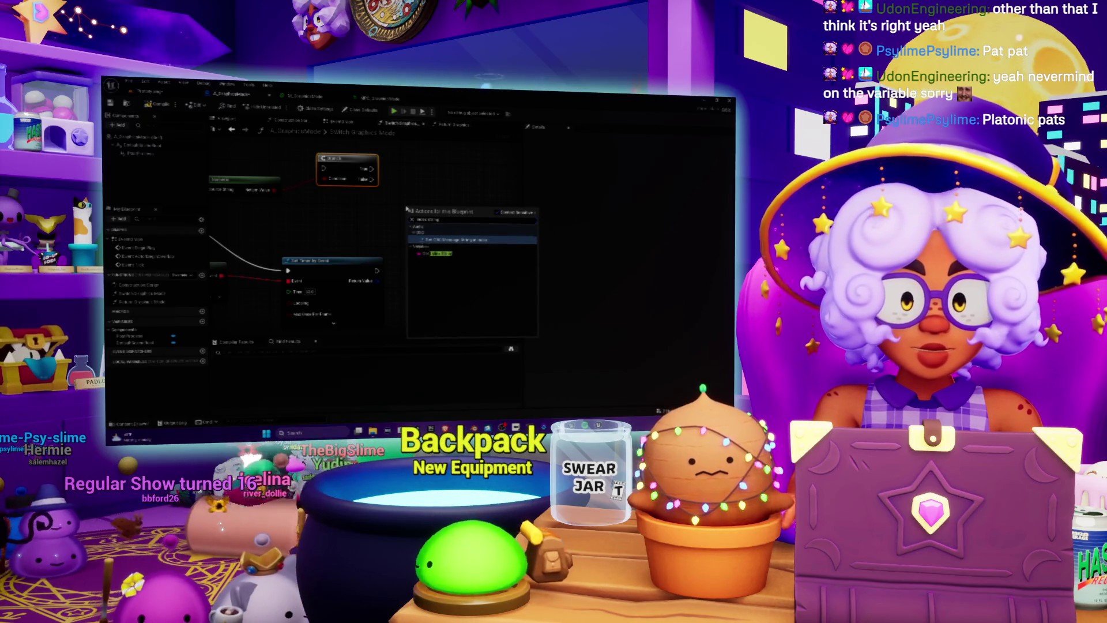
click(447, 257)
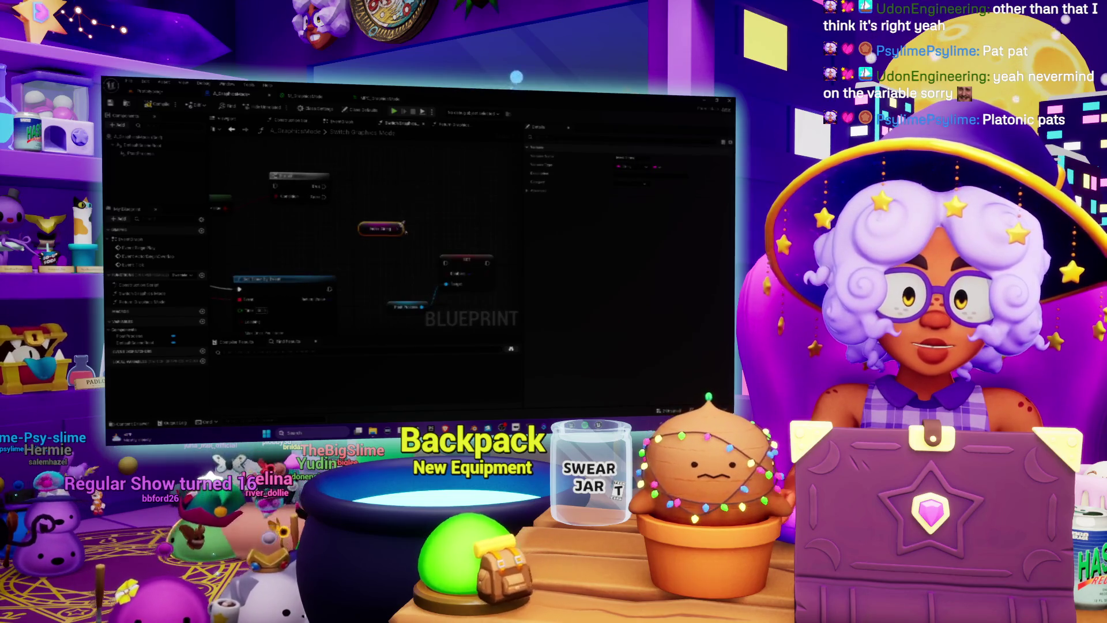
drag(404, 223, 429, 219)
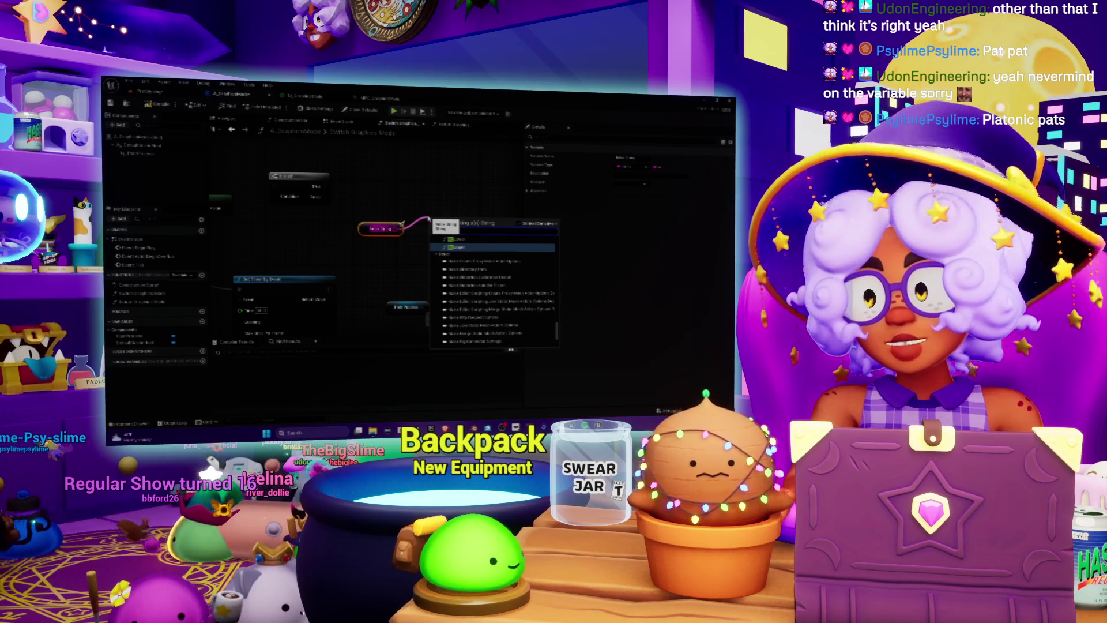
text(s)
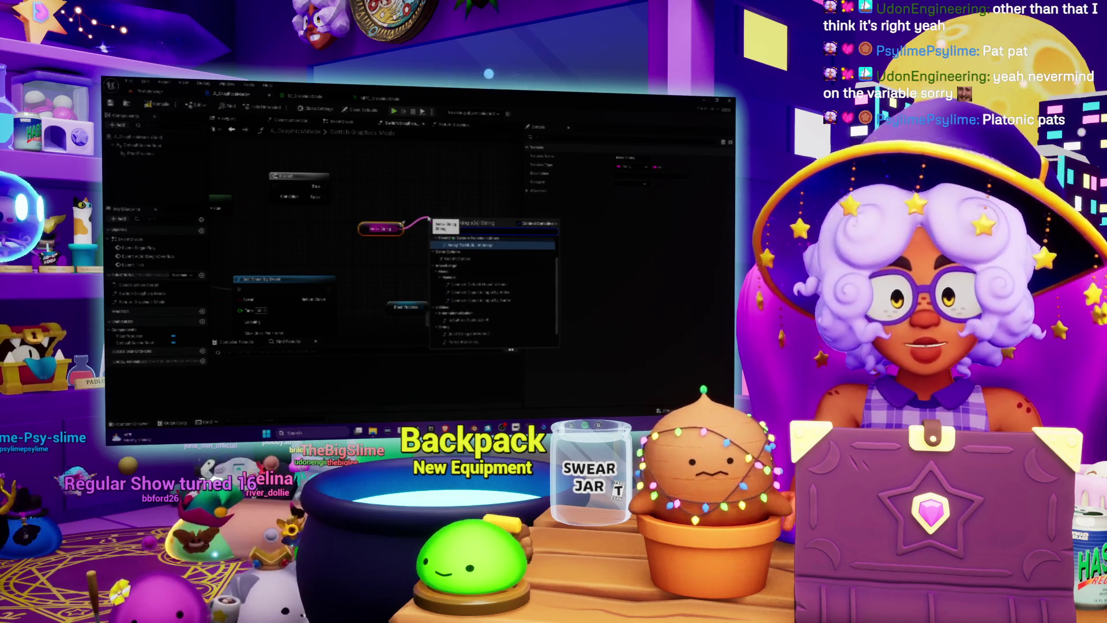
text(plit)
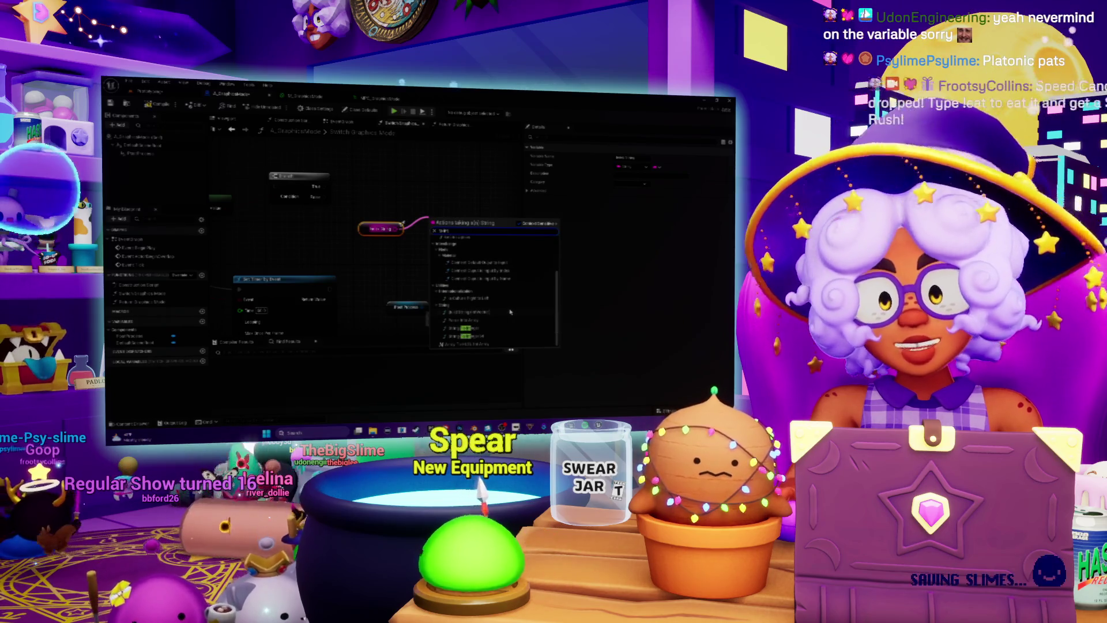
click(482, 332)
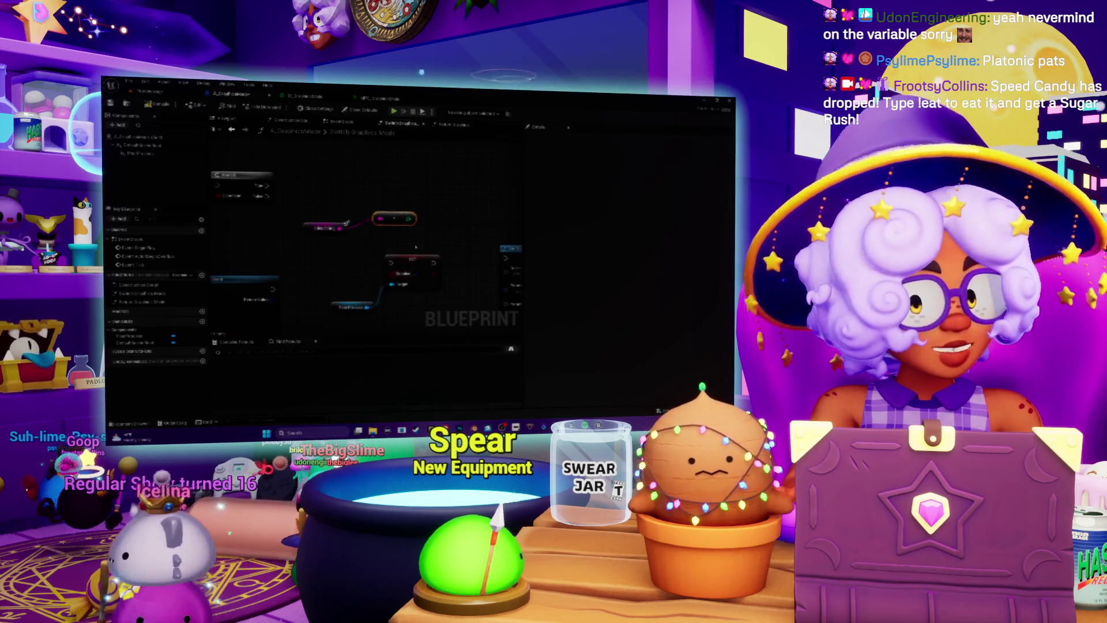
scroll(416, 247, down, 3)
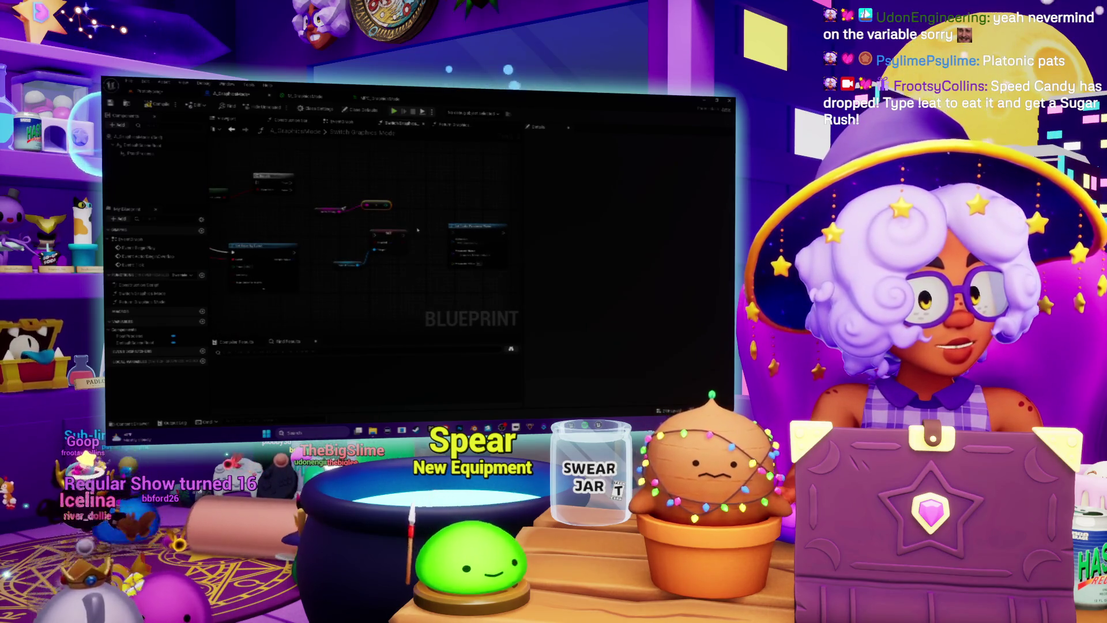
mouse_move(418, 230)
mouse_down()
mouse_move(386, 242)
mouse_move(428, 234)
mouse_move(351, 202)
mouse_move(359, 255)
mouse_up()
- Draw a new wire from a node's output and move the lower node up beside its partner
mouse_move(275, 224)
mouse_down()
mouse_move(388, 194)
mouse_move(329, 211)
mouse_up()
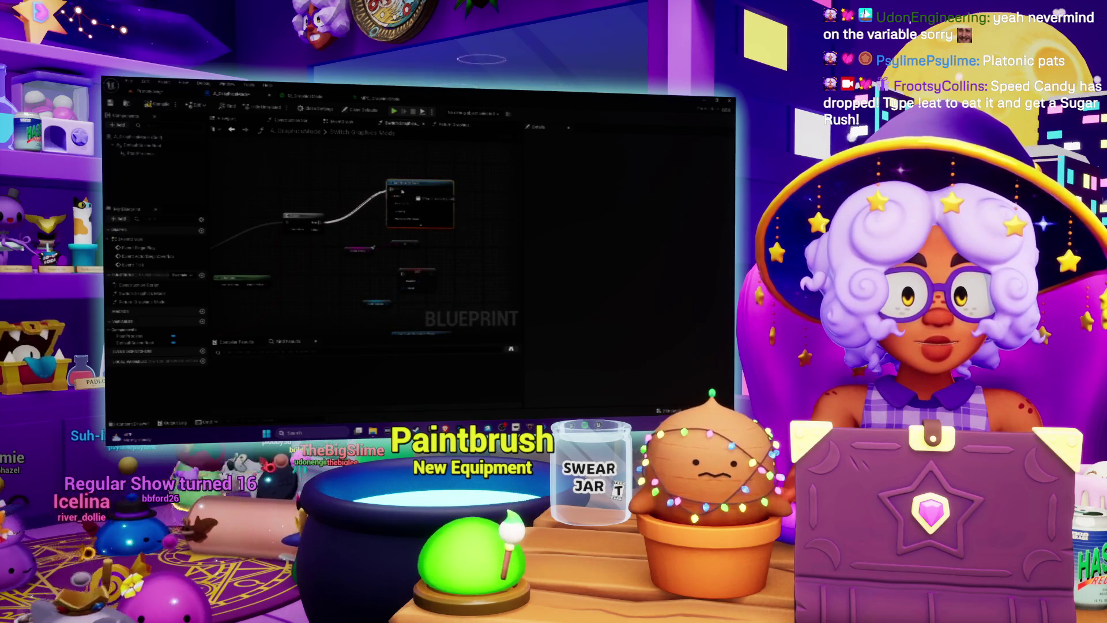
drag(402, 192, 413, 129)
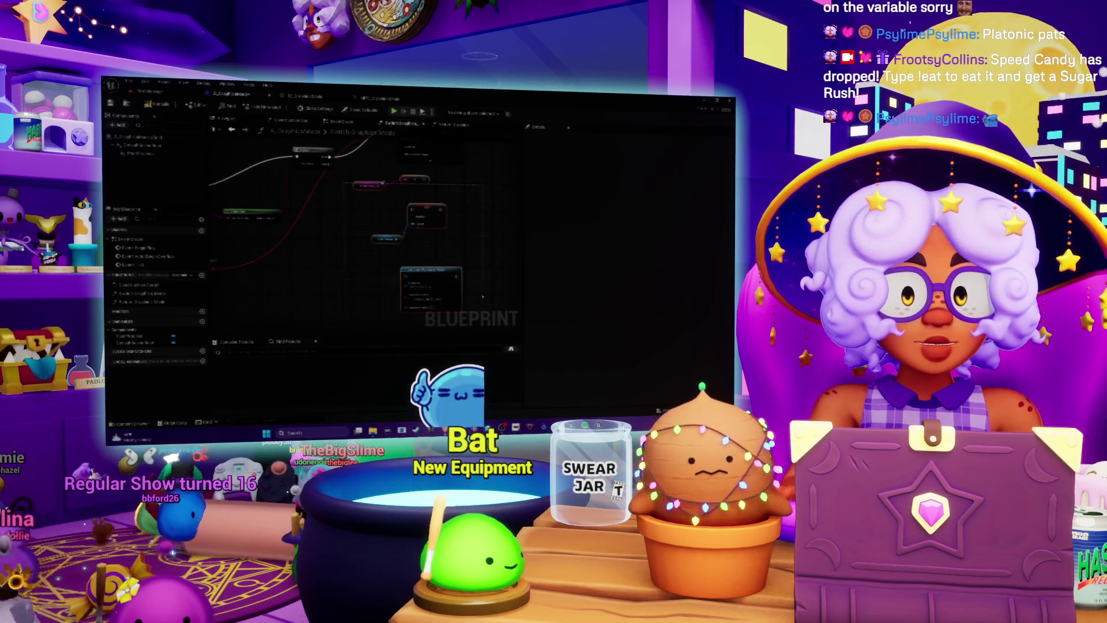
mouse_move(443, 171)
mouse_down()
mouse_move(443, 238)
mouse_move(436, 217)
mouse_up()
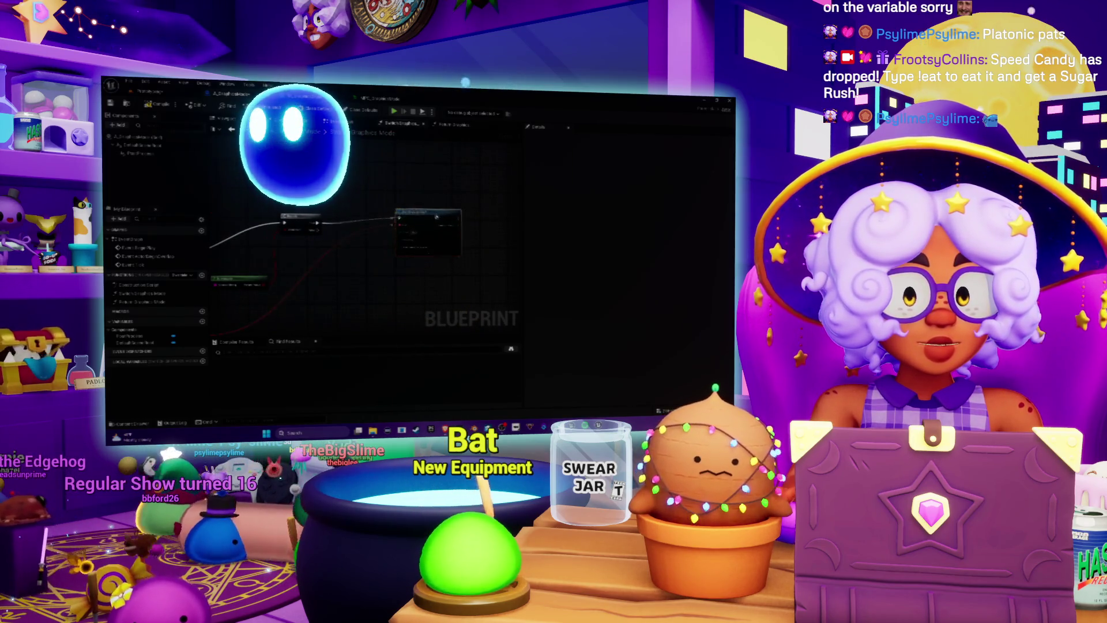
drag(437, 217, 536, 159)
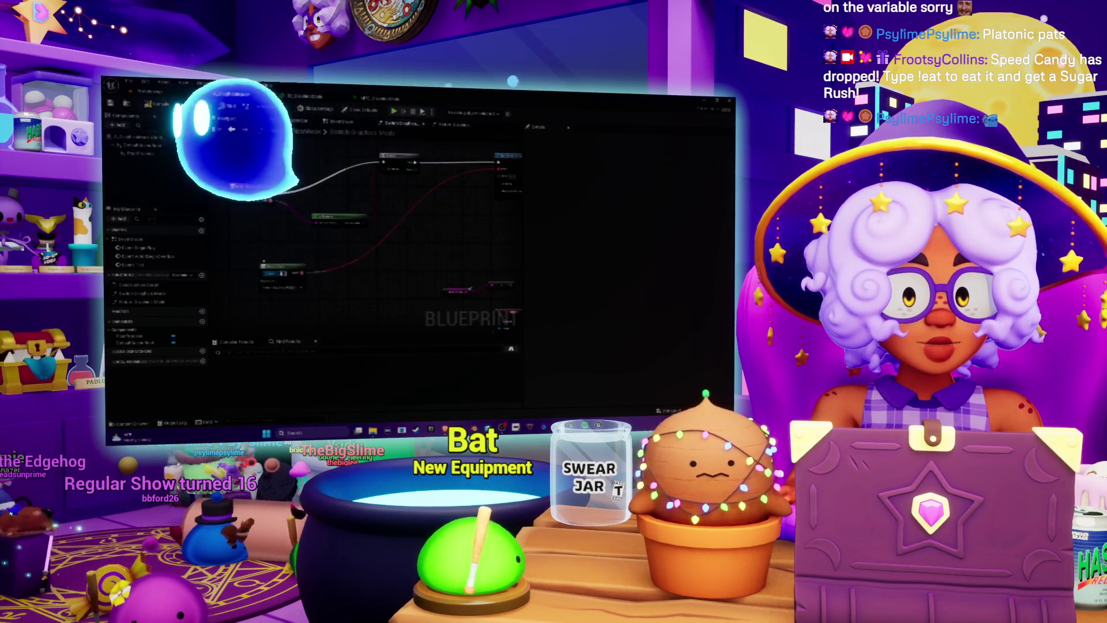
click(271, 267)
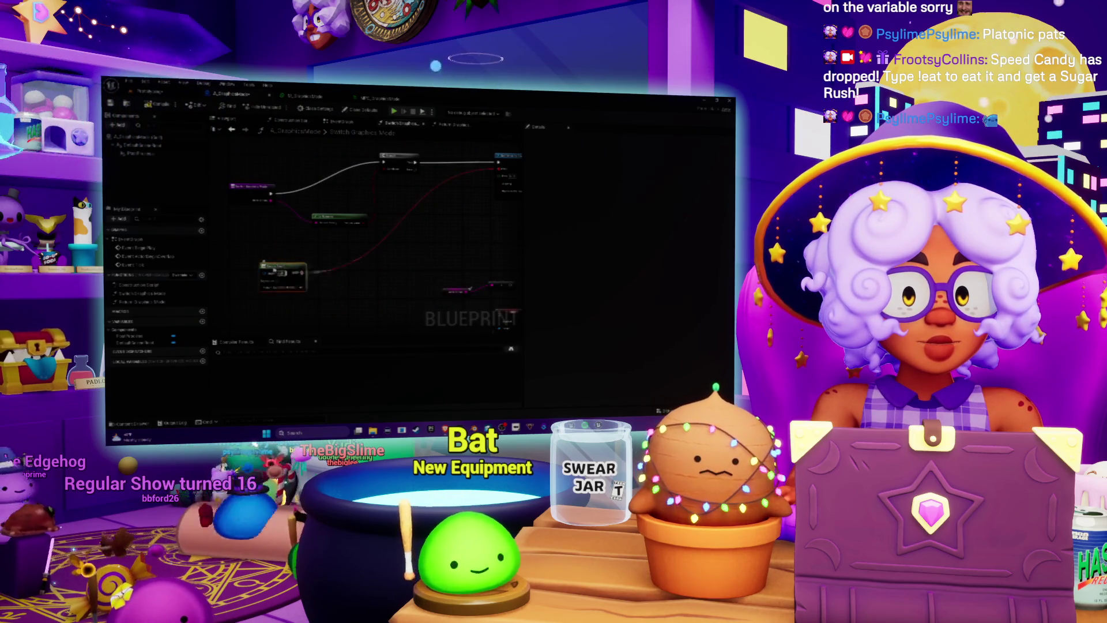
drag(286, 270, 421, 232)
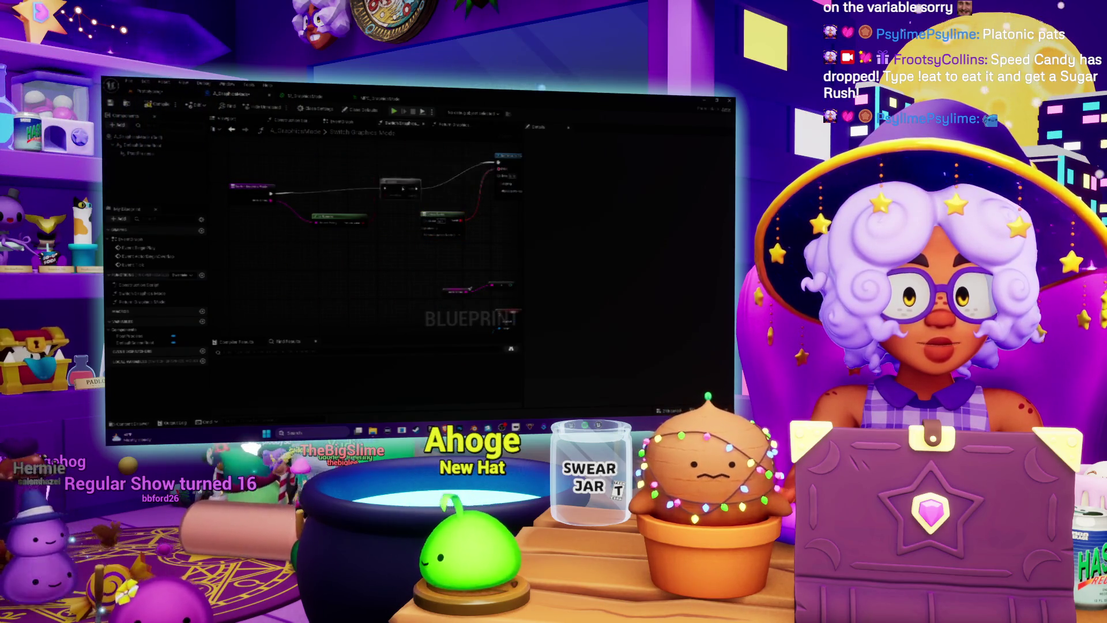
drag(399, 165, 394, 201)
mouse_move(382, 266)
mouse_down()
mouse_move(427, 300)
mouse_move(487, 174)
mouse_up()
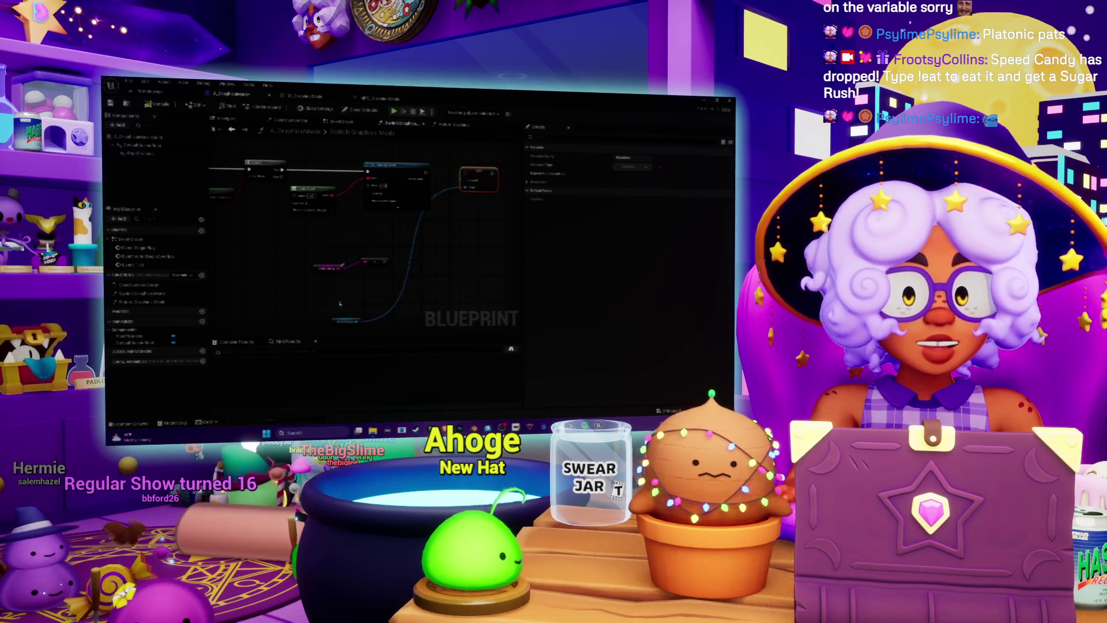
drag(344, 320, 447, 236)
- Realign the remaining blueprint nodes to straighten their wires
click(456, 193)
scroll(404, 267, up, 2)
scroll(404, 267, down, 2)
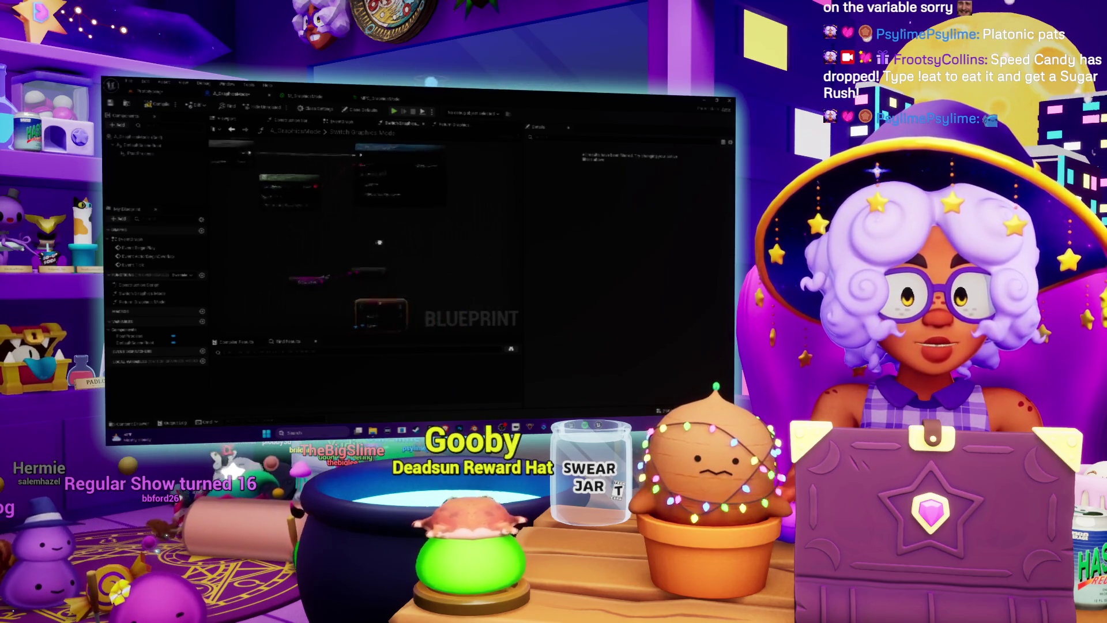
mouse_move(378, 203)
mouse_down()
mouse_move(361, 177)
mouse_move(275, 157)
mouse_up()
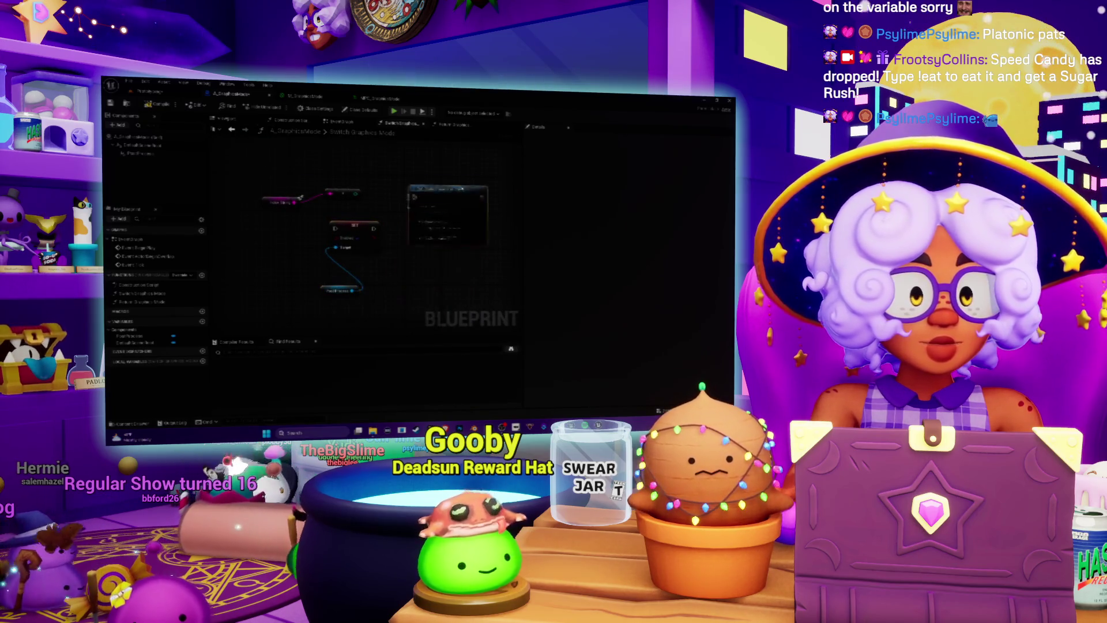
drag(398, 173, 392, 268)
click(489, 207)
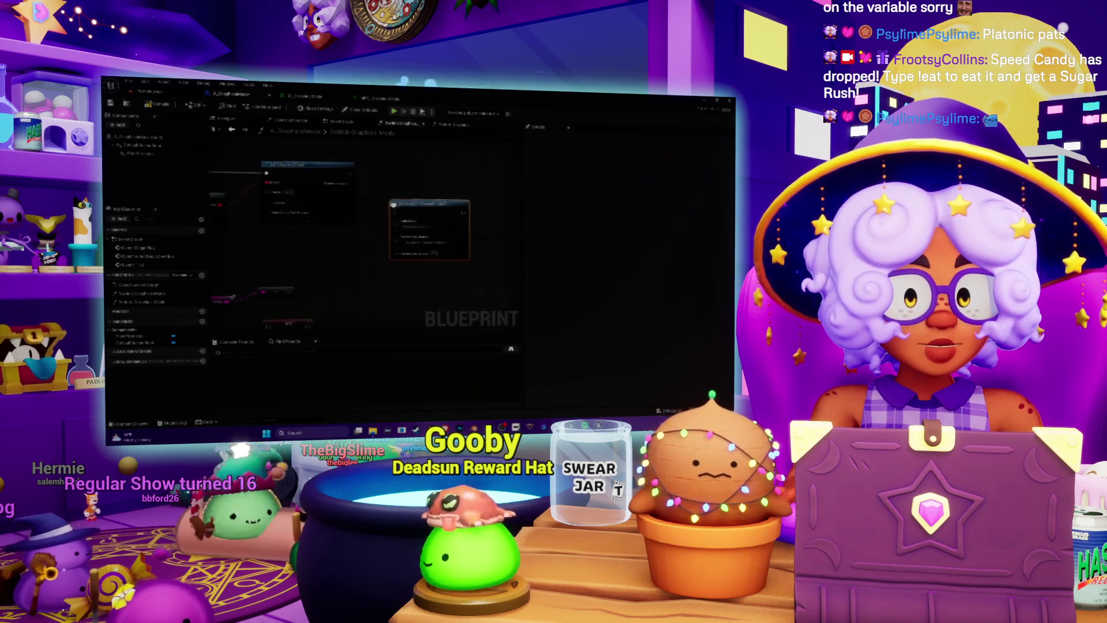
drag(489, 206, 474, 209)
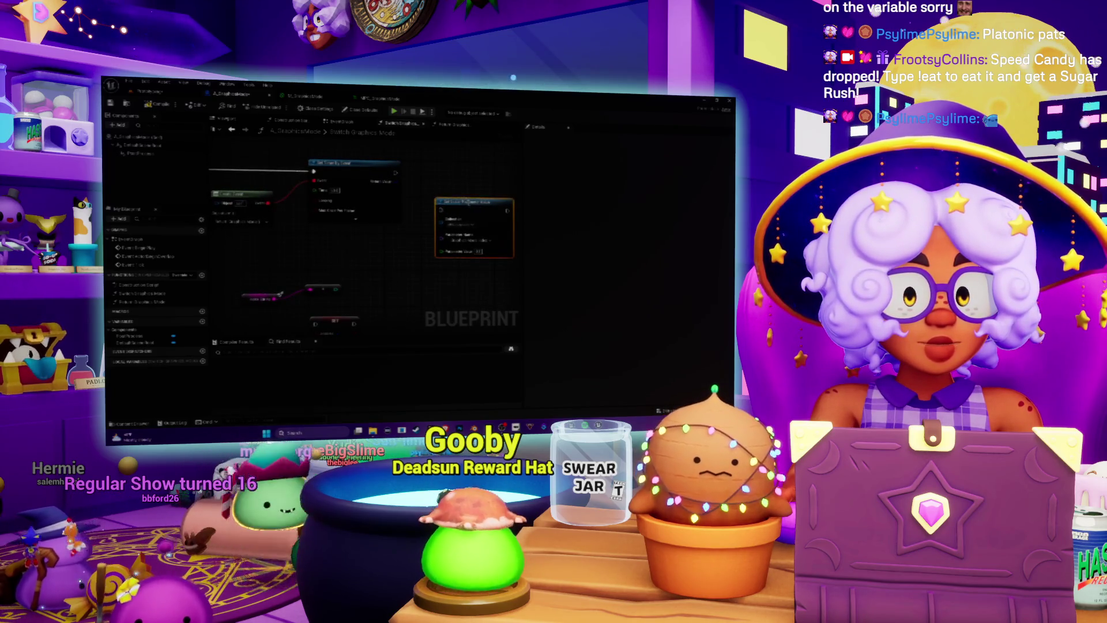
mouse_move(336, 279)
mouse_down()
mouse_move(348, 266)
mouse_move(415, 289)
mouse_move(507, 233)
mouse_move(388, 238)
mouse_up()
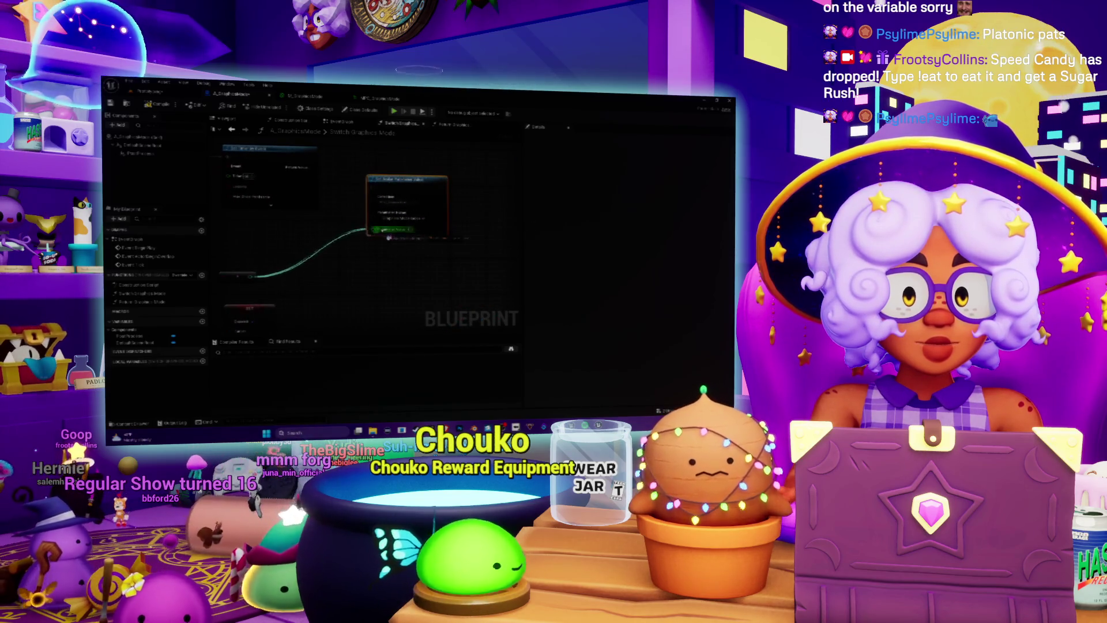
- Add a reroute point on the wire and switch to the M_GraphicsMode material graph
double_click(309, 267)
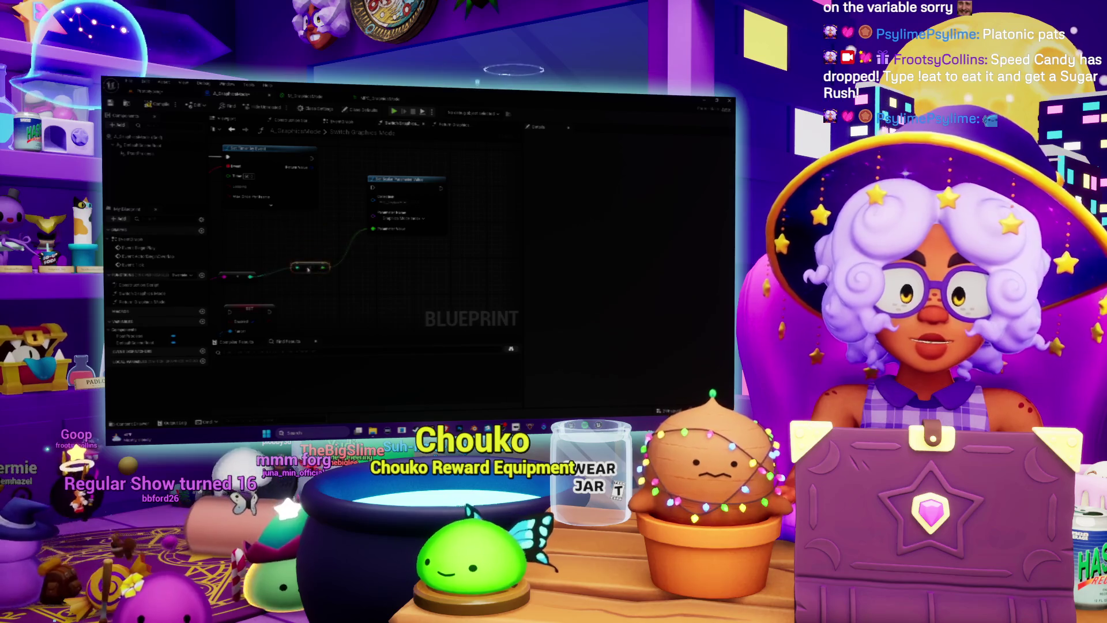
mouse_move(308, 269)
mouse_down()
mouse_move(411, 254)
mouse_move(340, 258)
mouse_up()
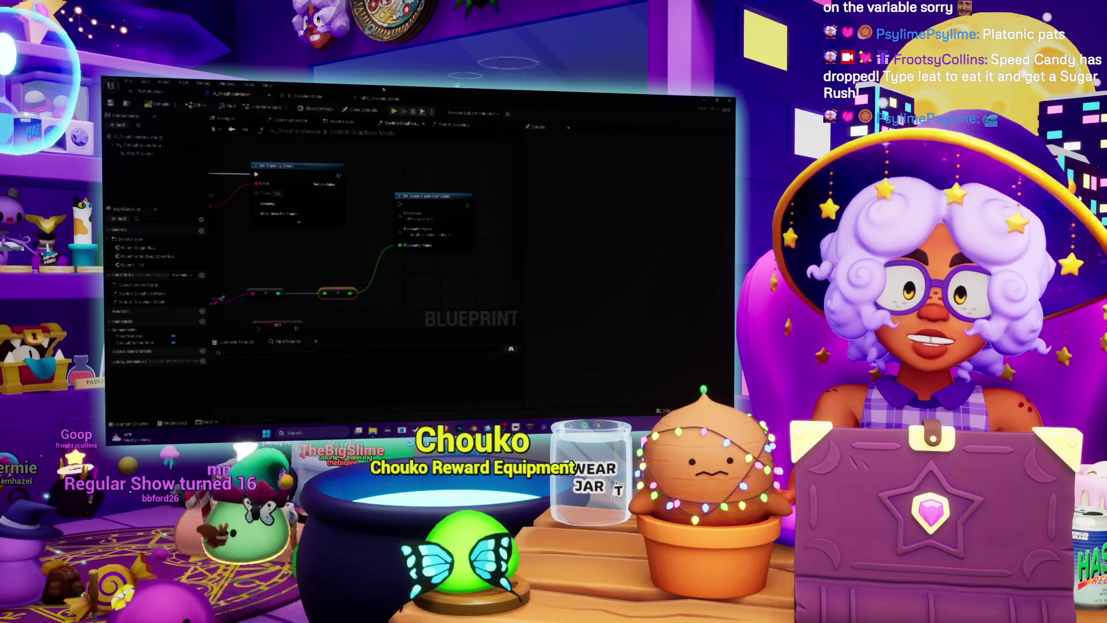
click(304, 96)
mouse_move(422, 256)
mouse_down()
mouse_move(406, 189)
mouse_move(423, 188)
mouse_move(395, 181)
mouse_up()
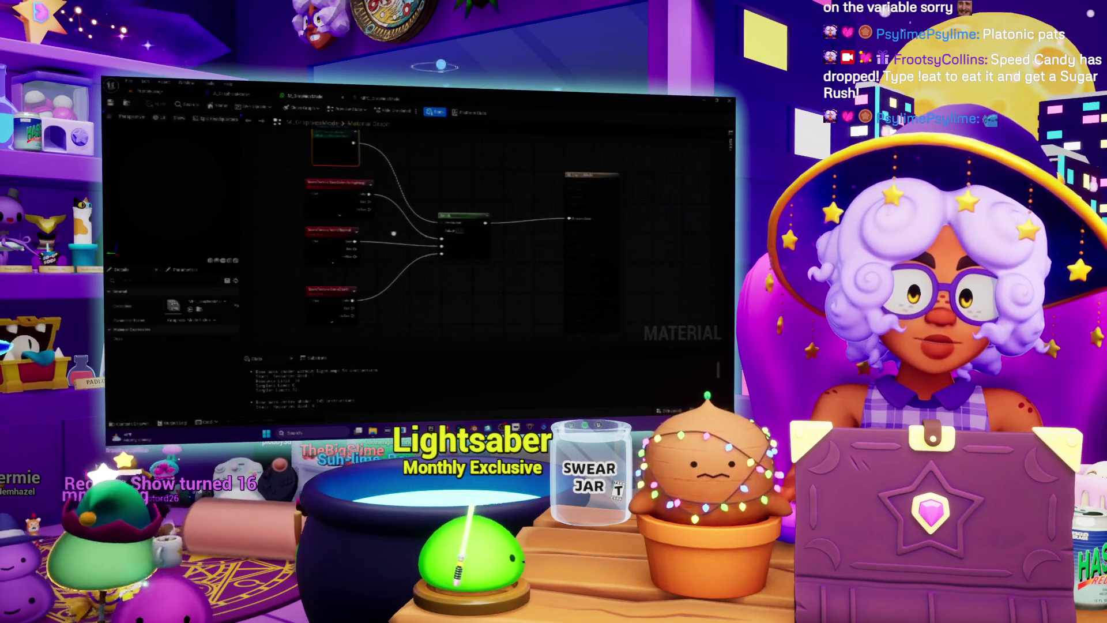
- Nudge the bottom node feeding the M_GraphicsMode material slightly up and right
drag(393, 233, 431, 232)
click(369, 193)
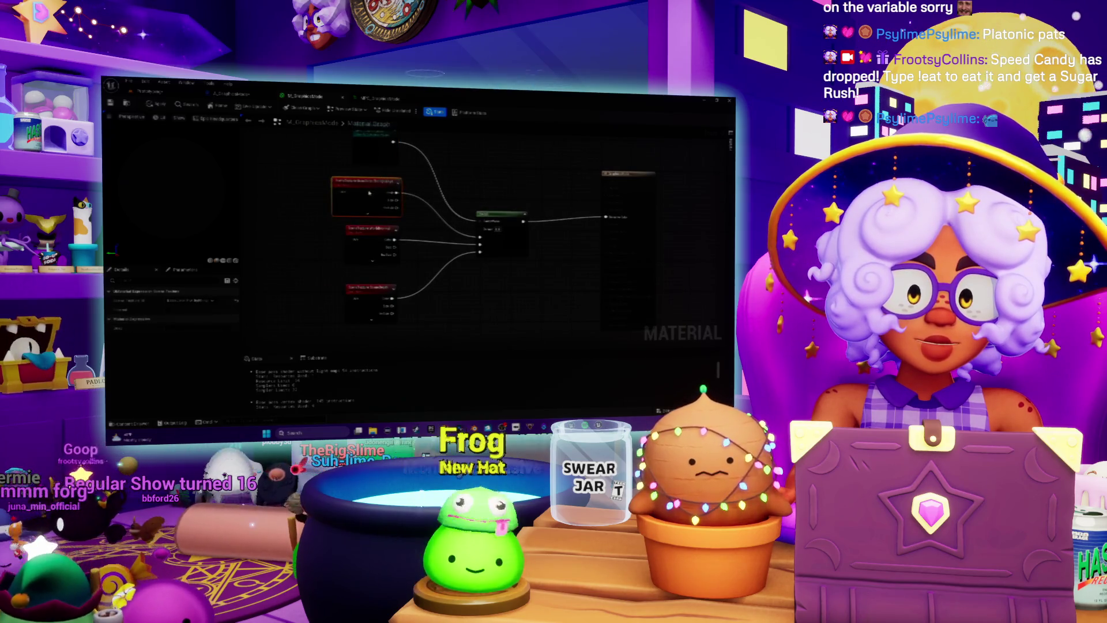
drag(366, 291, 375, 292)
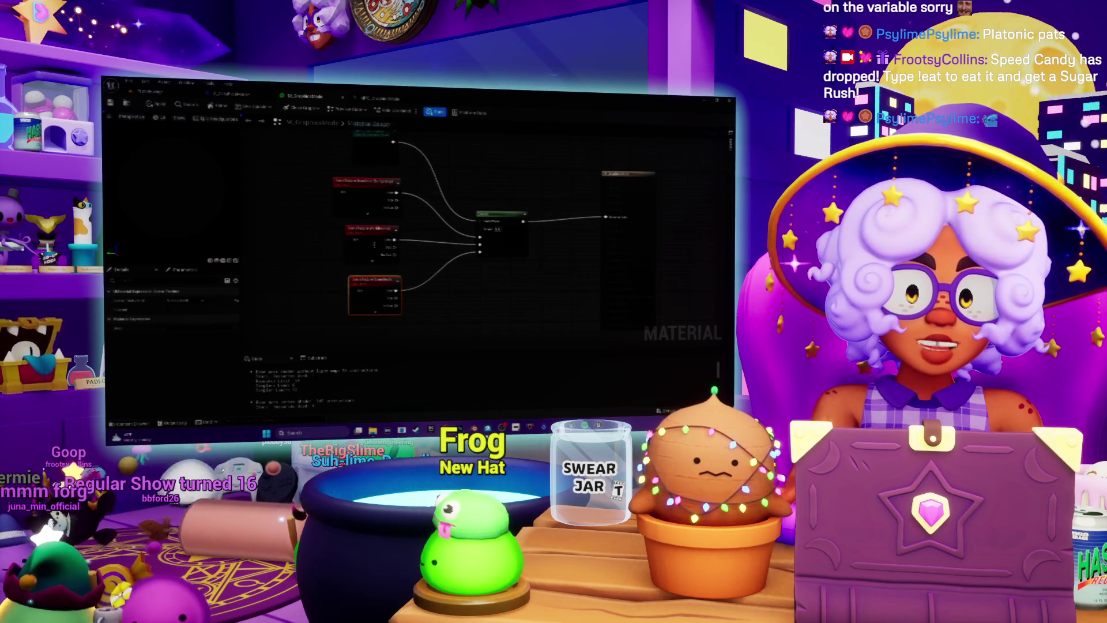
- Go back to the Switch Graphics Mode blueprint graph and frame its nodes
click(232, 93)
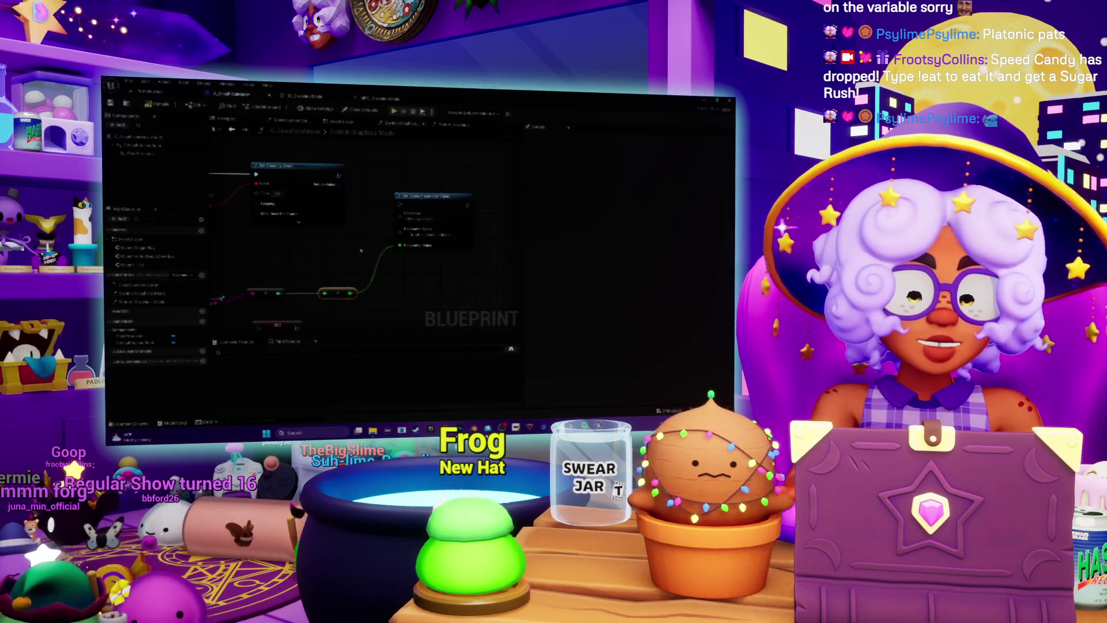
scroll(361, 250, down, 4)
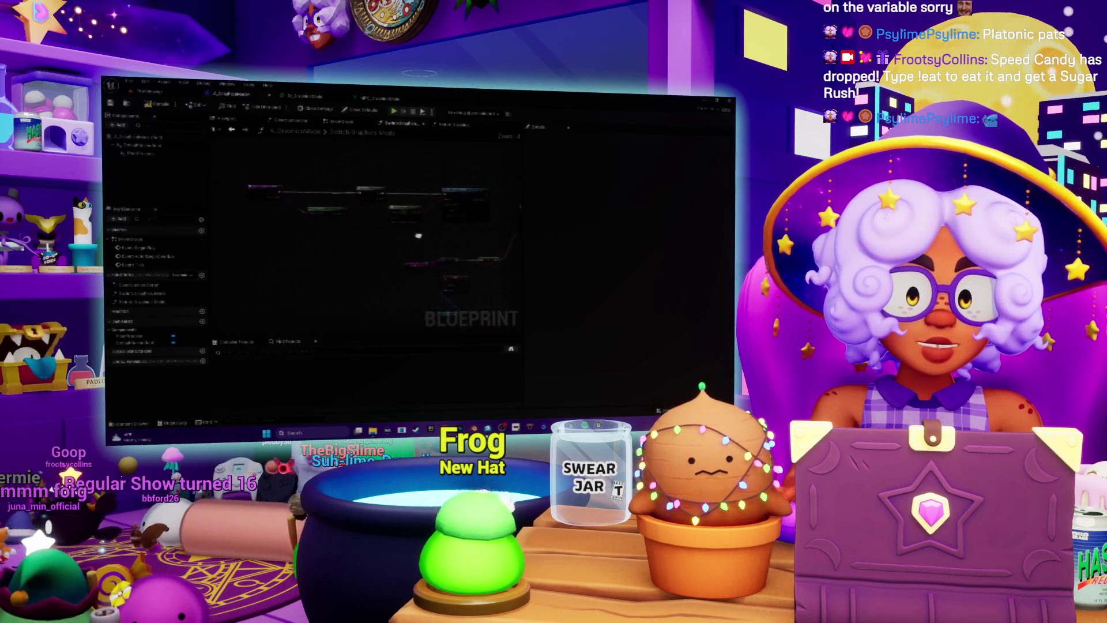
drag(418, 236, 371, 246)
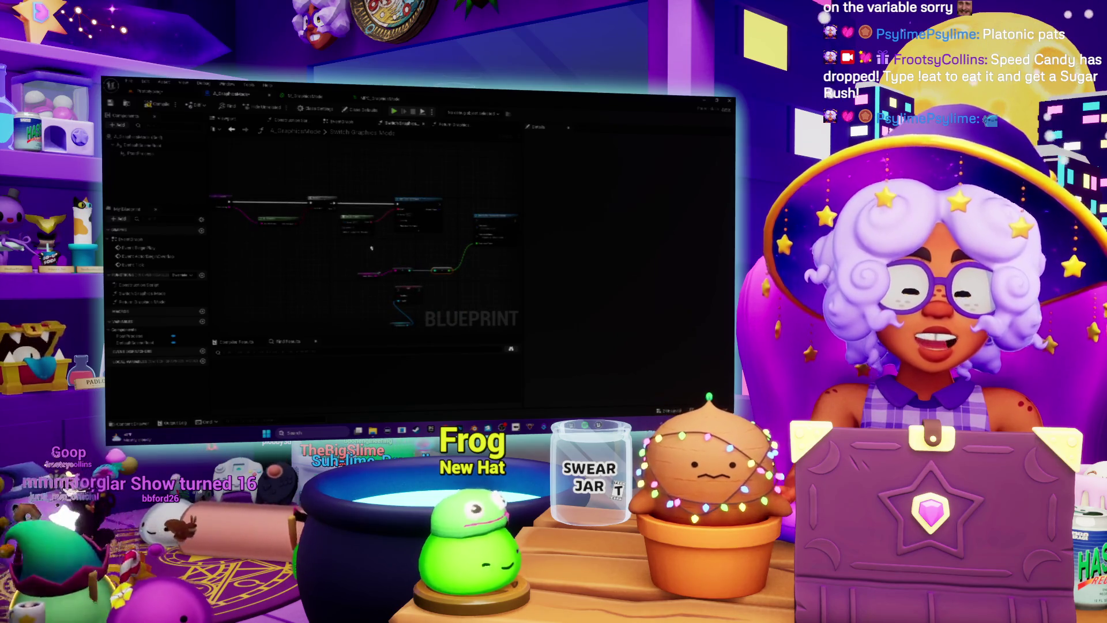
scroll(362, 253, up, 2)
drag(362, 253, 334, 305)
drag(277, 304, 330, 226)
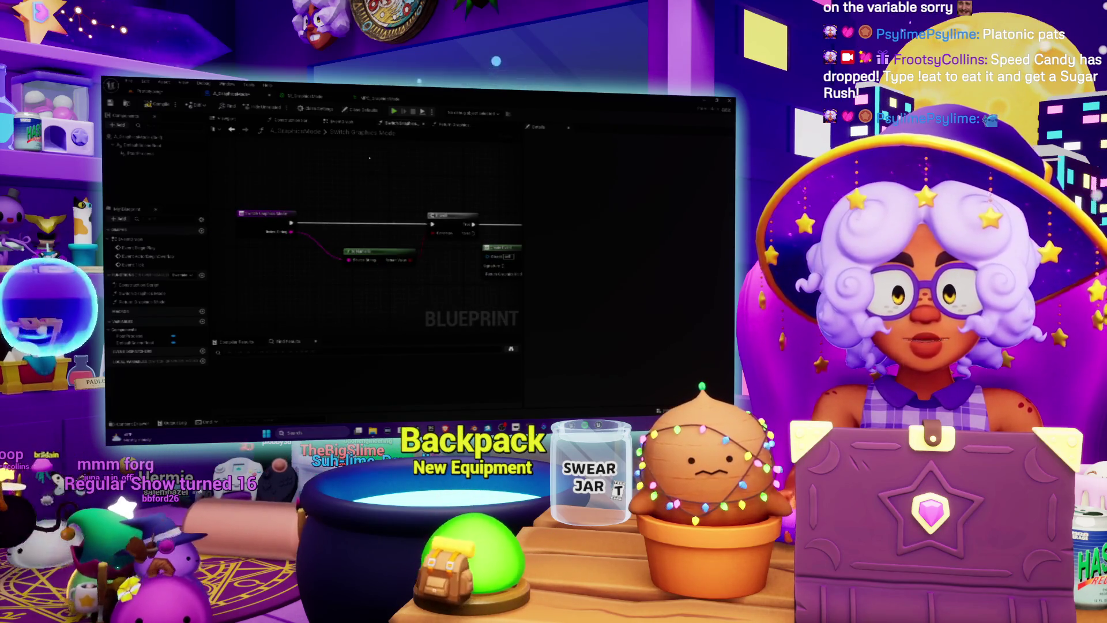
- Delete the stray green node and reframe the event, comparison and Branch nodes
scroll(355, 200, down, 2)
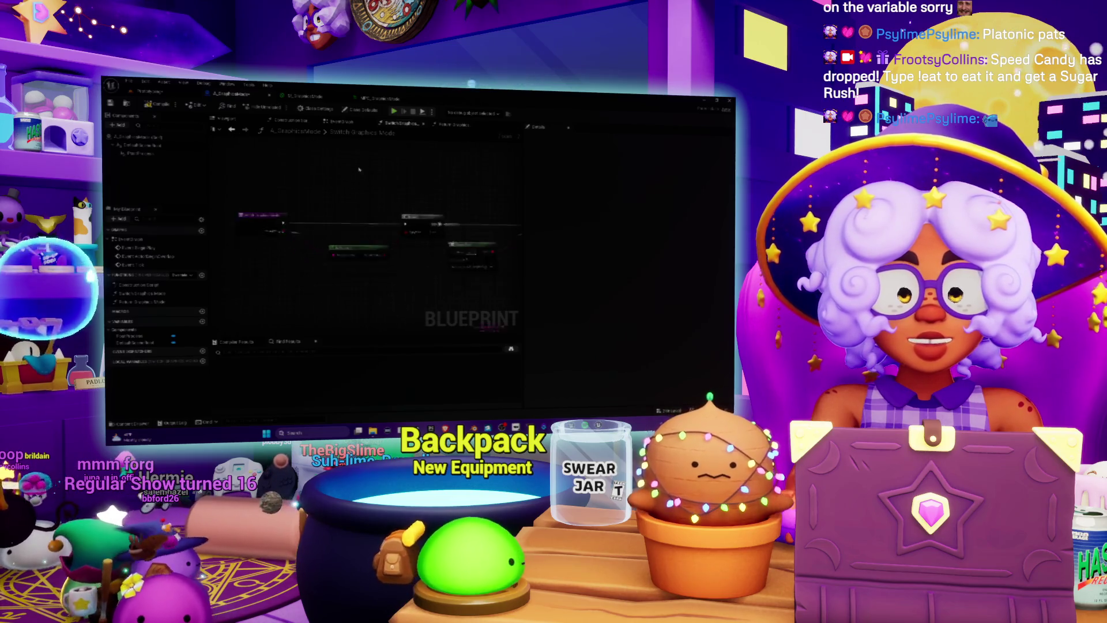
mouse_move(309, 204)
mouse_down()
mouse_move(351, 208)
mouse_move(345, 263)
mouse_up()
key(Delete)
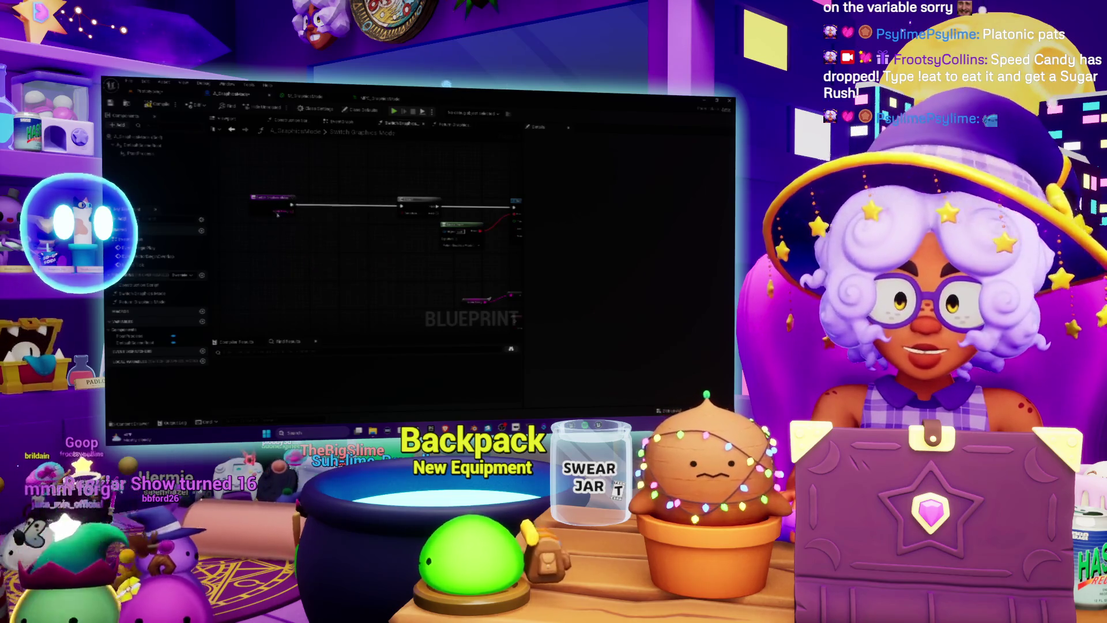
click(272, 204)
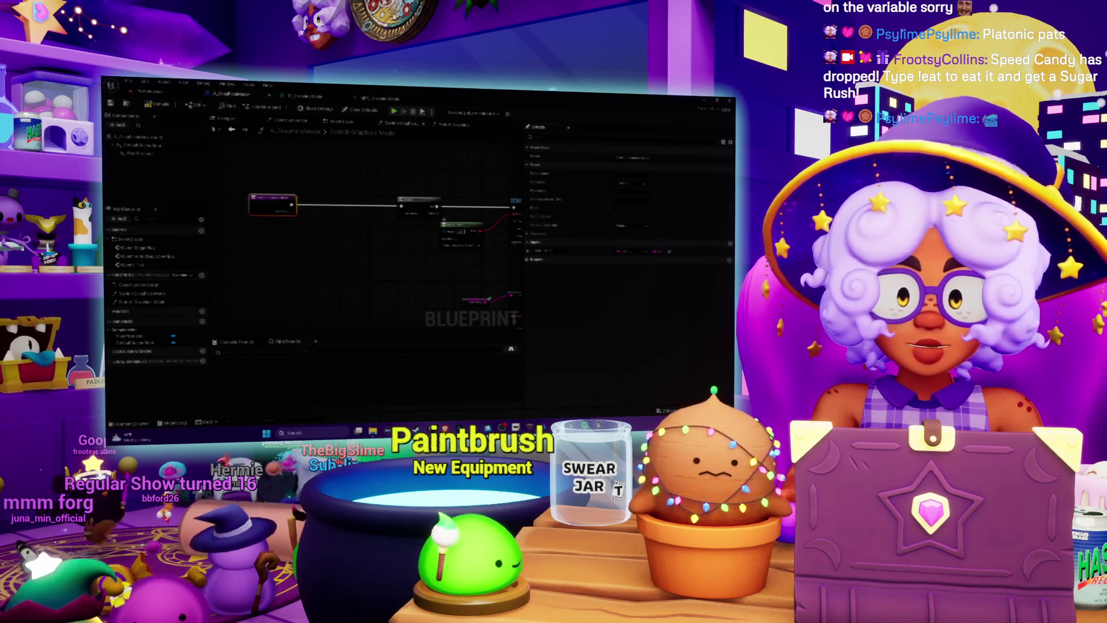
mouse_move(336, 260)
mouse_down()
mouse_move(344, 237)
mouse_move(321, 237)
mouse_move(396, 244)
mouse_move(346, 244)
mouse_up()
right_click(350, 266)
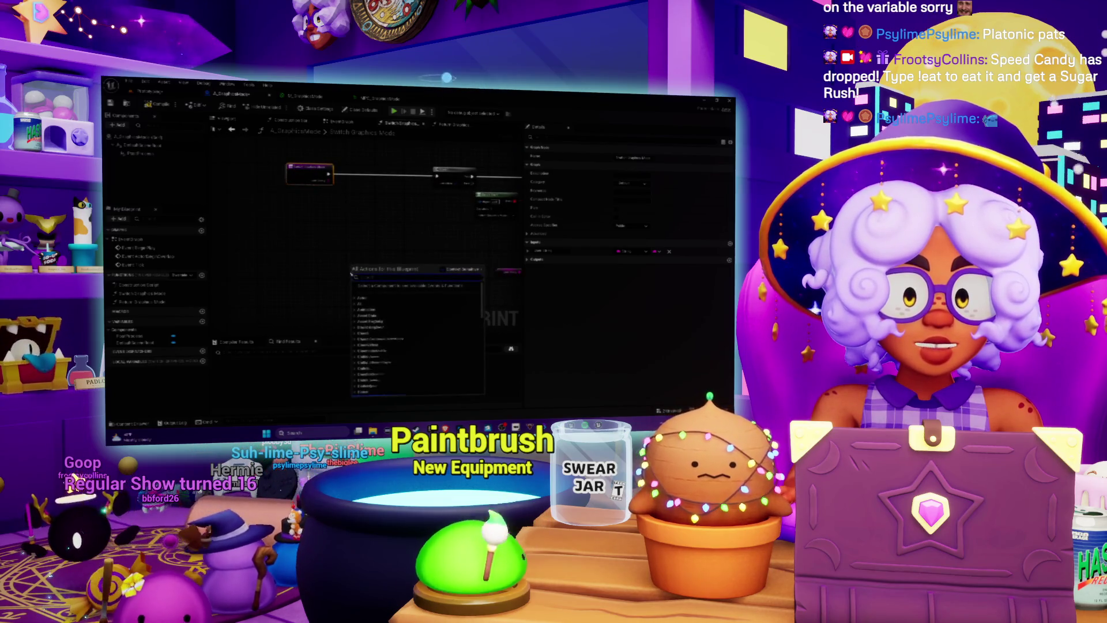
- Search the action list for 'sets set' and place the Set node below the Branch
text(swit)
key(BackSpace)
key(BackSpace)
key(BackSpace)
text(enab)
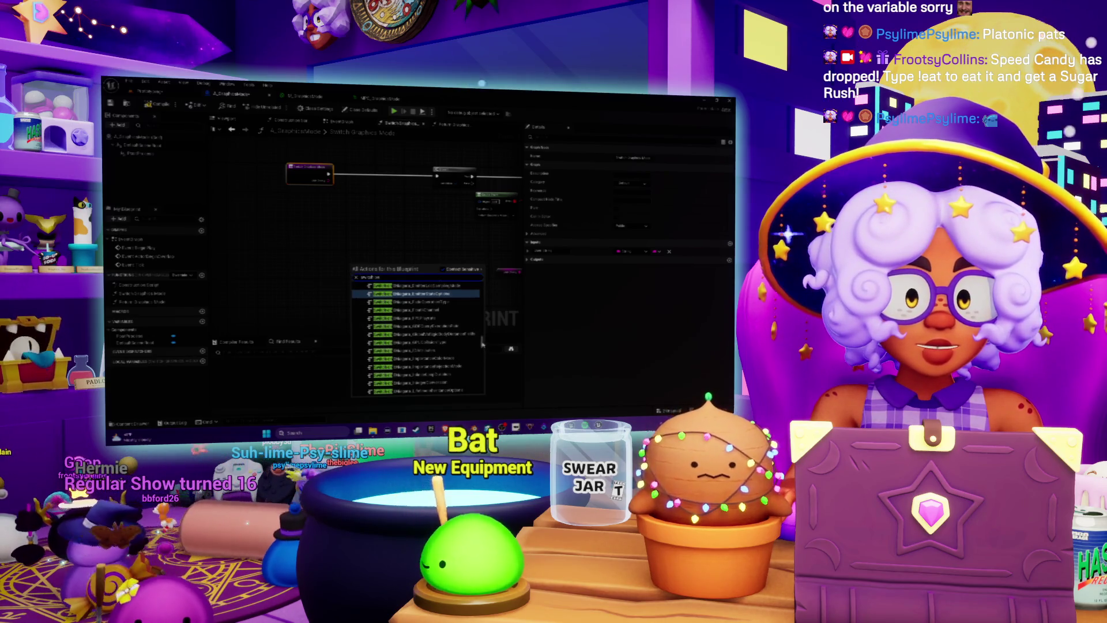
click(355, 277)
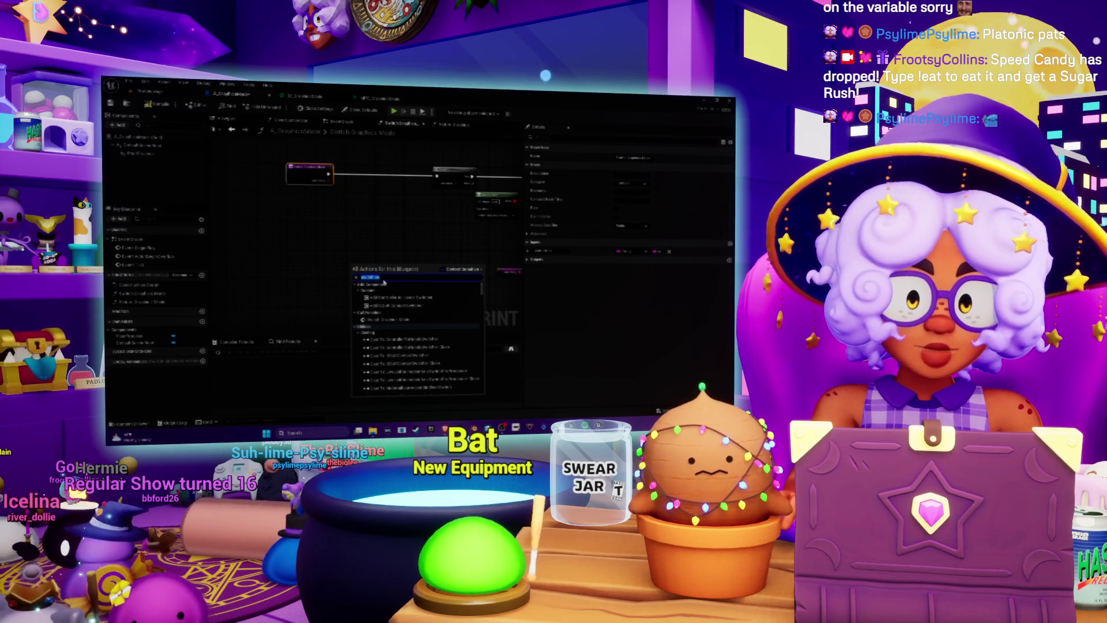
text(sets)
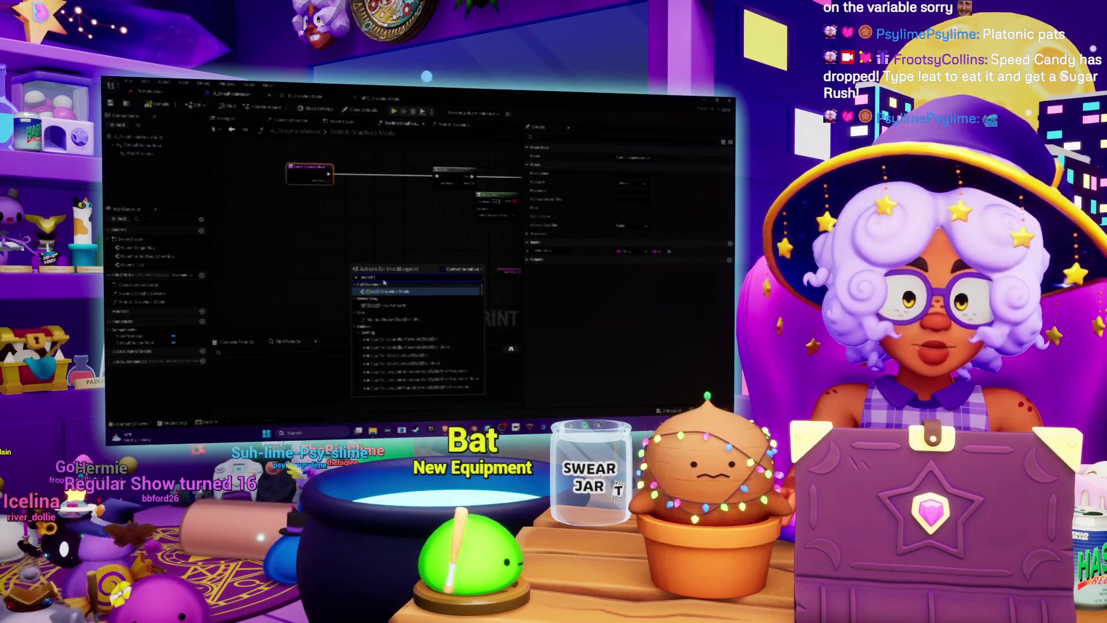
text( set)
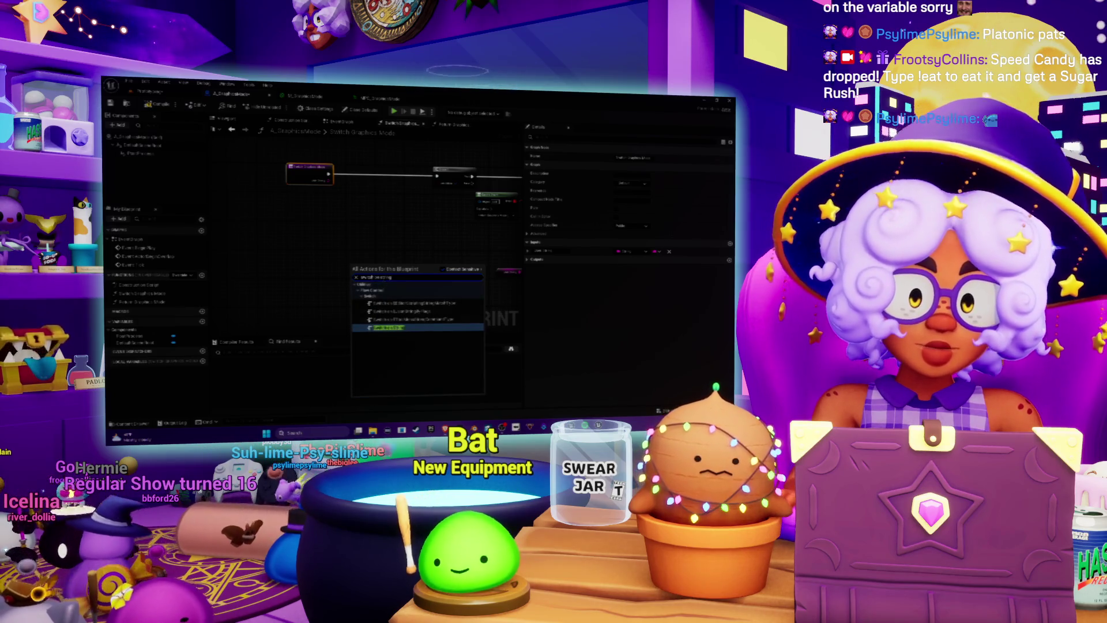
key(Return)
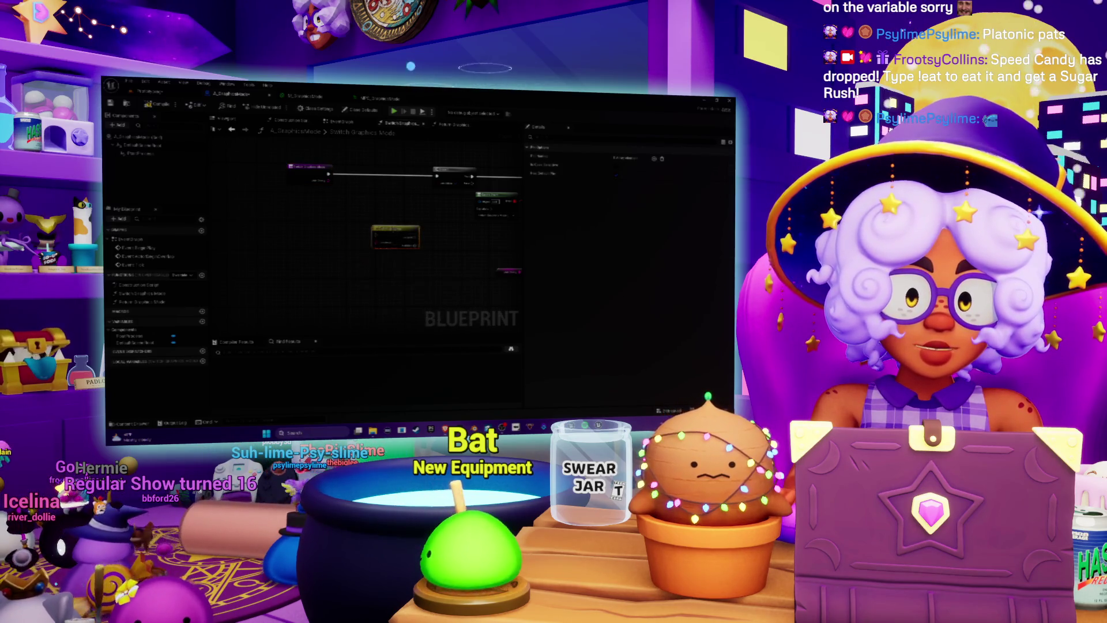
scroll(350, 254, up, 1)
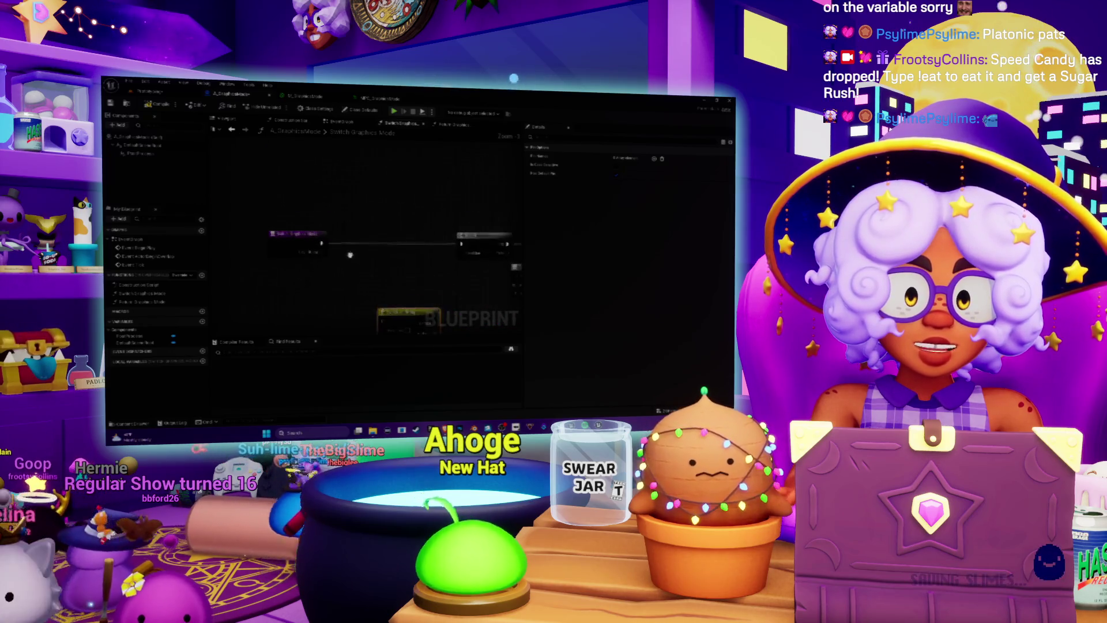
mouse_move(350, 254)
mouse_down()
mouse_move(331, 187)
mouse_move(345, 208)
mouse_move(345, 250)
mouse_move(362, 230)
mouse_up()
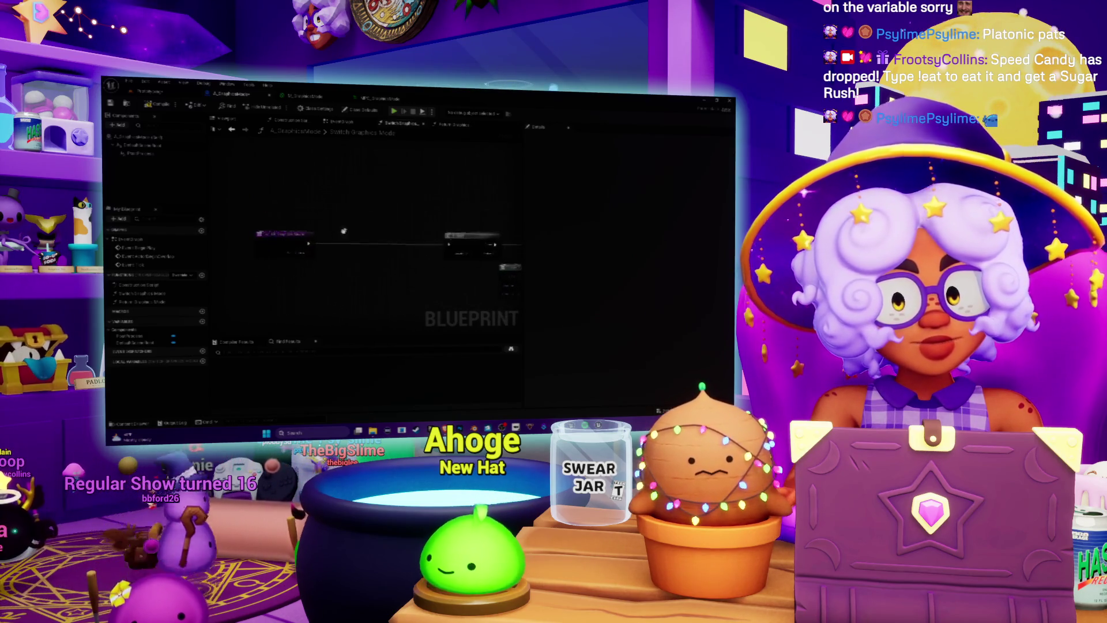
right_click(341, 196)
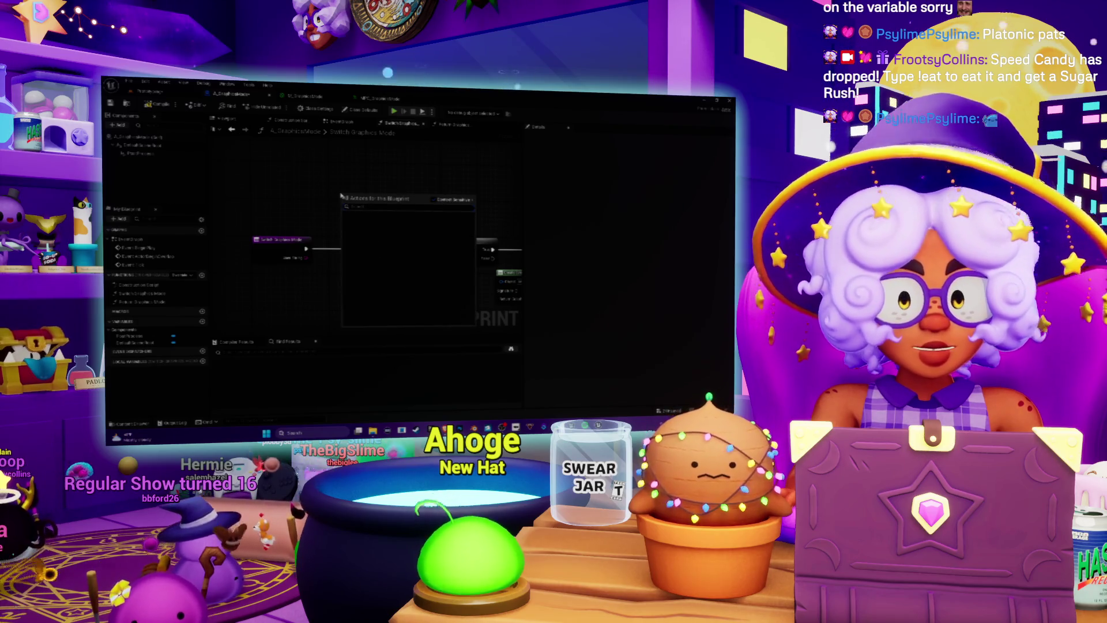
- Create a new node wired off the String output pin
key(Escape)
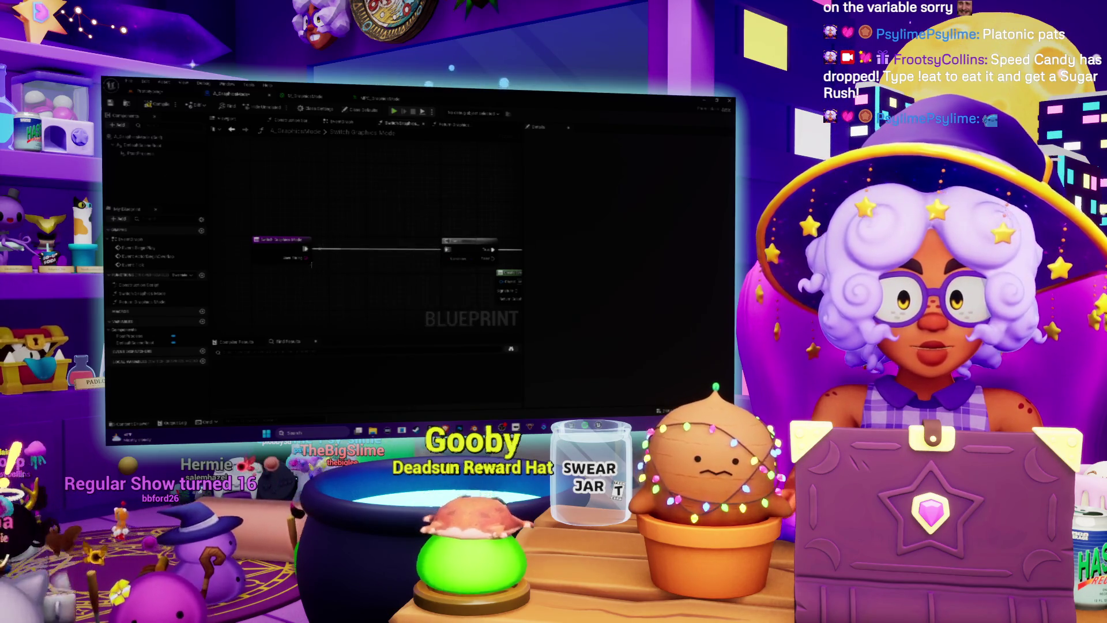
drag(307, 260, 320, 266)
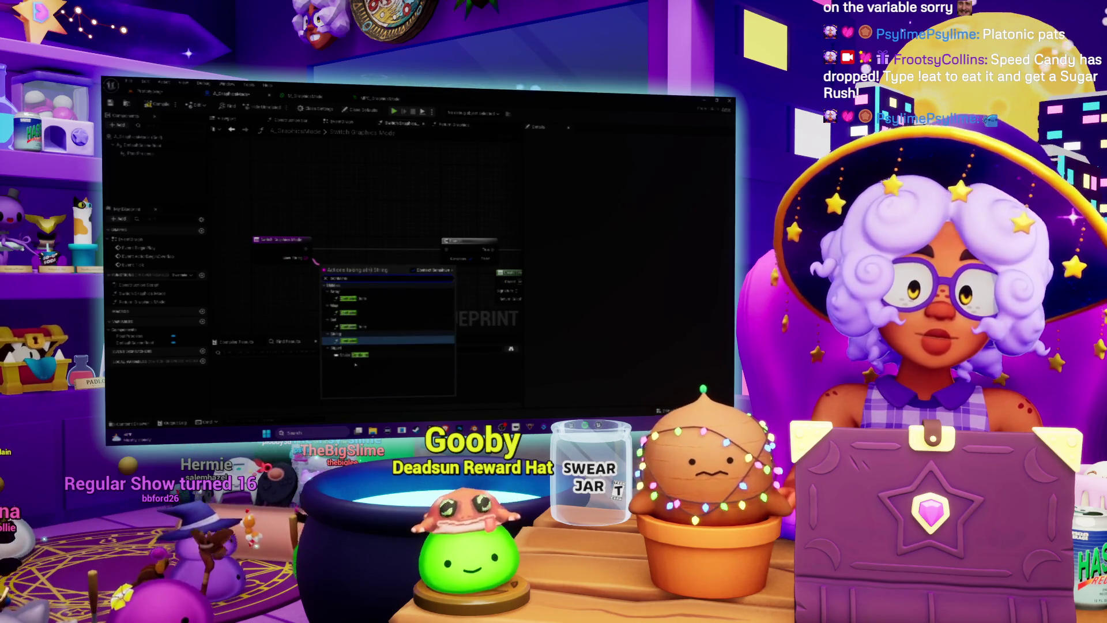
click(350, 341)
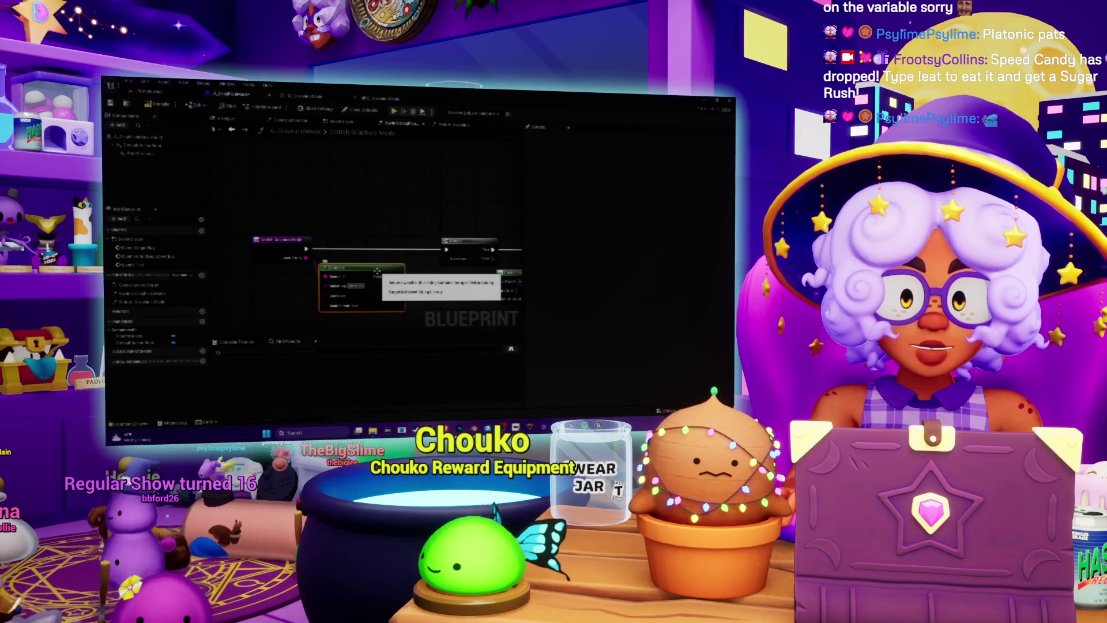
- Duplicate the selected node with Ctrl+D so a third copy sits below
mouse_move(377, 271)
mouse_down()
mouse_move(356, 219)
mouse_move(446, 233)
mouse_move(339, 275)
mouse_up()
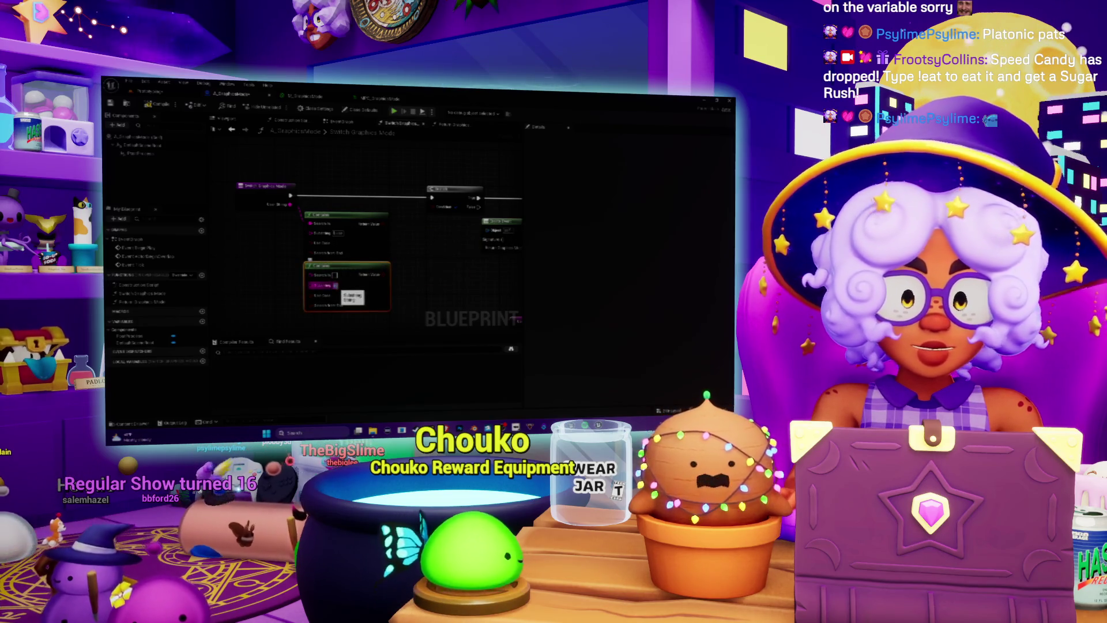
drag(346, 288, 341, 241)
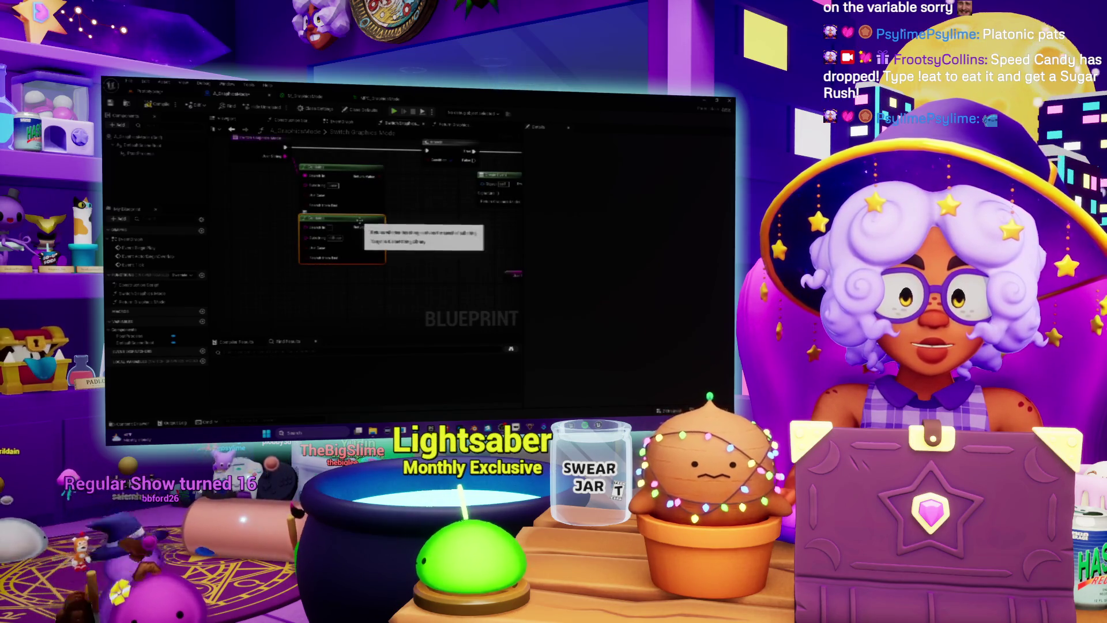
key(ctrl+d)
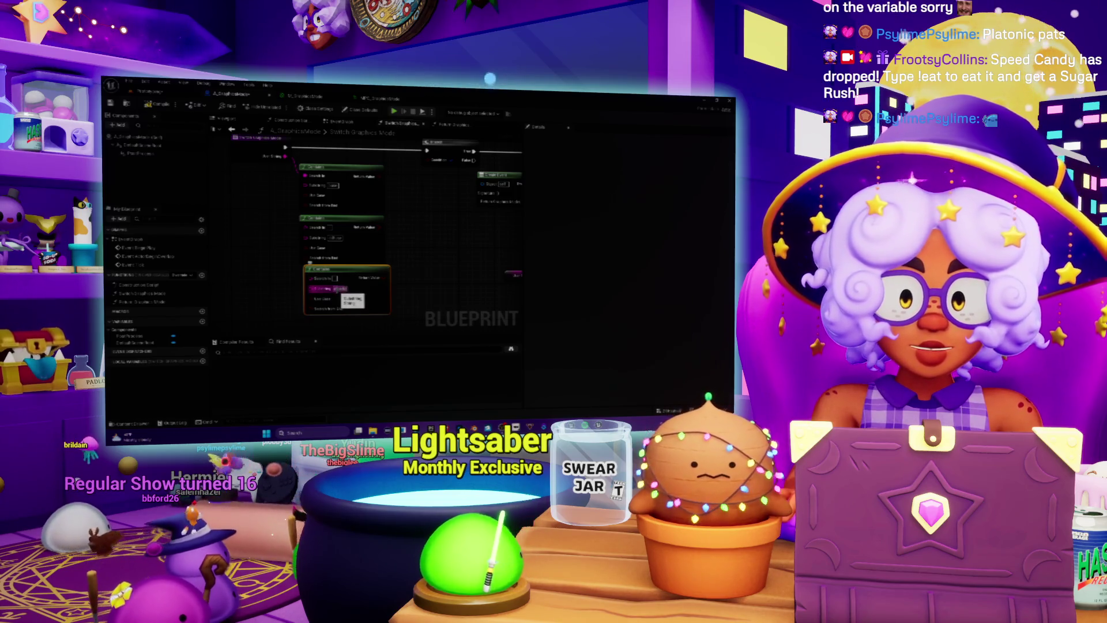
mouse_move(343, 291)
mouse_down()
mouse_move(358, 238)
mouse_move(362, 289)
mouse_move(343, 292)
mouse_up()
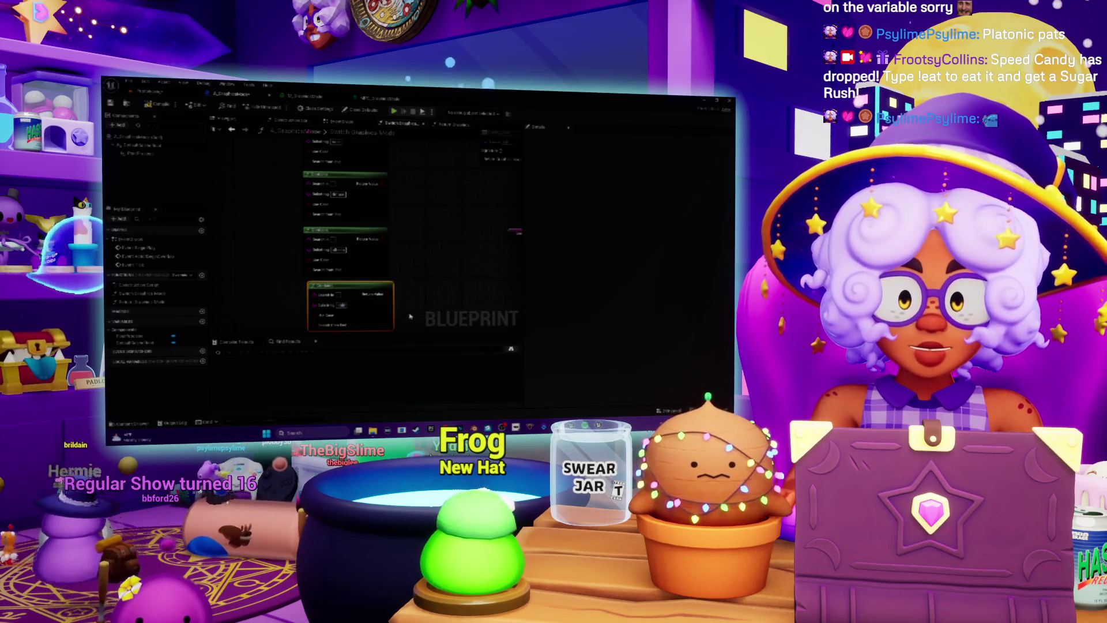
- Move a node to the top of the graph and add a node found by searching 'loc'
scroll(369, 242, down, 3)
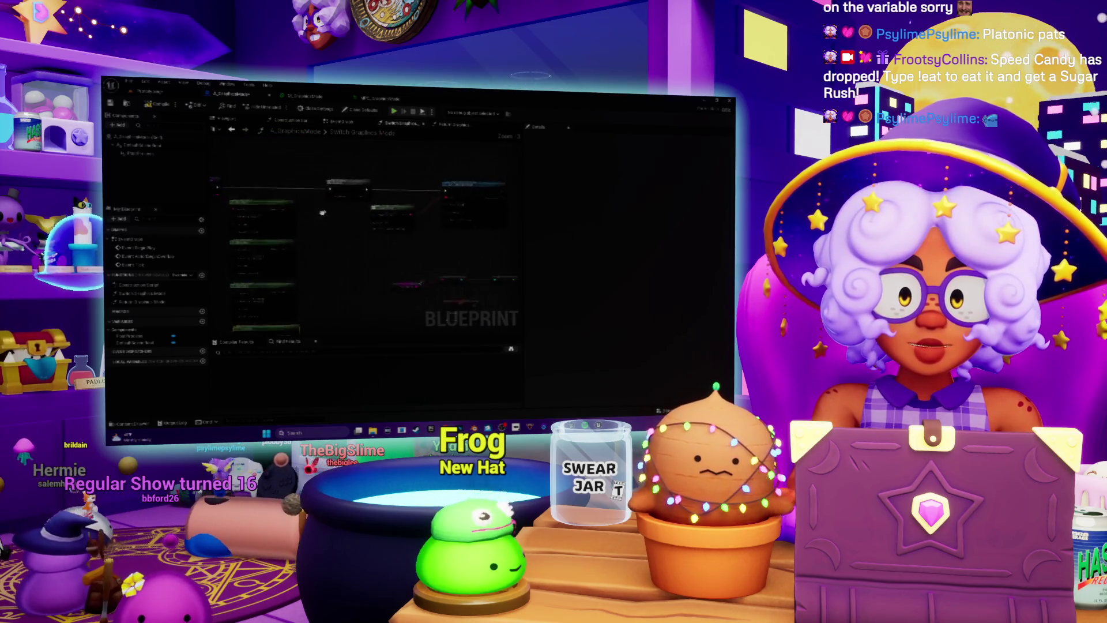
mouse_move(346, 188)
mouse_down()
mouse_move(372, 168)
mouse_move(374, 183)
mouse_move(360, 186)
mouse_up()
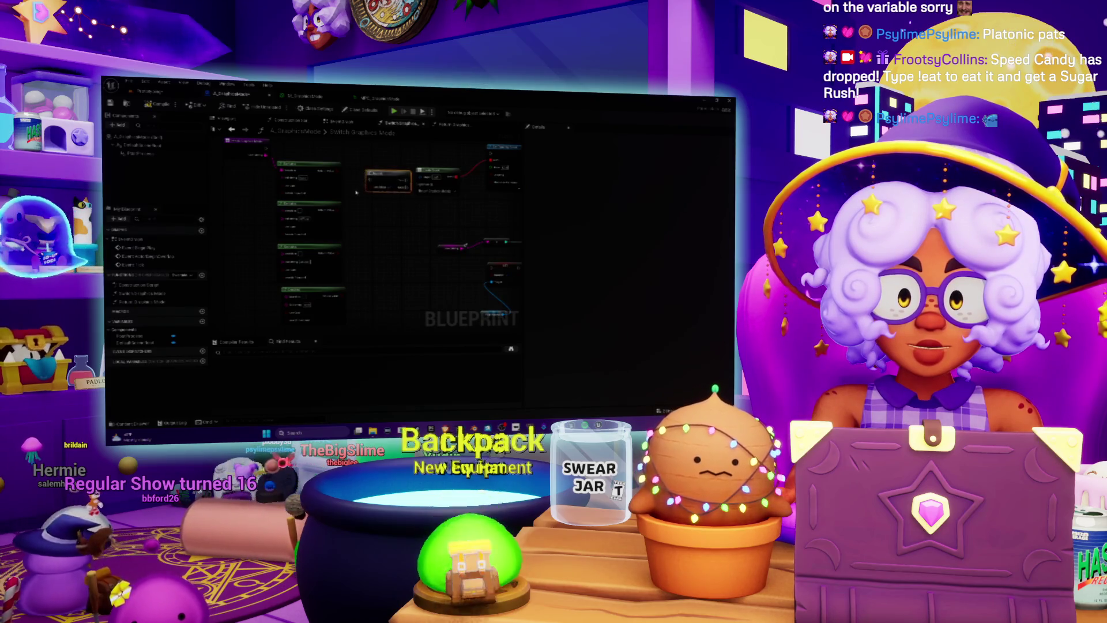
mouse_move(381, 177)
mouse_down()
mouse_move(383, 155)
mouse_move(397, 158)
mouse_up()
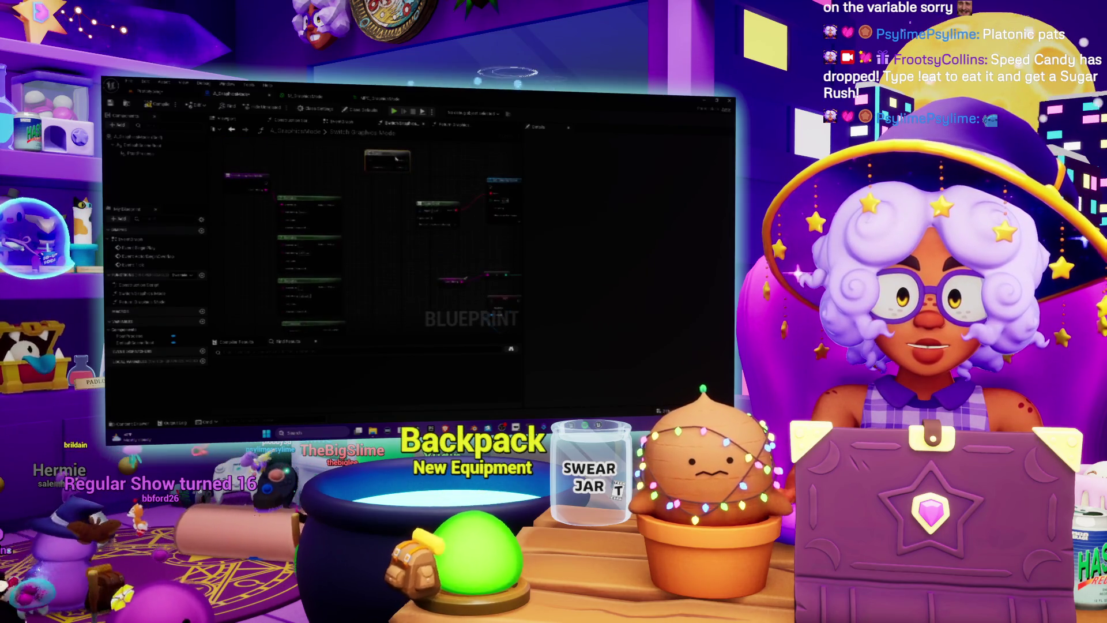
right_click(369, 235)
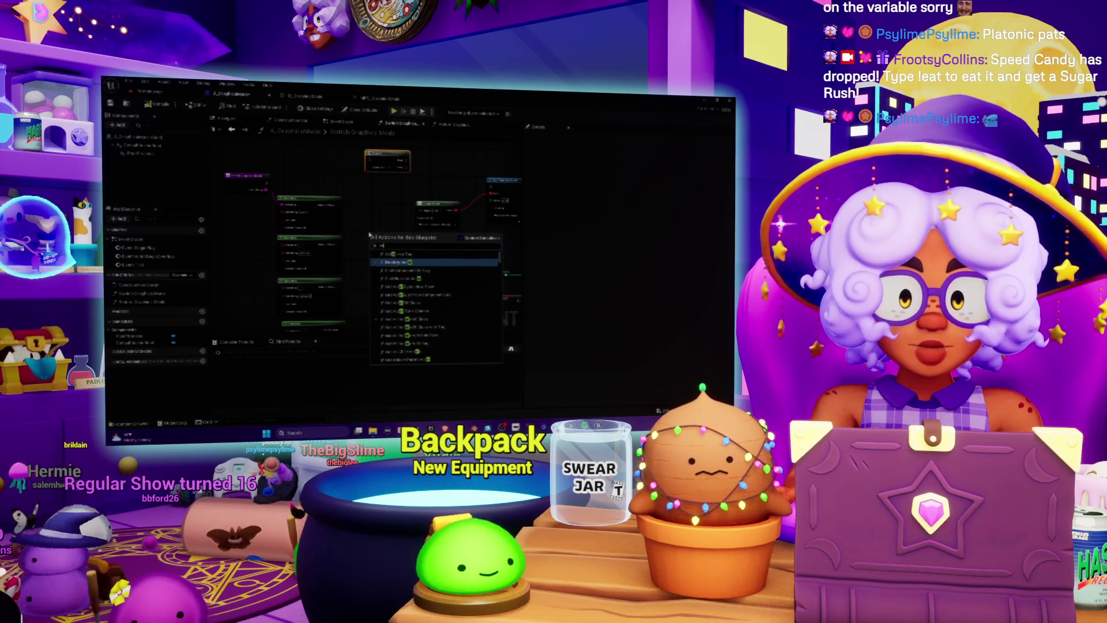
scroll(397, 262, up, 2)
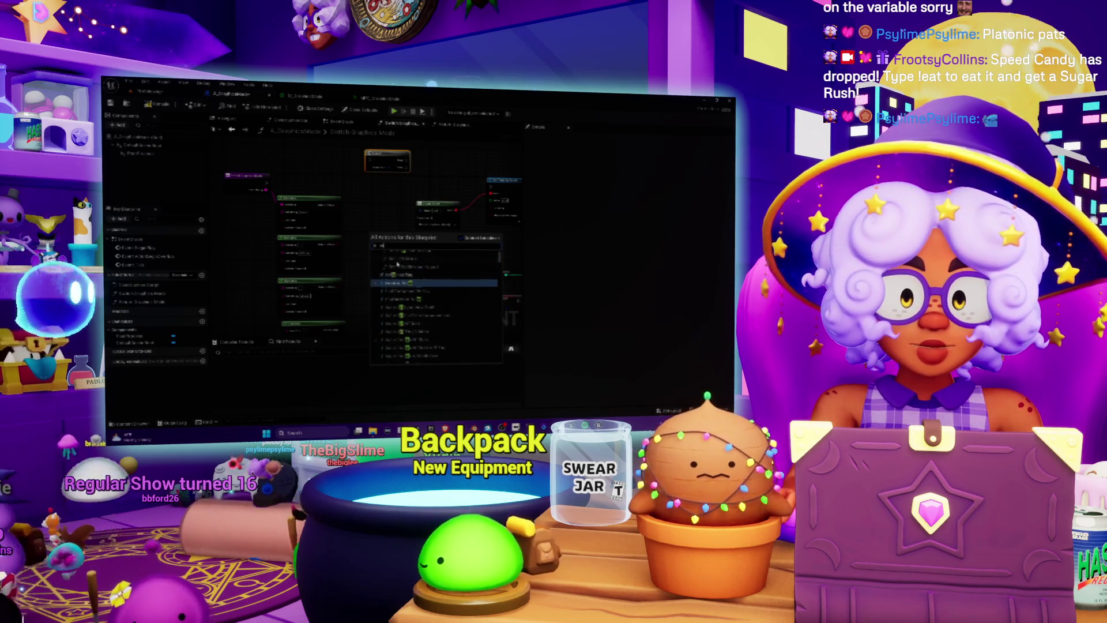
text(loc)
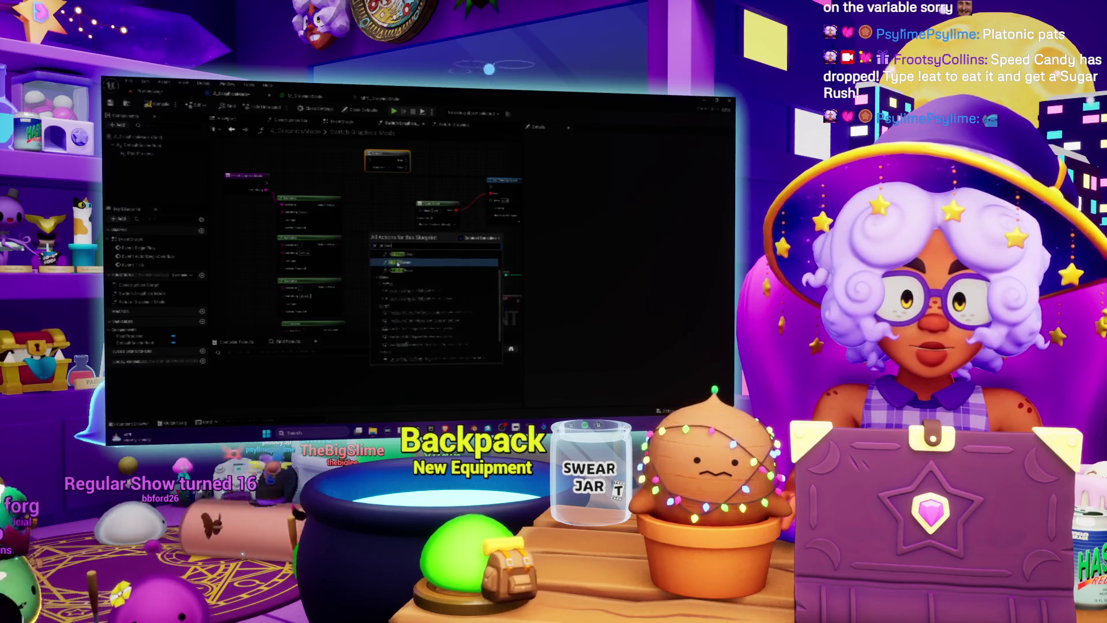
click(397, 262)
scroll(419, 314, down, 3)
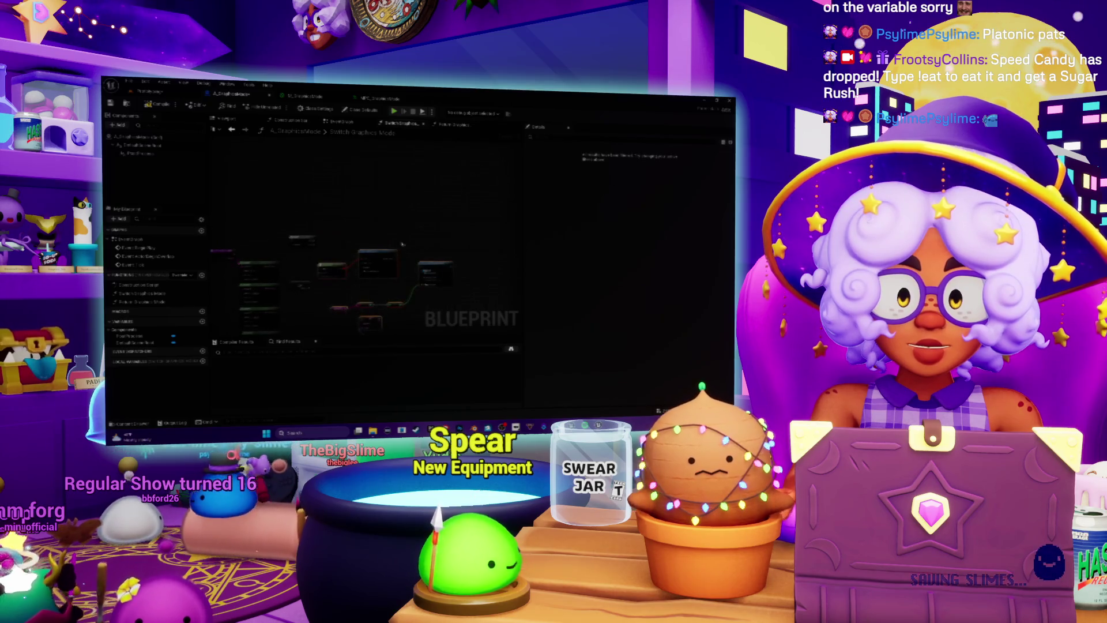
scroll(329, 183, up, 4)
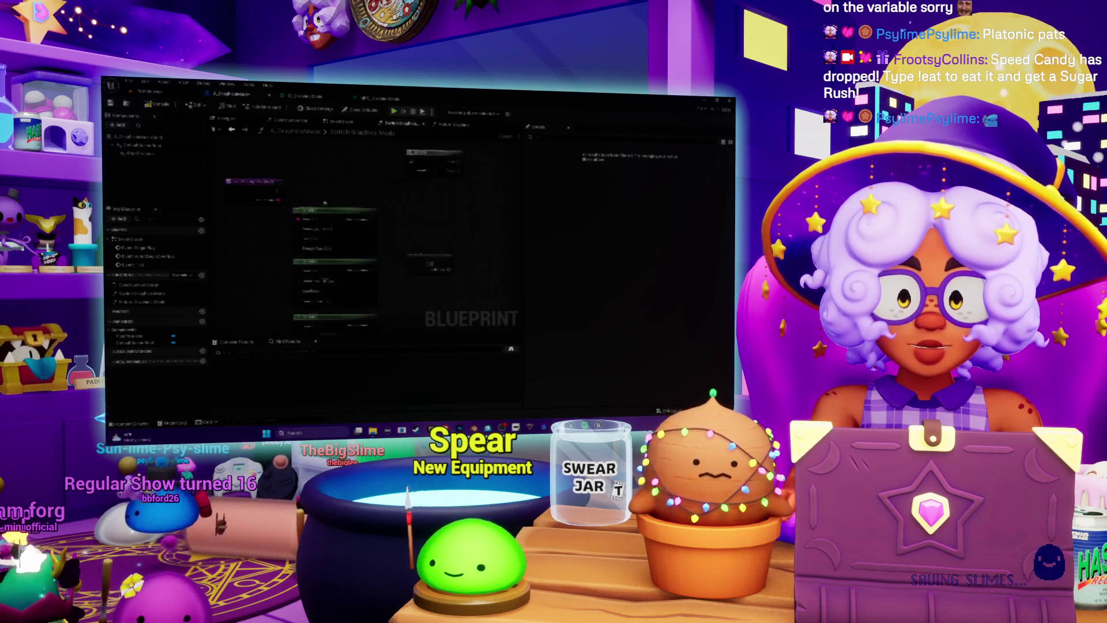
- Wire the Set node outputs into an OR node, adding an extra input pin
mouse_move(328, 183)
mouse_down()
mouse_move(369, 225)
mouse_move(352, 235)
mouse_move(372, 228)
mouse_move(347, 211)
mouse_up()
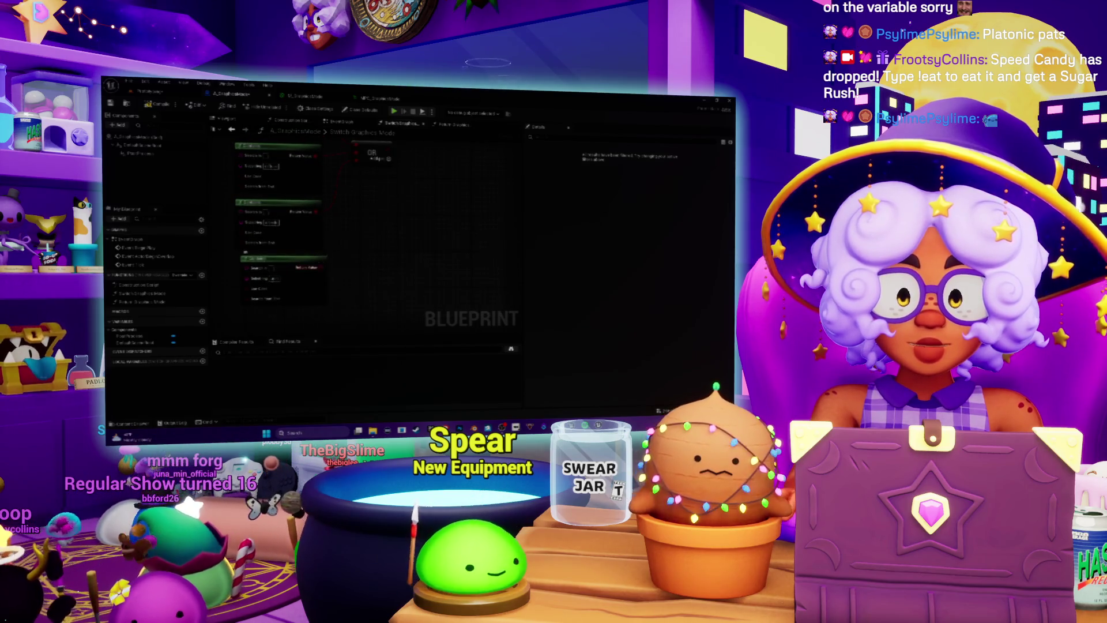
drag(357, 252, 361, 229)
click(390, 183)
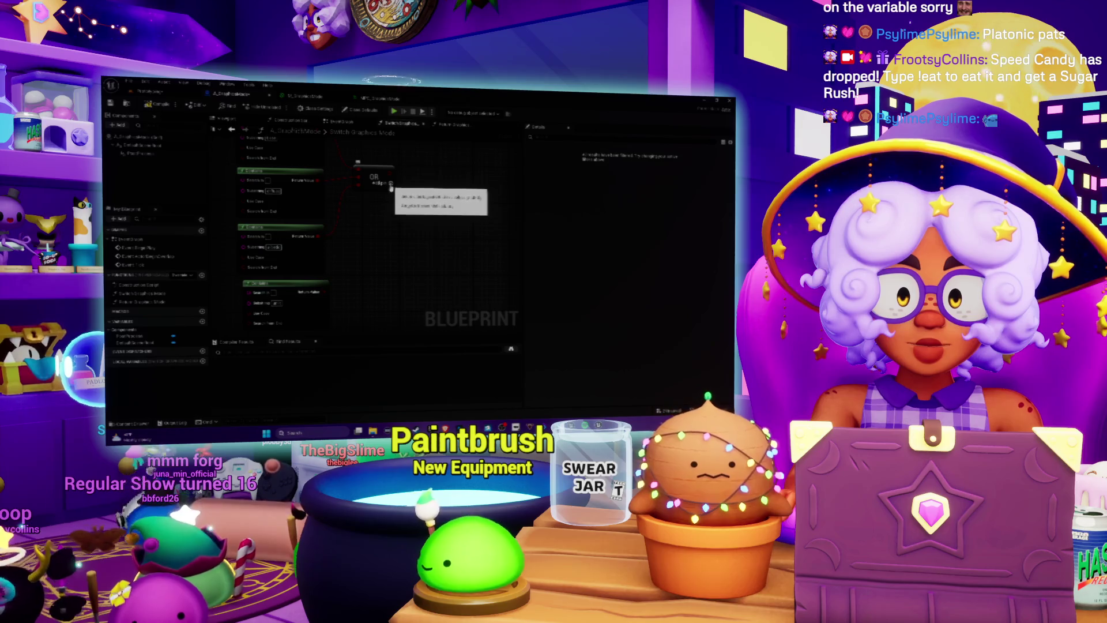
drag(326, 287, 358, 205)
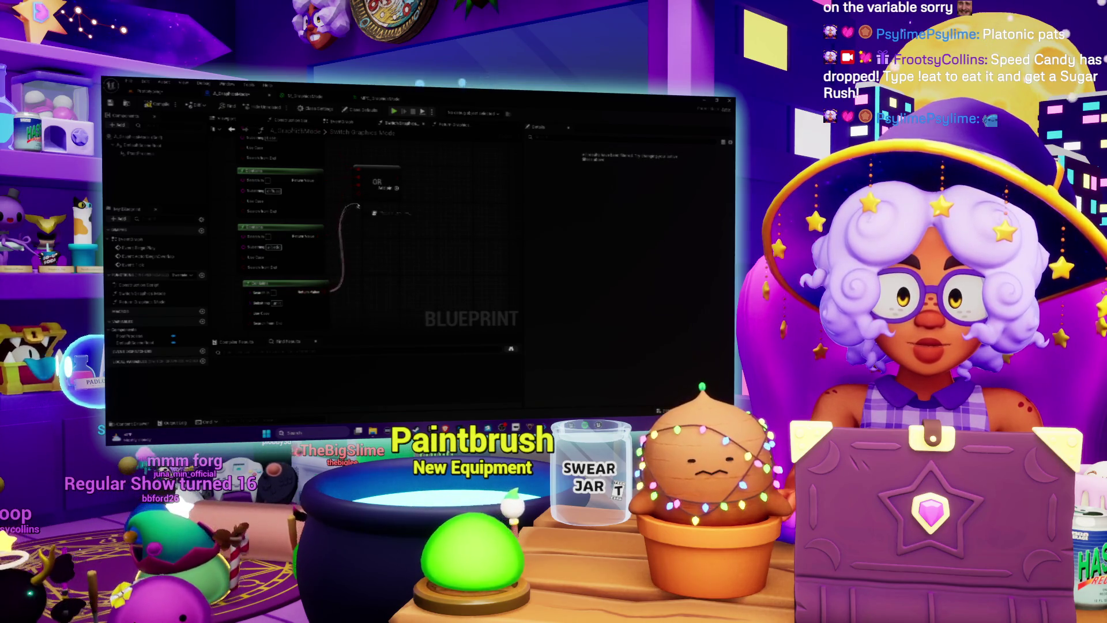
scroll(375, 184, down, 2)
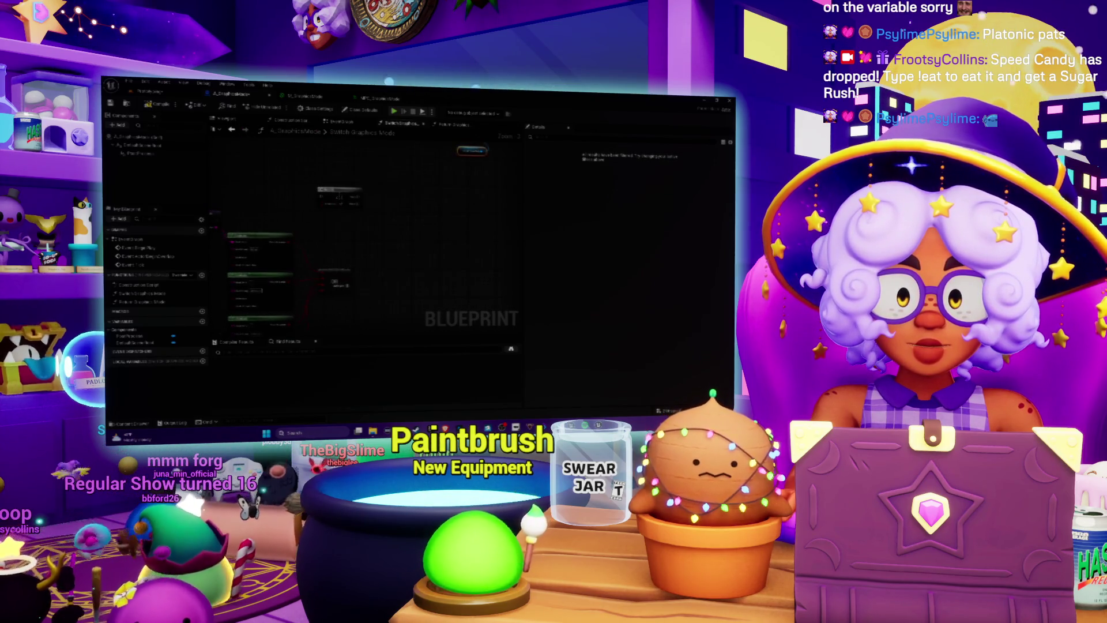
mouse_move(339, 276)
mouse_down()
mouse_move(377, 207)
mouse_move(392, 220)
mouse_move(391, 251)
mouse_up()
mouse_move(402, 164)
mouse_down()
mouse_move(403, 257)
mouse_move(426, 260)
mouse_up()
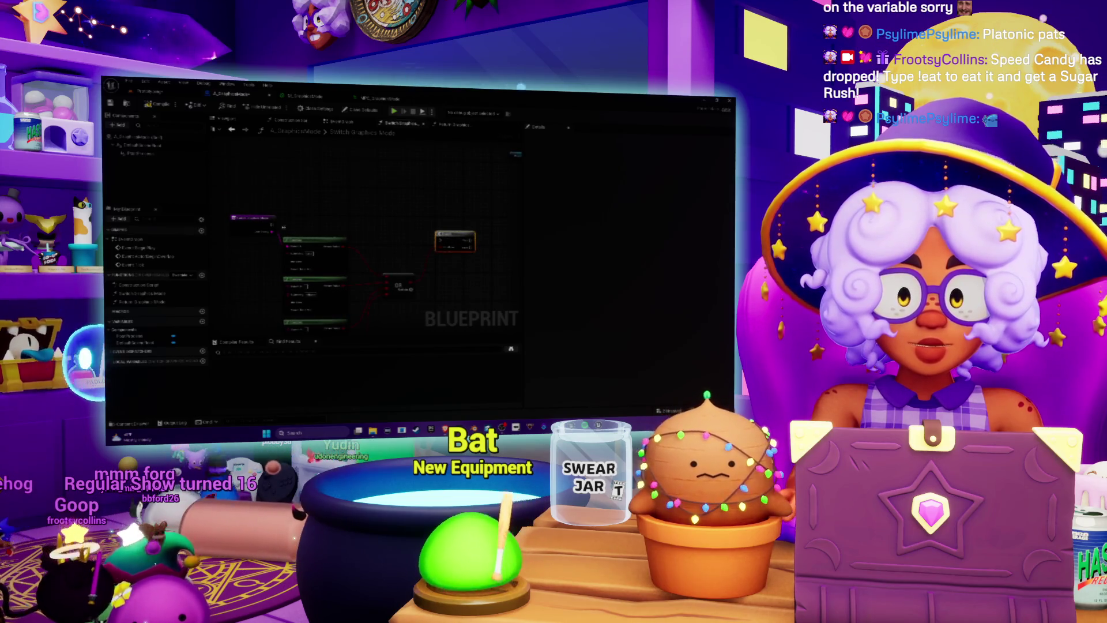
- Wire the top node's output down to the stacked nodes and paste a copied node
mouse_move(441, 241)
mouse_down()
mouse_move(306, 243)
mouse_move(289, 283)
mouse_up()
scroll(400, 207, up, 5)
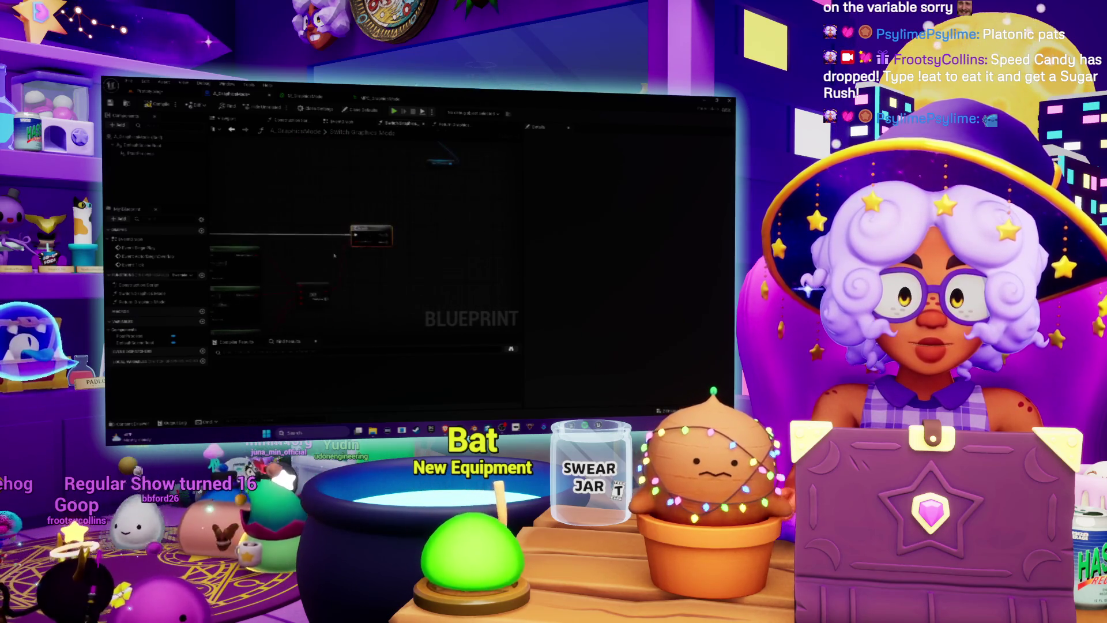
click(339, 244)
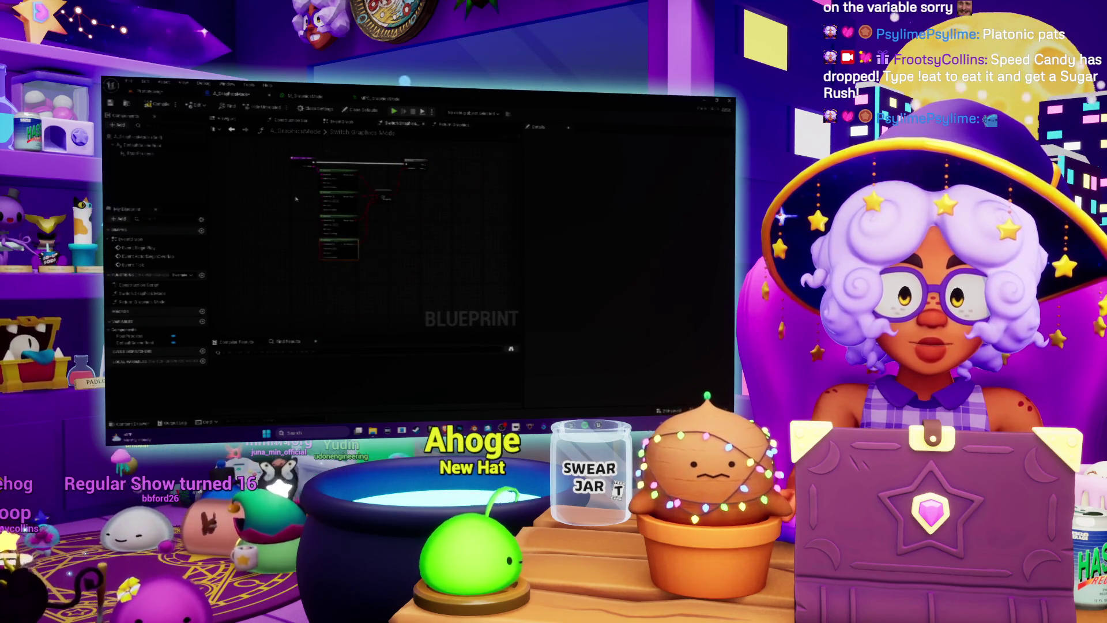
scroll(296, 199, up, 2)
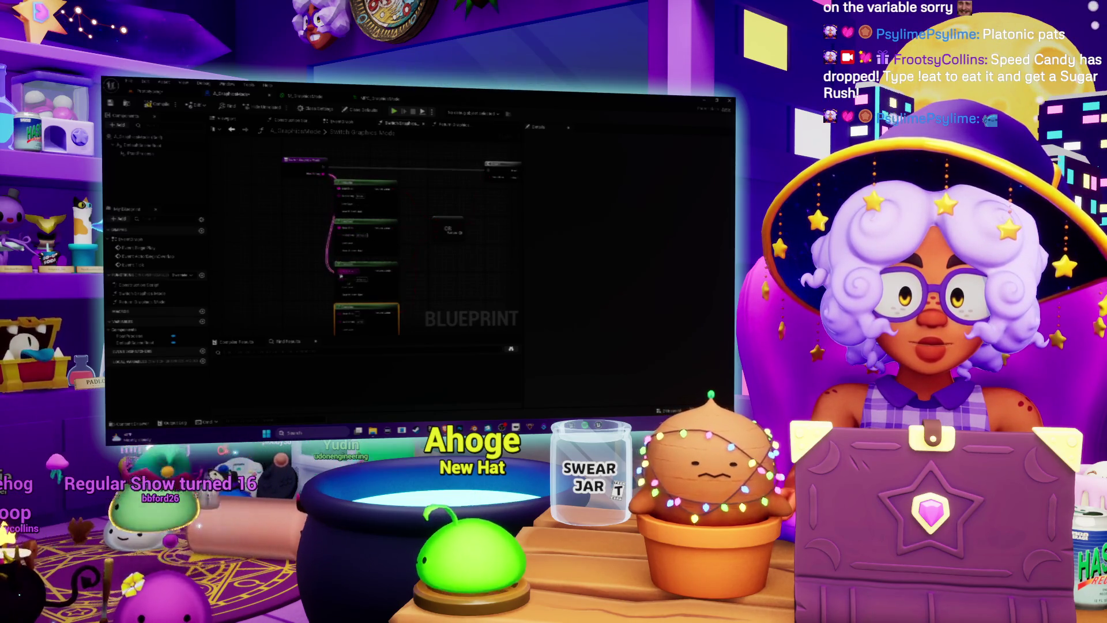
drag(326, 174, 316, 218)
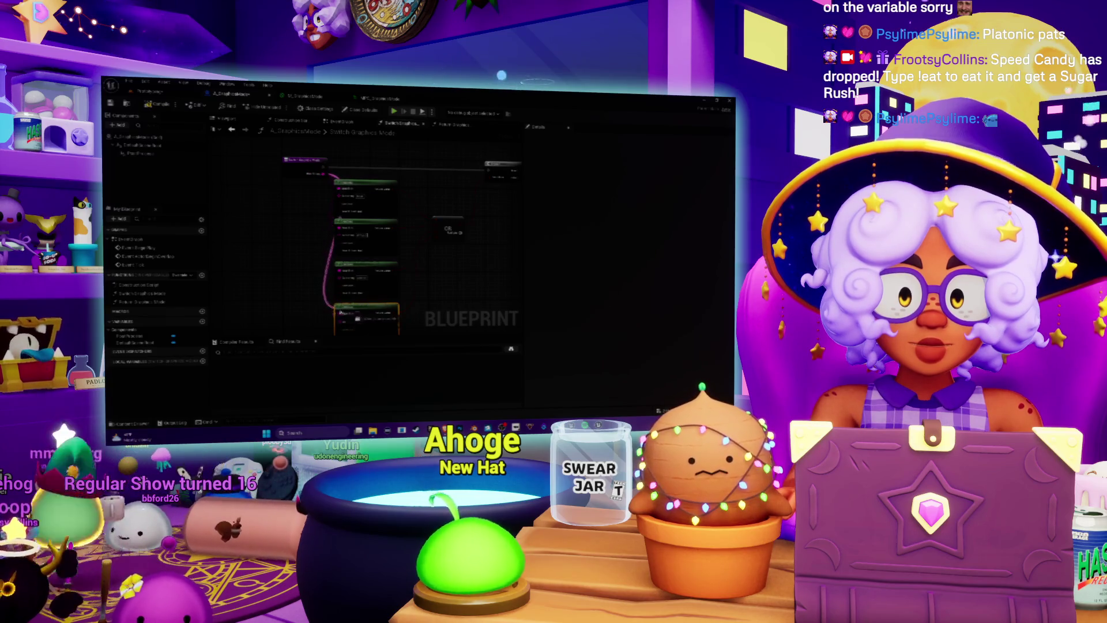
scroll(340, 314, down, 2)
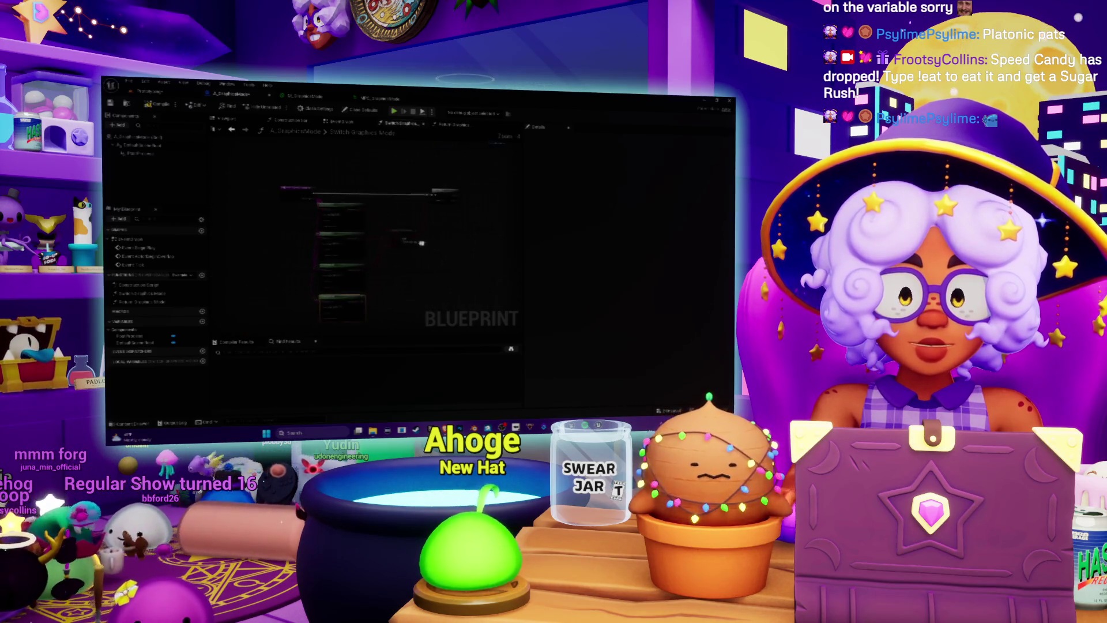
drag(304, 191, 272, 192)
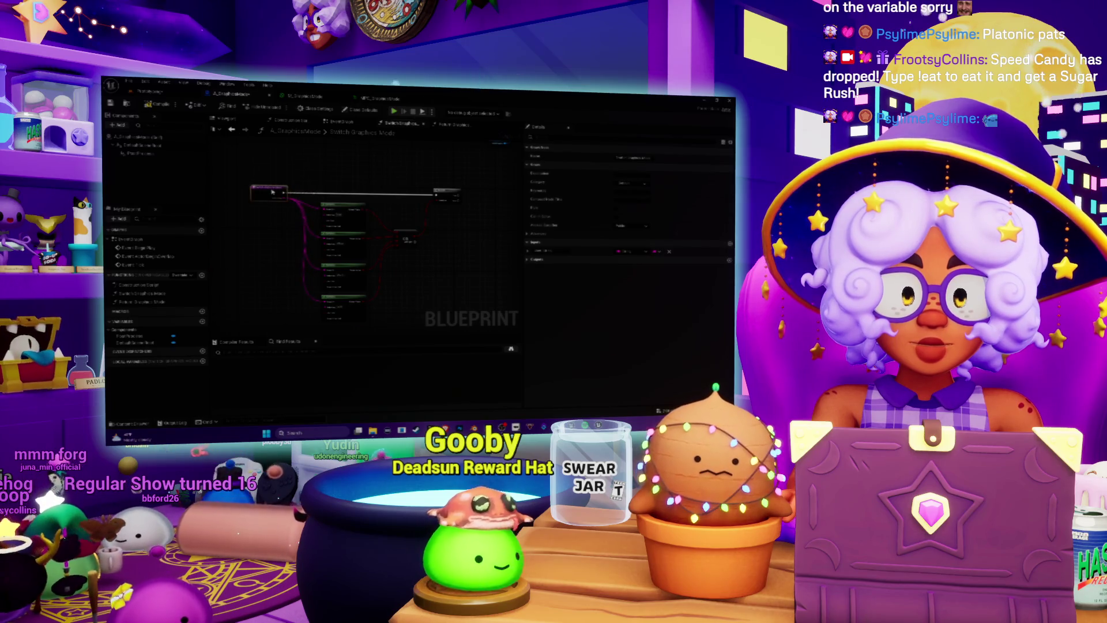
drag(359, 182, 306, 220)
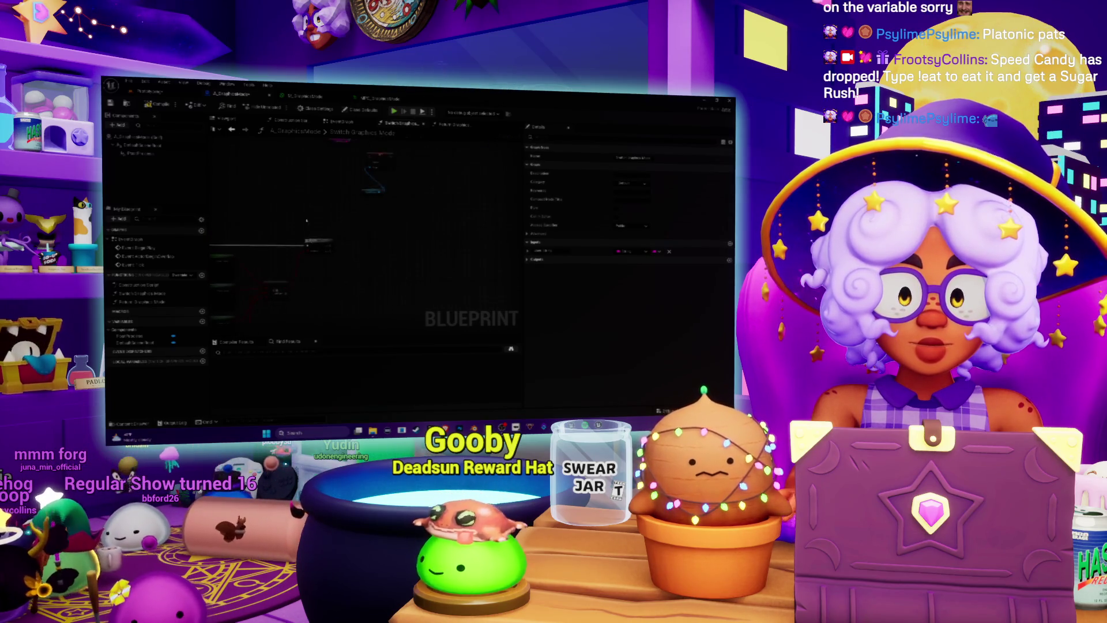
scroll(335, 220, up, 2)
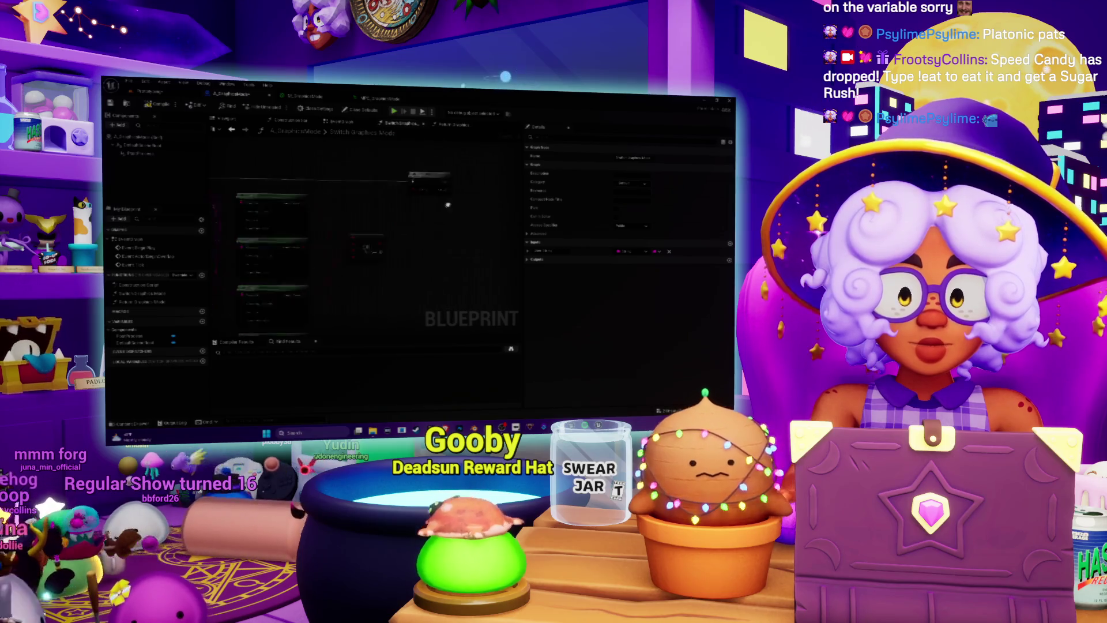
scroll(300, 234, down, 4)
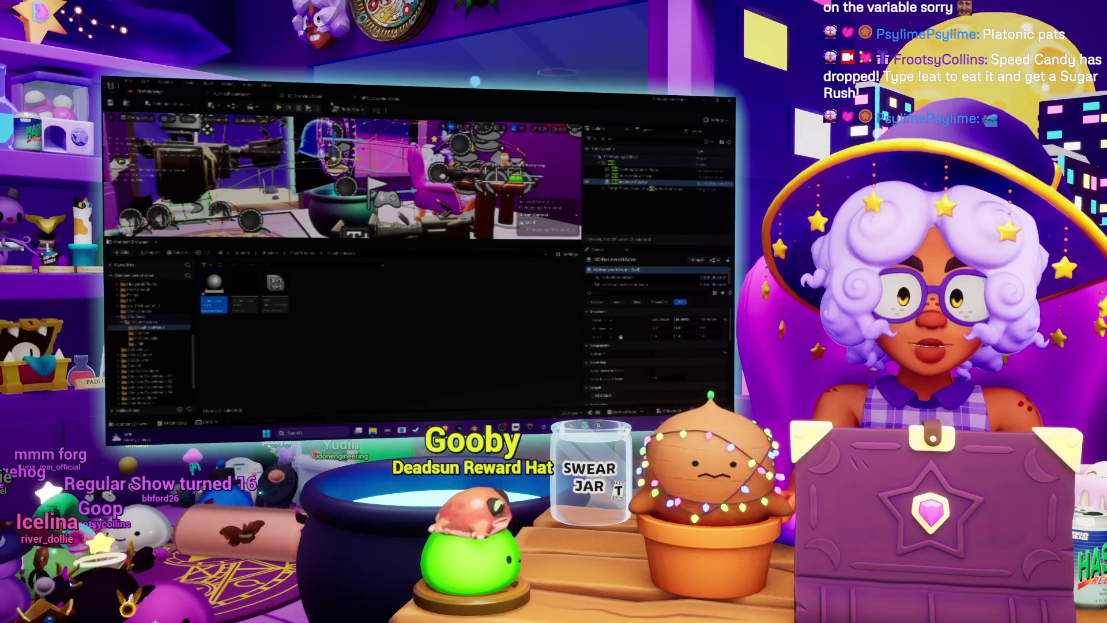
key(ctrl+v)
- Position the pasted node and add a new node from the action list below it
drag(383, 240, 375, 230)
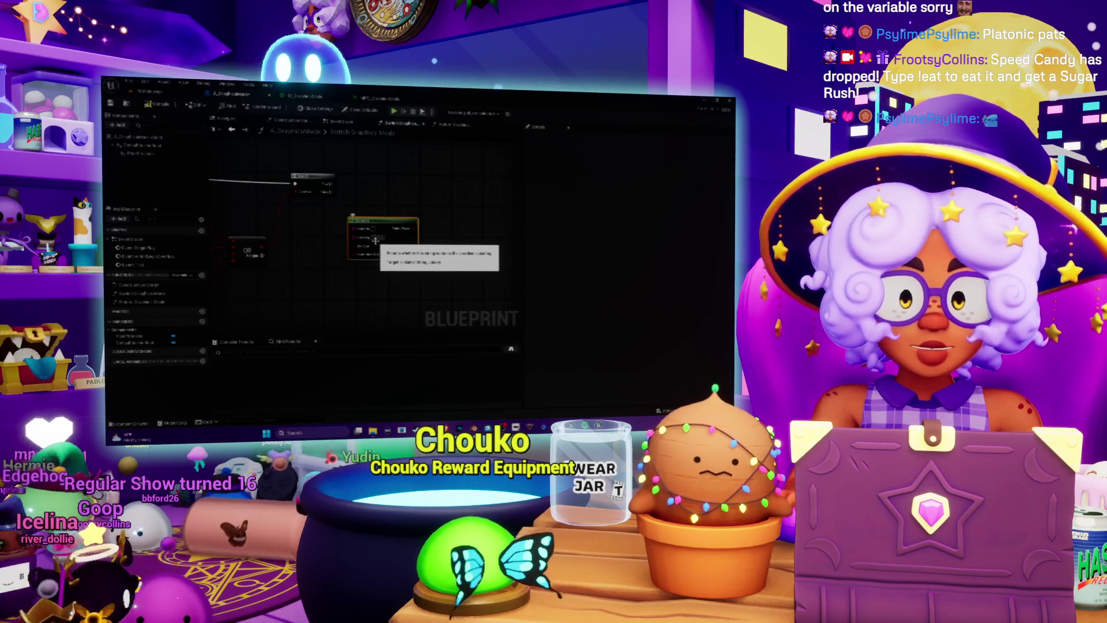
drag(312, 261, 346, 248)
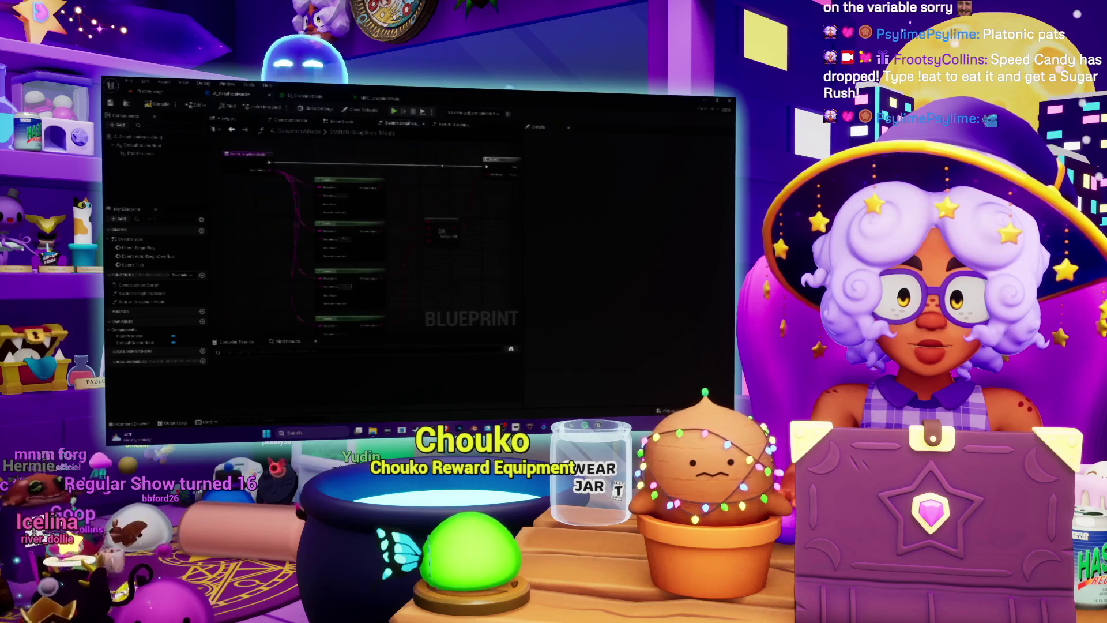
right_click(346, 248)
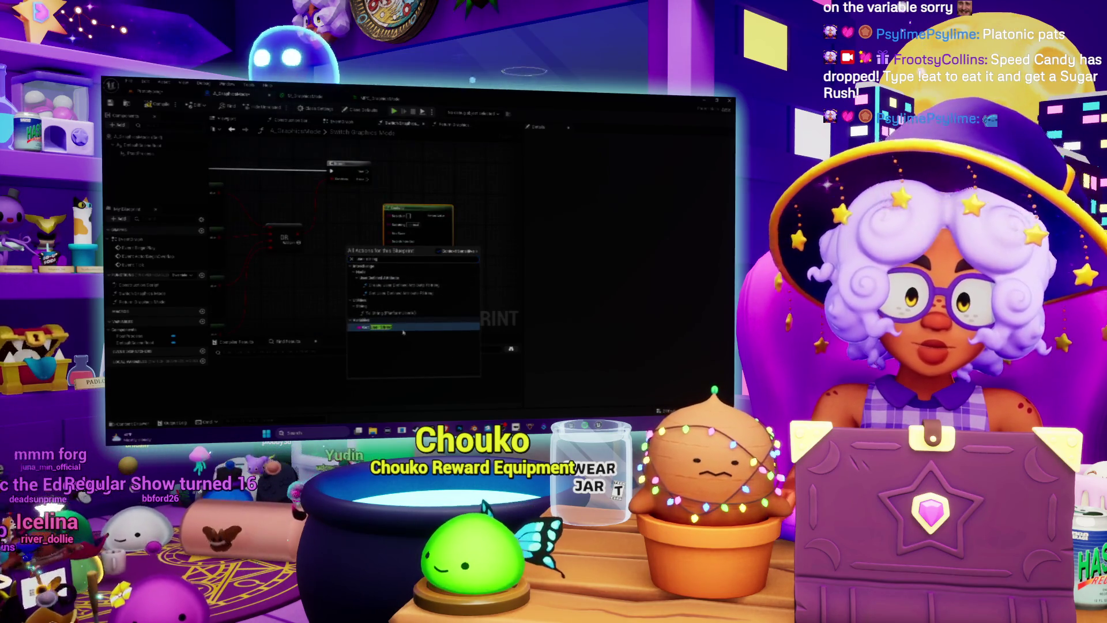
key(Return)
mouse_move(377, 254)
mouse_down()
mouse_move(374, 229)
mouse_move(389, 215)
mouse_up()
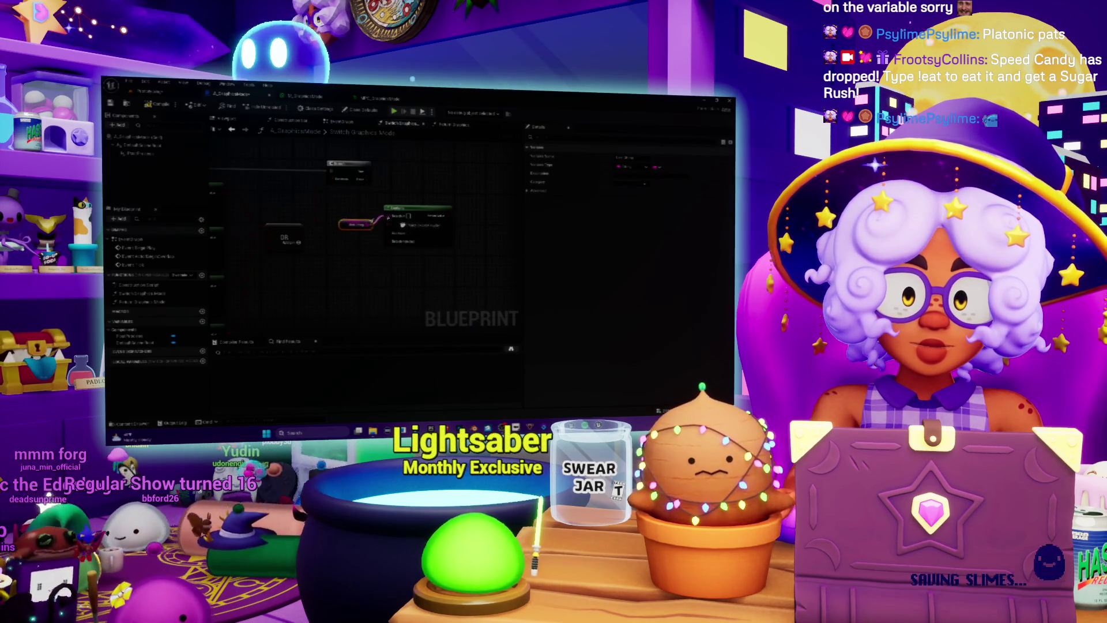
mouse_move(477, 199)
mouse_down()
mouse_move(437, 211)
mouse_move(440, 229)
mouse_up()
- Wire the upper node's output into the small green node
click(403, 233)
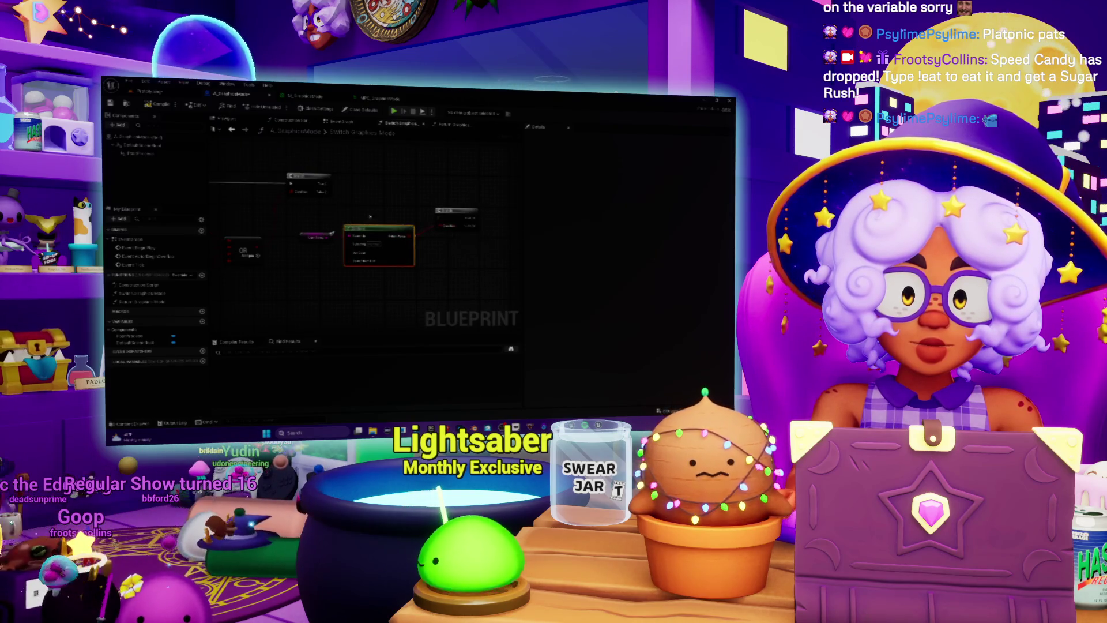
mouse_move(326, 191)
mouse_down()
mouse_move(440, 219)
mouse_move(426, 191)
mouse_up()
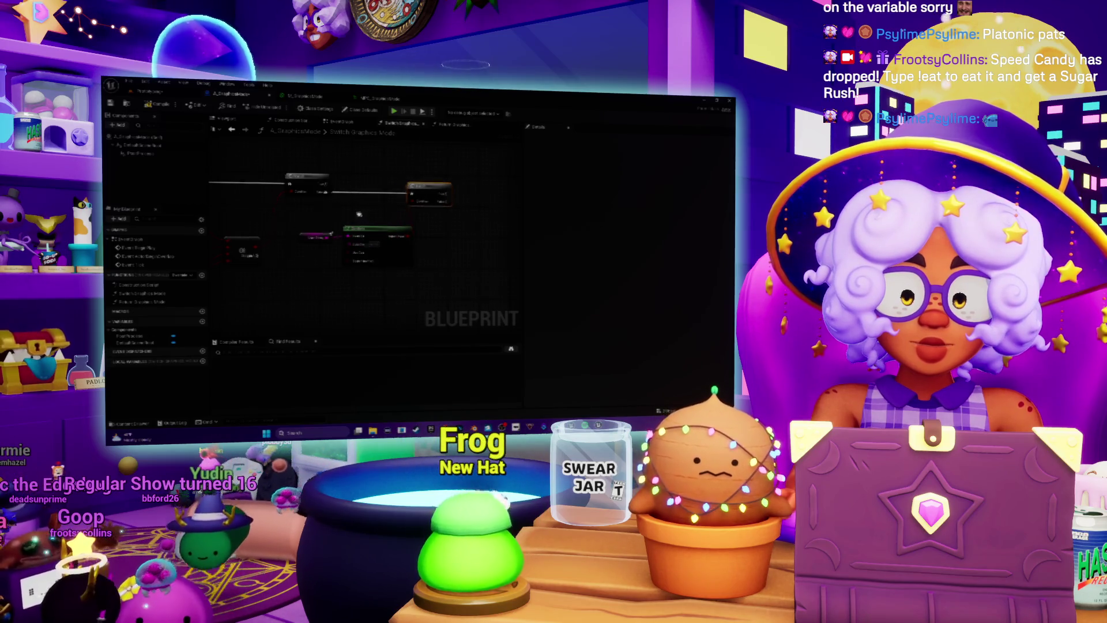
scroll(319, 221, down, 2)
mouse_move(319, 222)
mouse_down()
mouse_move(329, 269)
mouse_move(352, 254)
mouse_up()
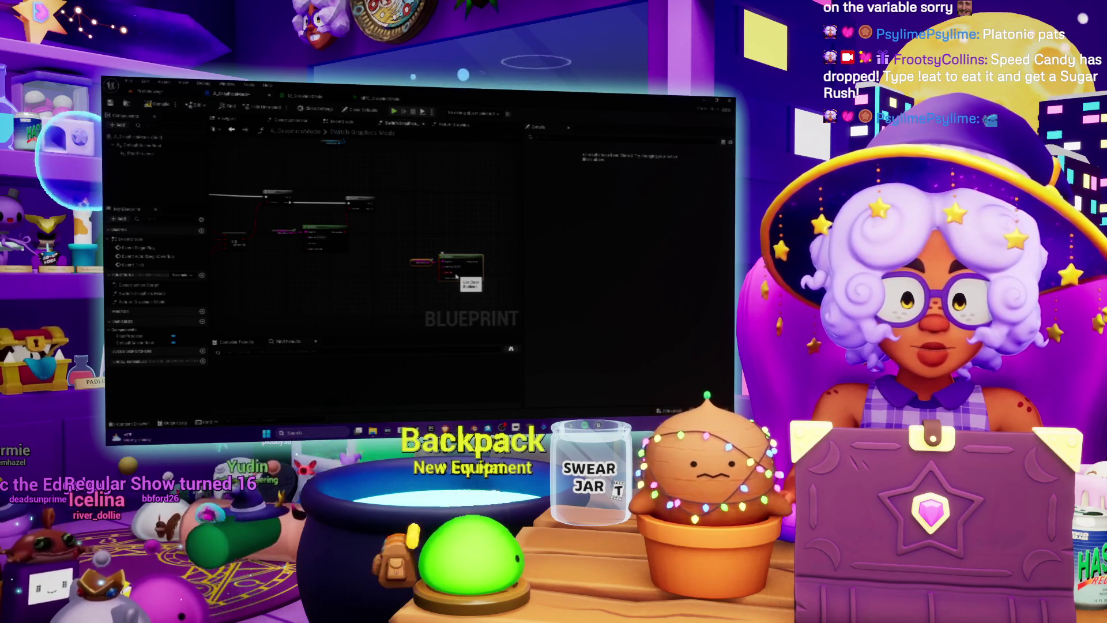
scroll(456, 276, up, 3)
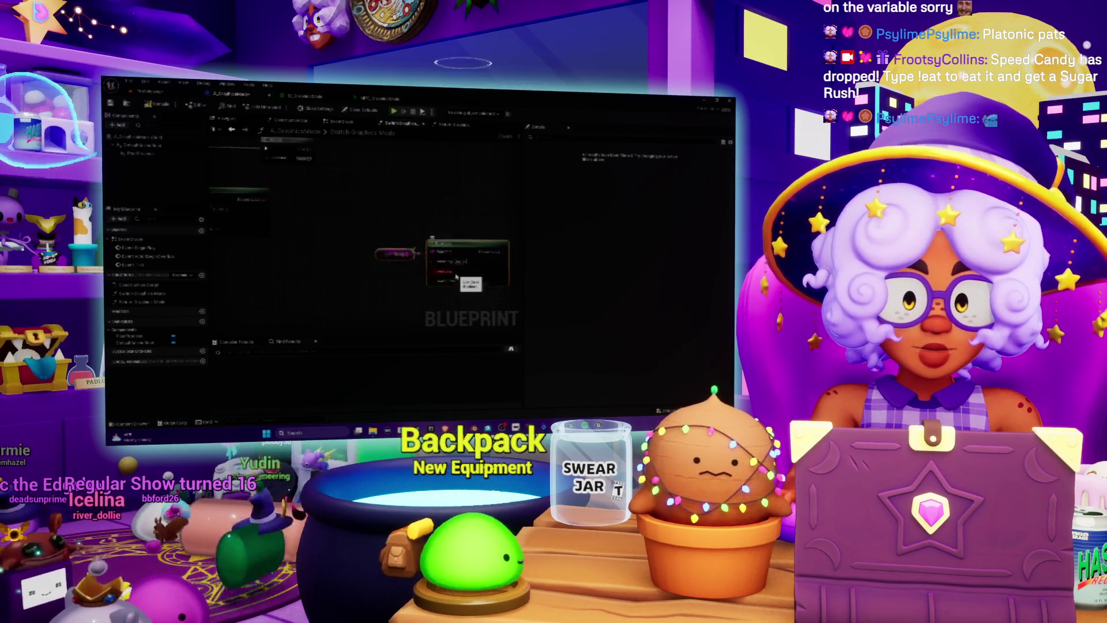
- Move the lower node beneath the top node and shift the orange node up and right
right_click(407, 245)
key(Escape)
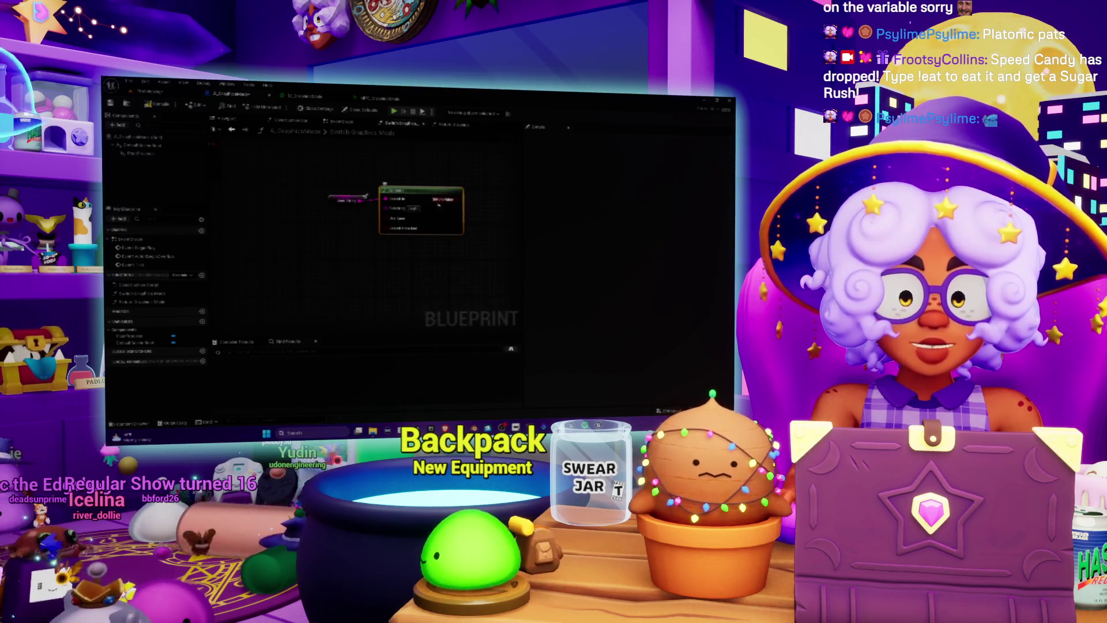
drag(490, 215, 397, 251)
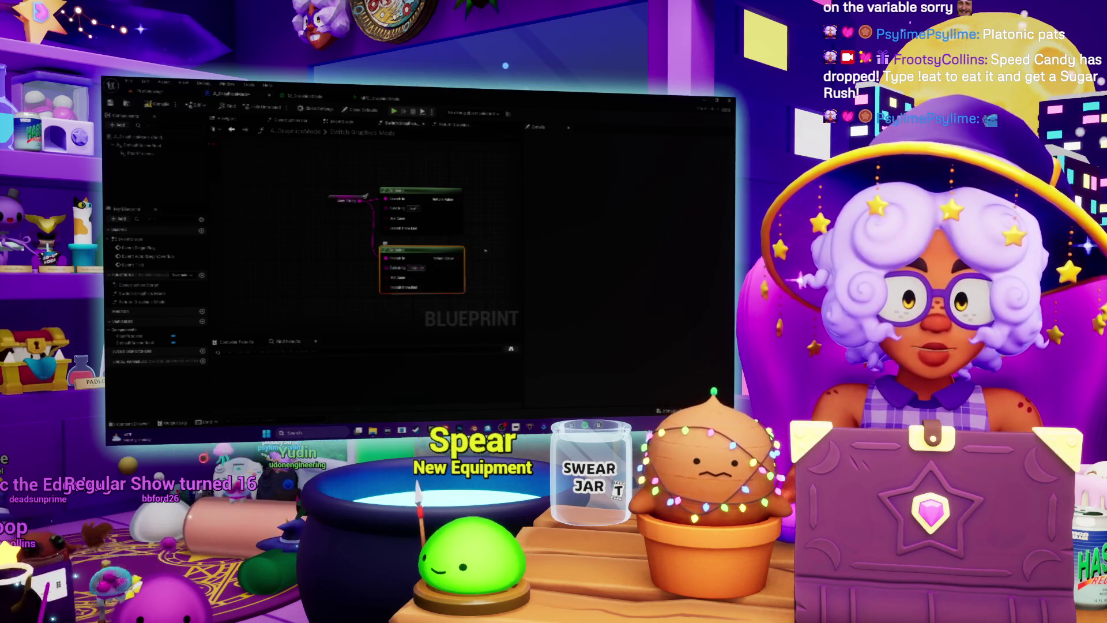
scroll(455, 237, down, 5)
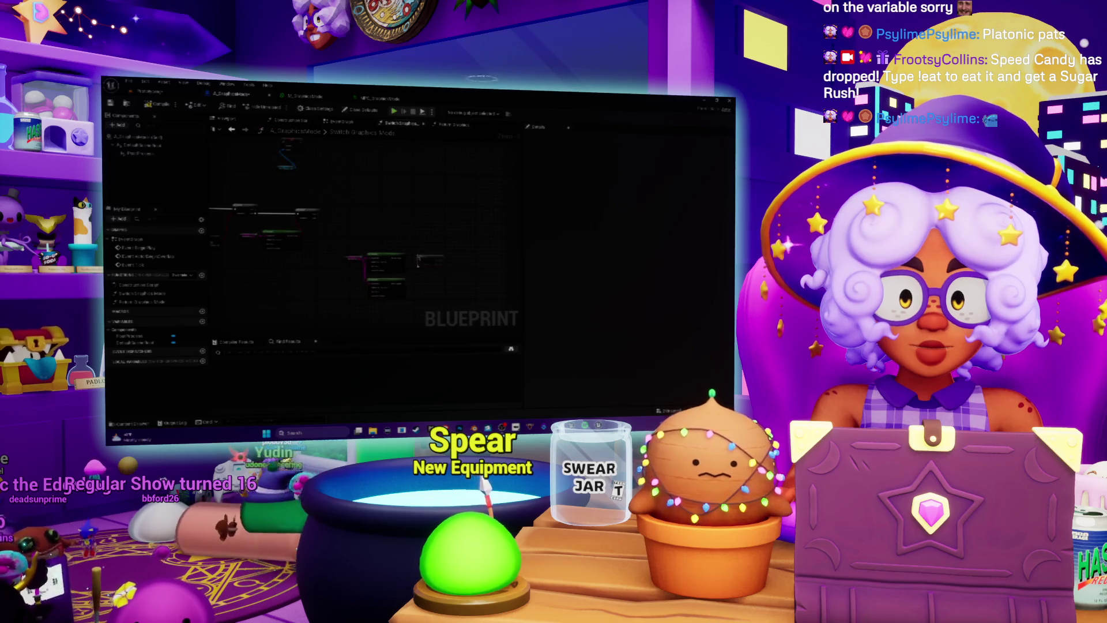
scroll(418, 261, up, 2)
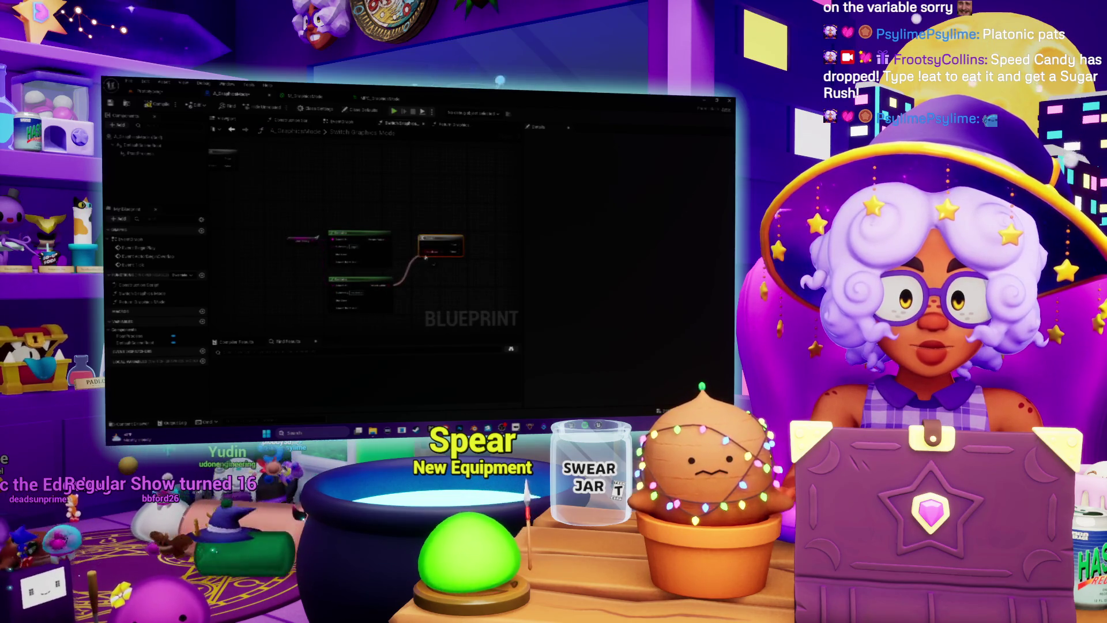
drag(438, 245, 480, 234)
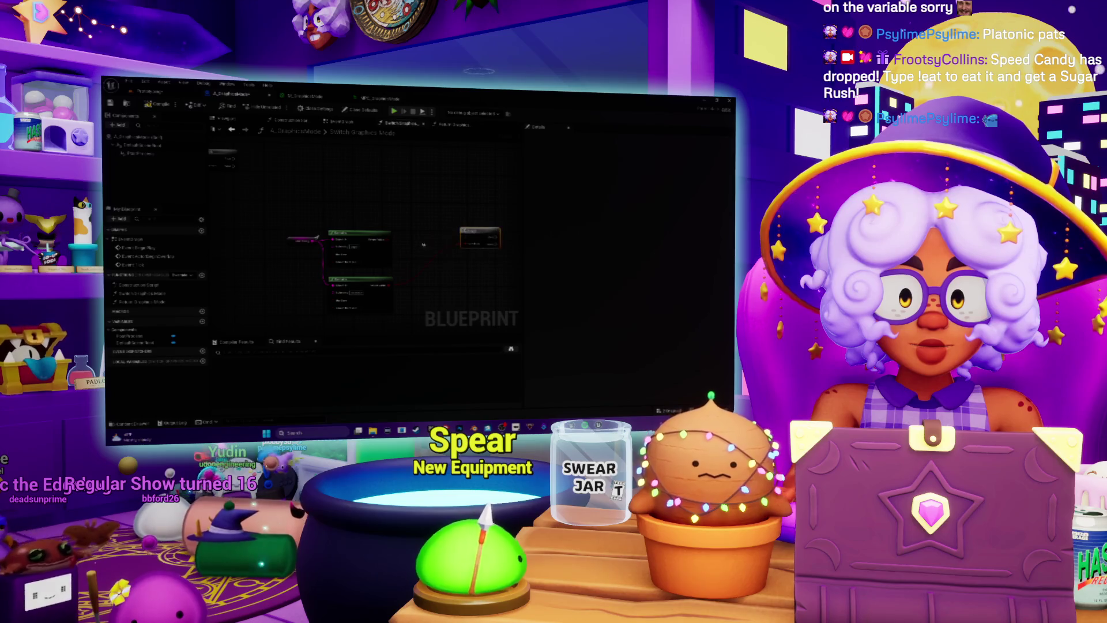
- Add the 'post' search result as a node and wire its output into the orange node
right_click(416, 244)
text(post)
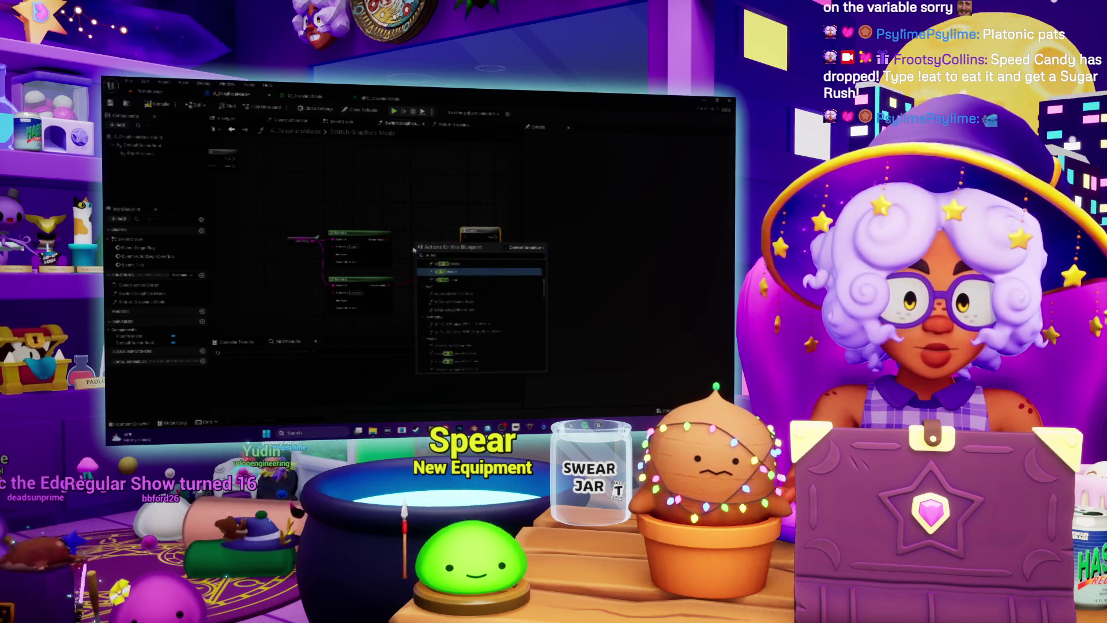
key(Return)
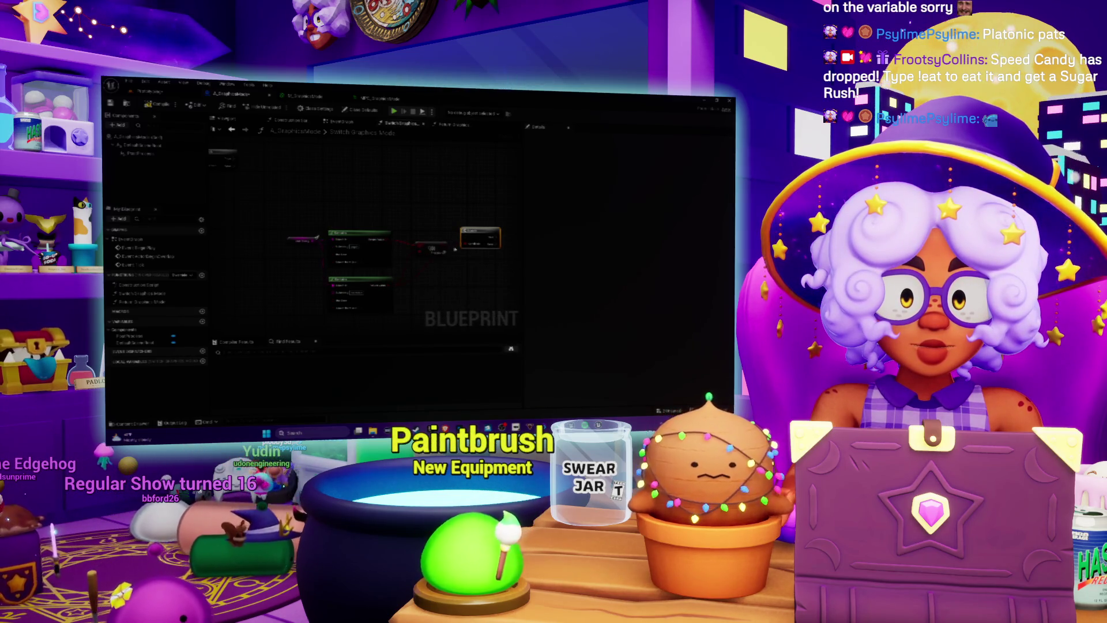
drag(440, 247, 471, 246)
- Realign the orange node and the green-outlined node up and left
scroll(438, 260, down, 4)
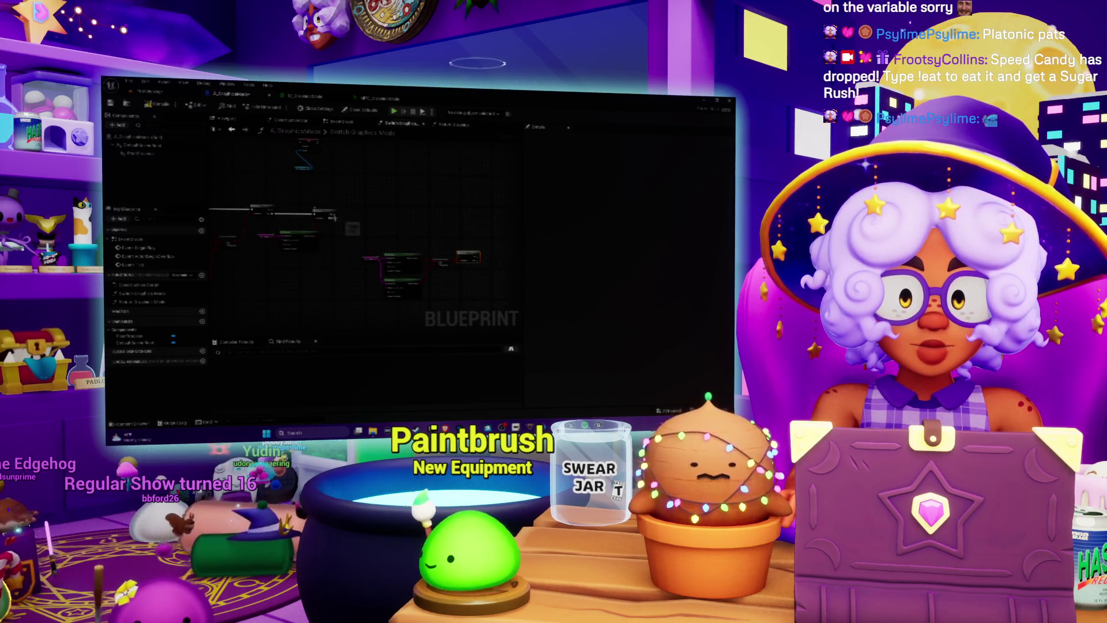
drag(459, 257, 443, 230)
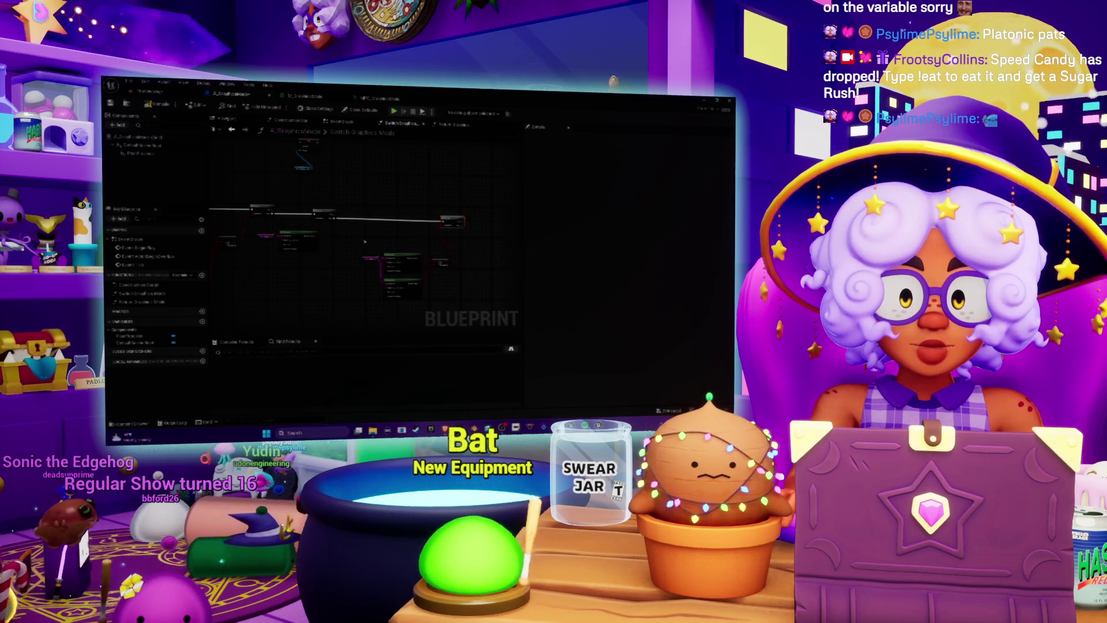
mouse_move(402, 264)
mouse_down()
mouse_move(402, 253)
mouse_move(333, 203)
mouse_up()
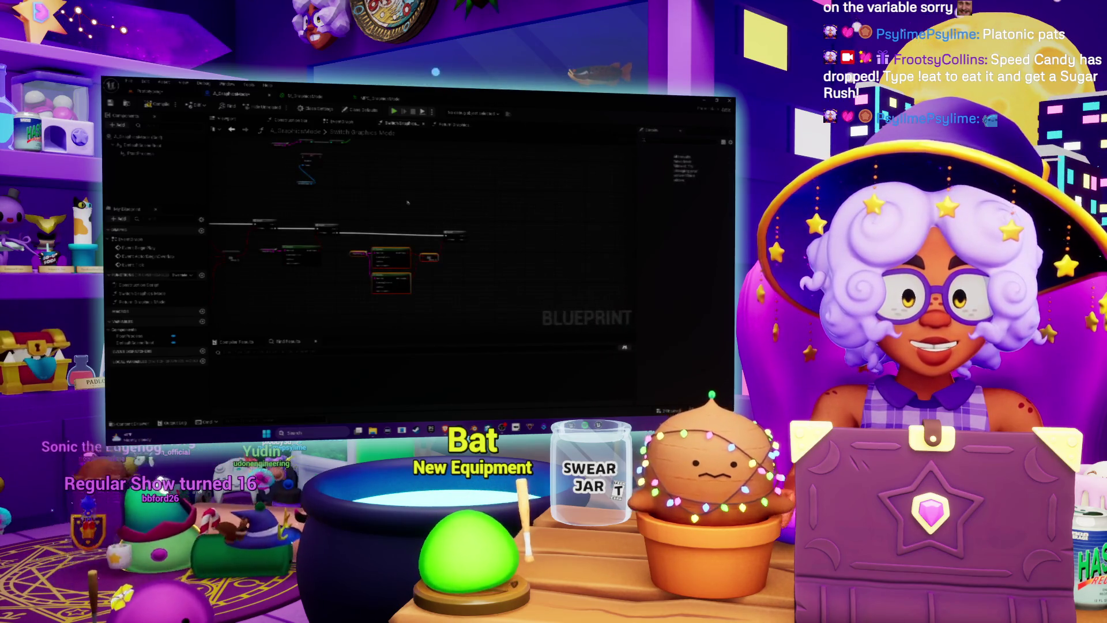
scroll(408, 203, up, 3)
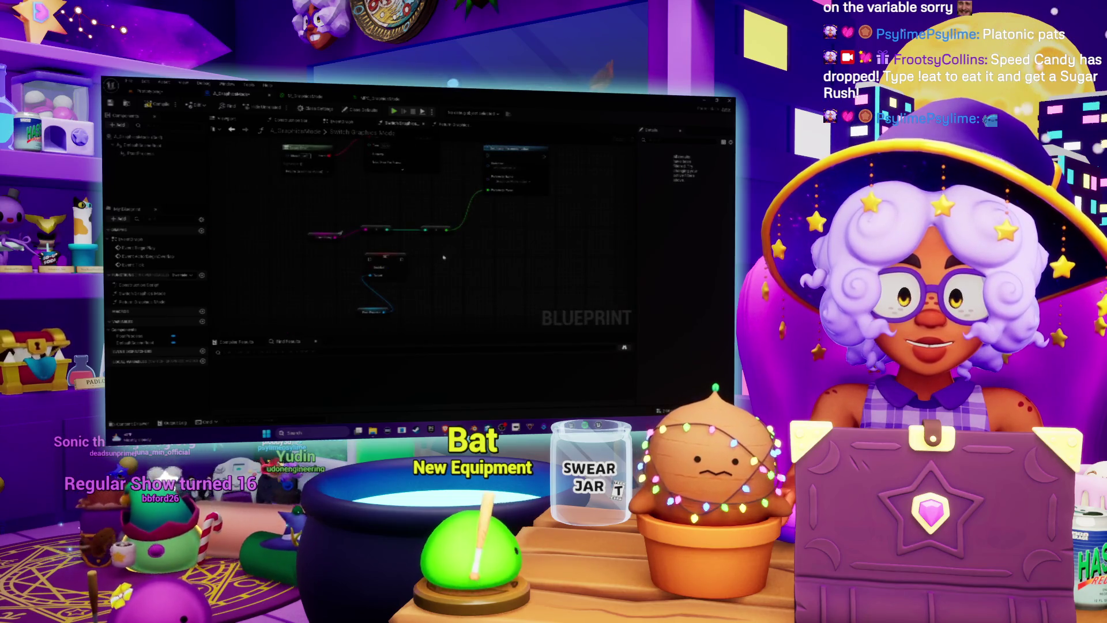
scroll(444, 257, down, 2)
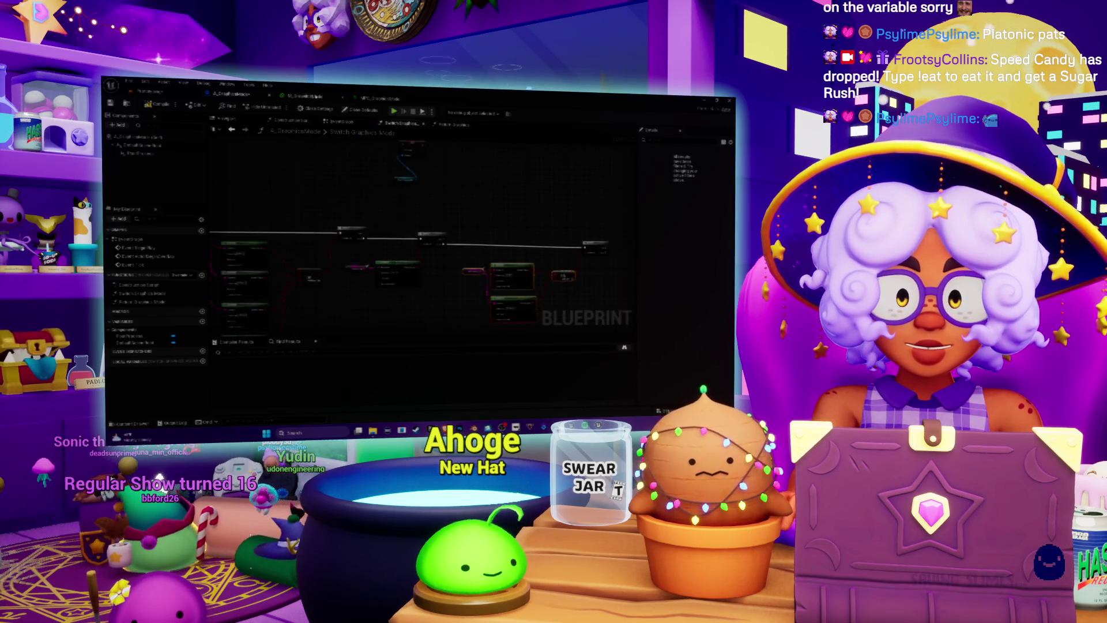
- Browse the SceneTexture node's Scene Texture Id options in the material graph, then return to the level editor
click(299, 96)
scroll(379, 270, up, 2)
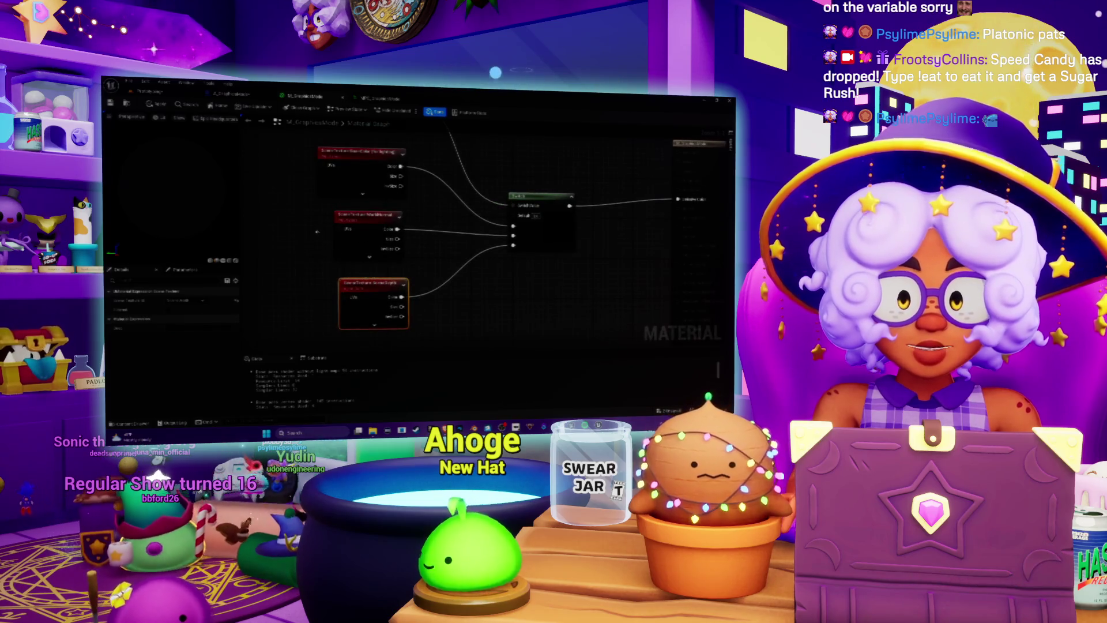
mouse_move(382, 271)
mouse_down()
mouse_move(402, 239)
mouse_move(362, 277)
mouse_up()
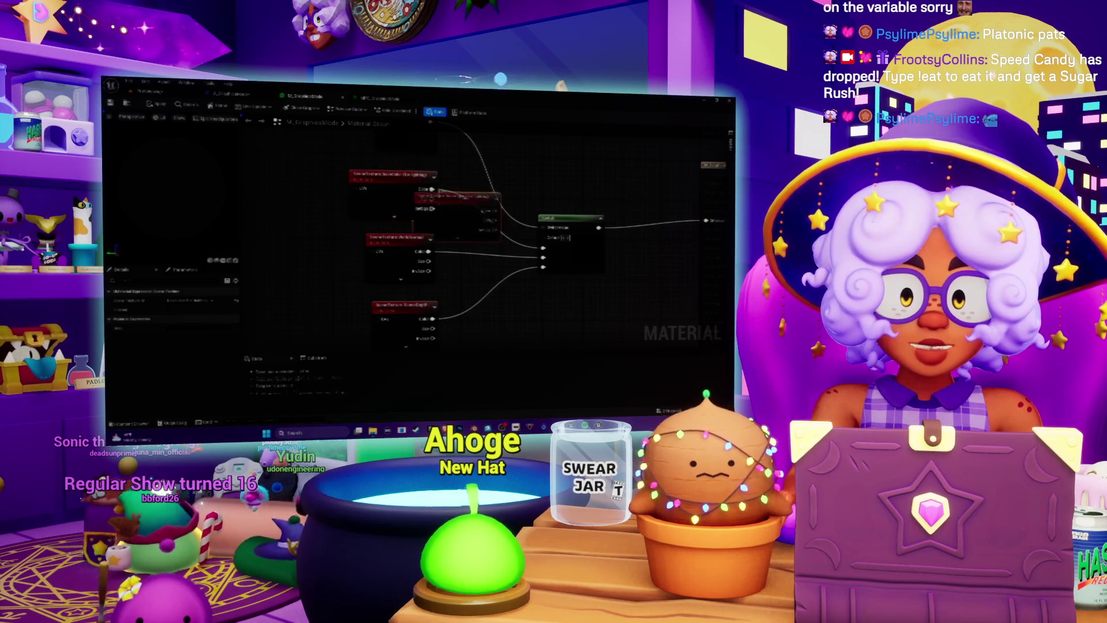
drag(390, 186, 364, 198)
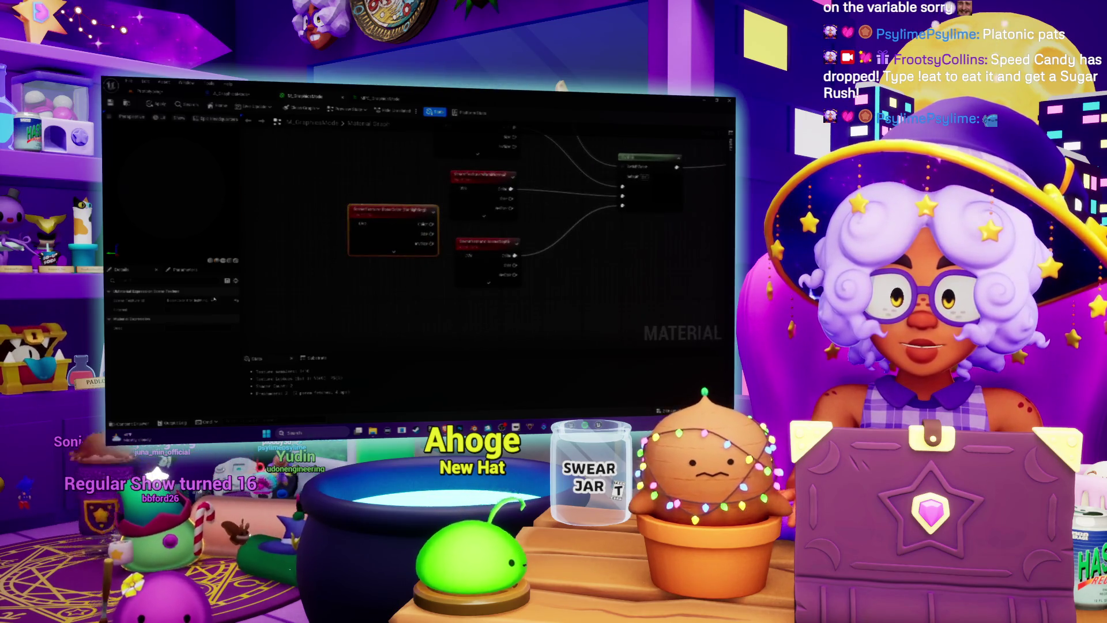
click(188, 300)
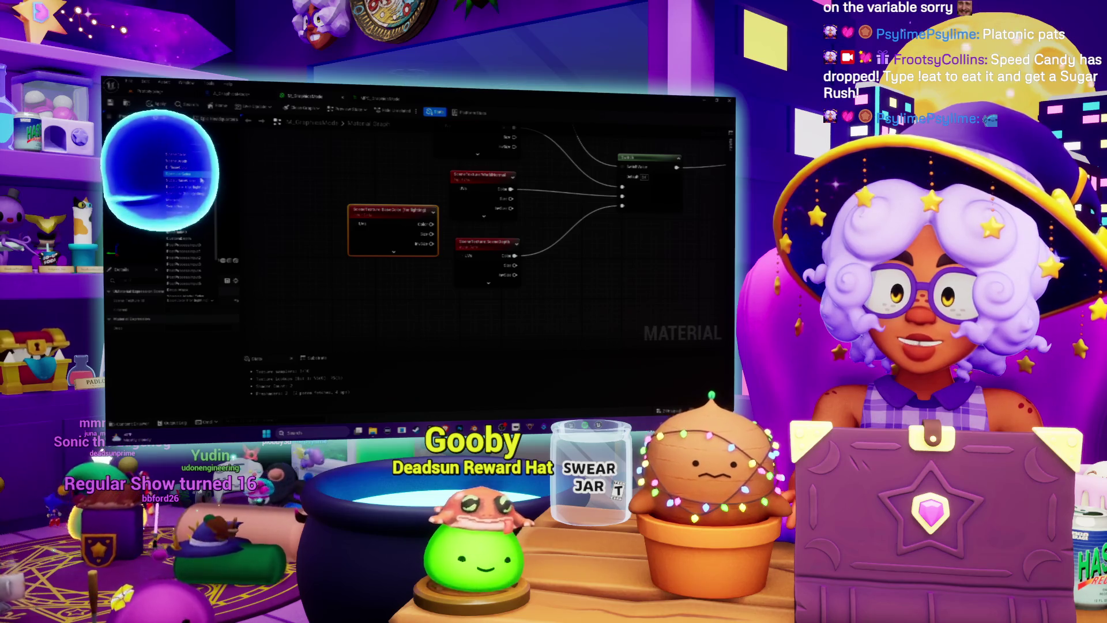
key(ctrl+Tab)
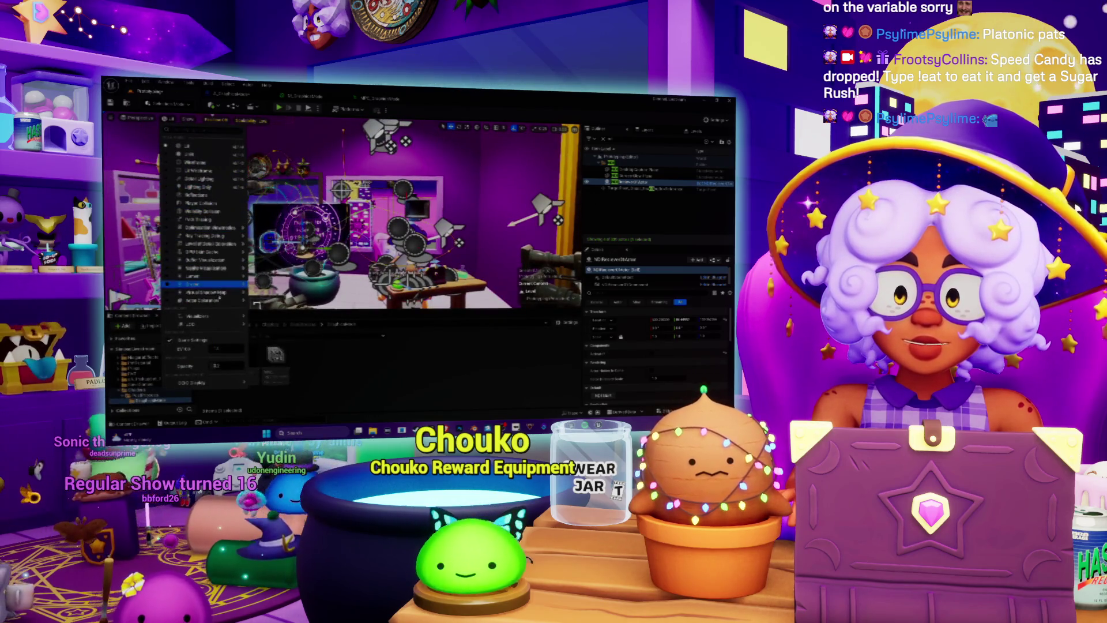
- Switch the viewport's buffer visualization to World Normal, then to Scene Depth
mouse_move(217, 260)
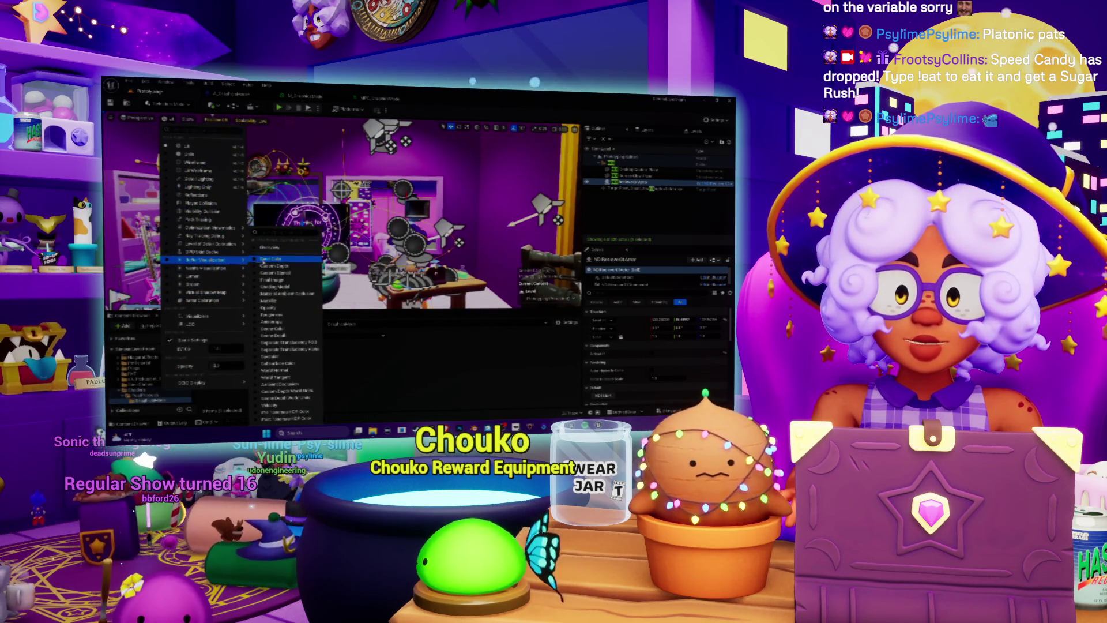
click(262, 260)
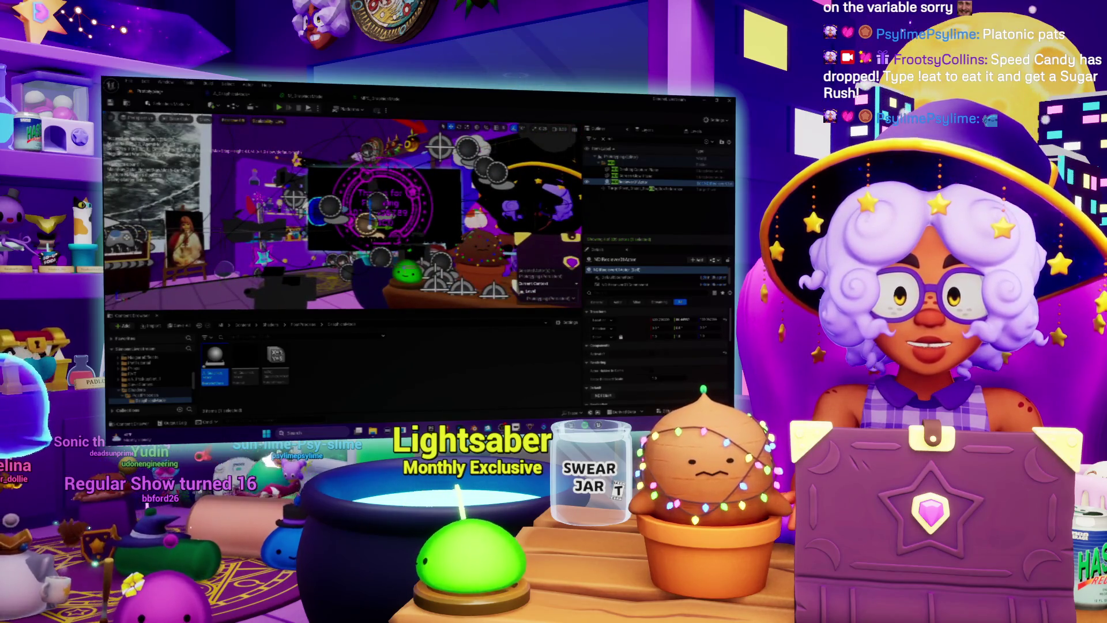
click(178, 118)
mouse_move(220, 262)
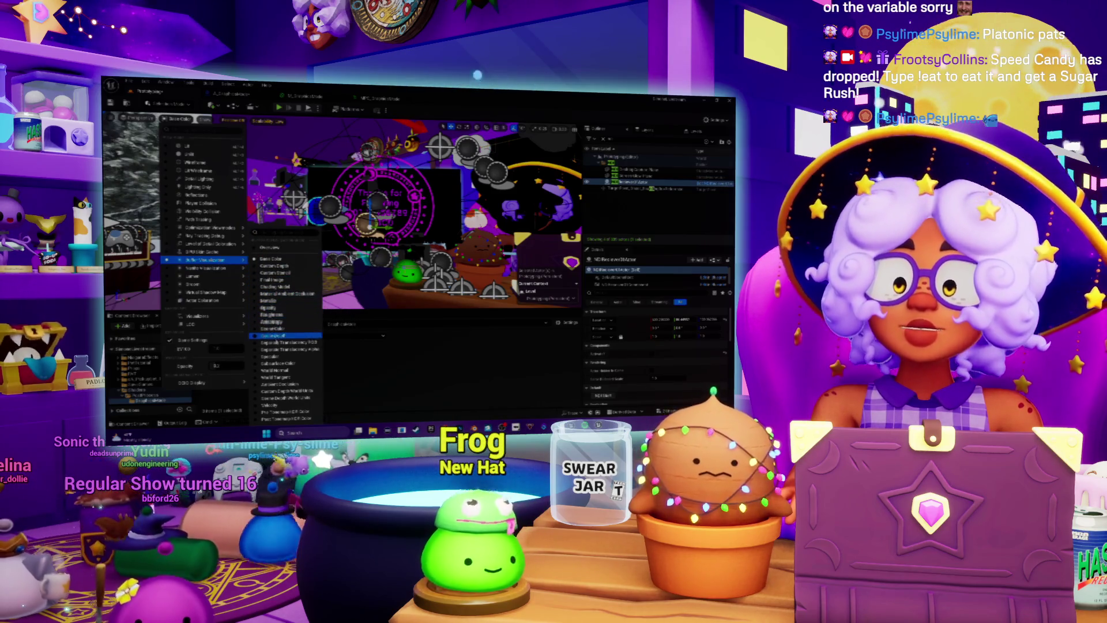
click(274, 369)
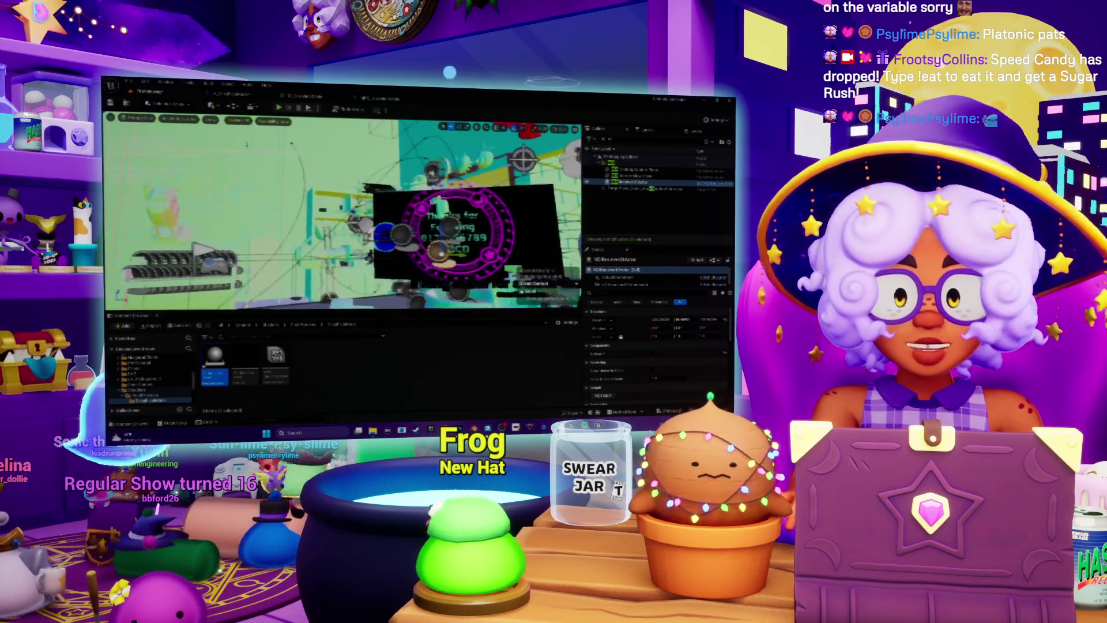
click(180, 119)
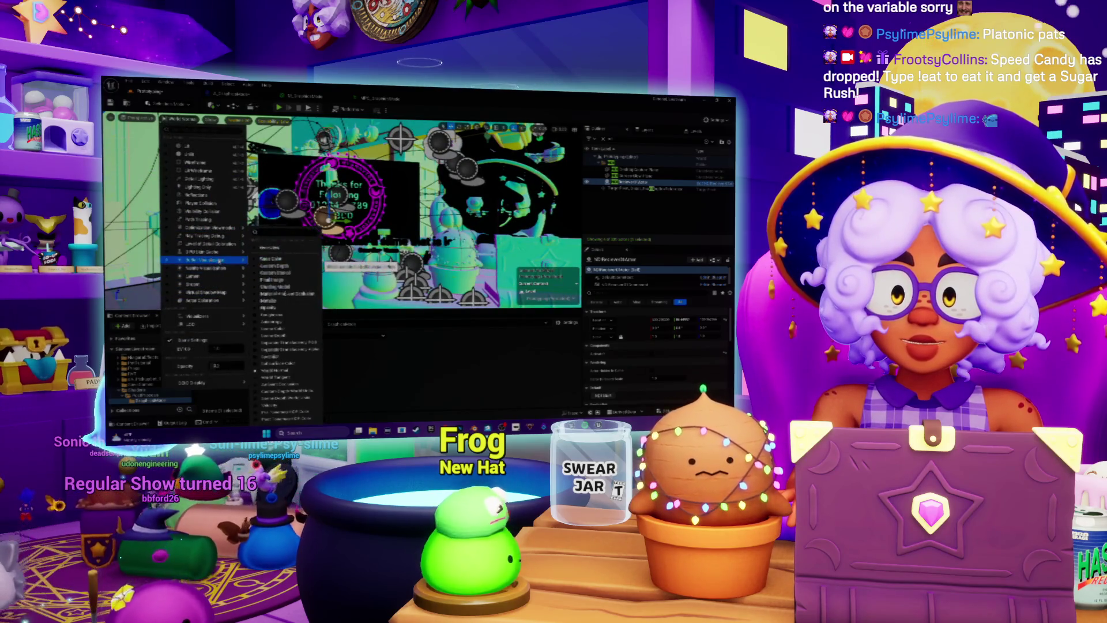
click(280, 335)
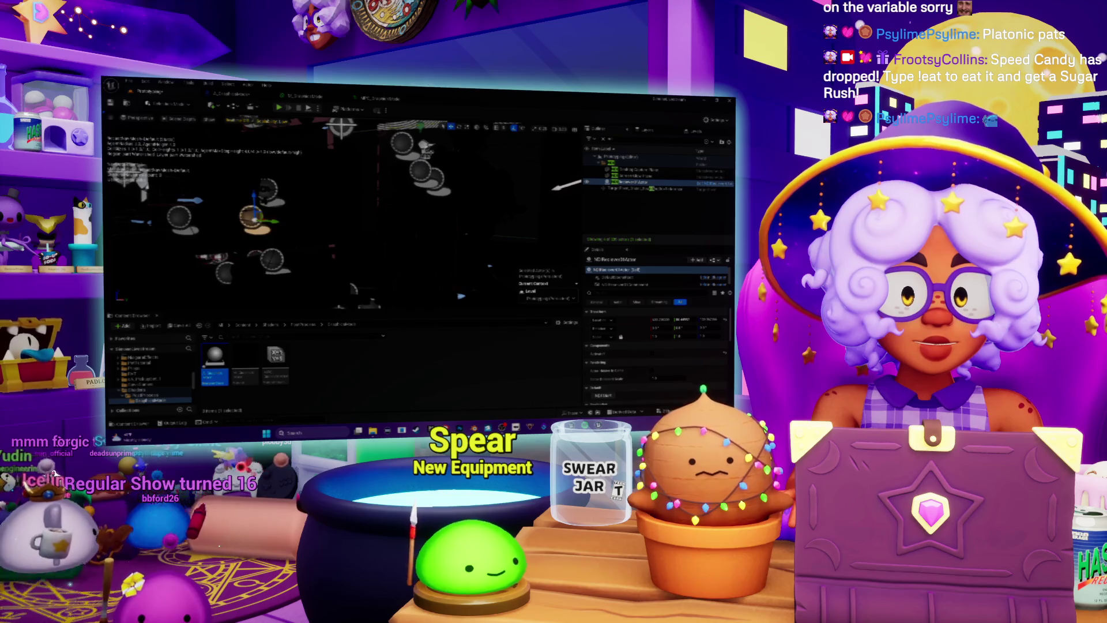
- Preview the Specular buffer, then another buffer visualization in the viewport
click(209, 120)
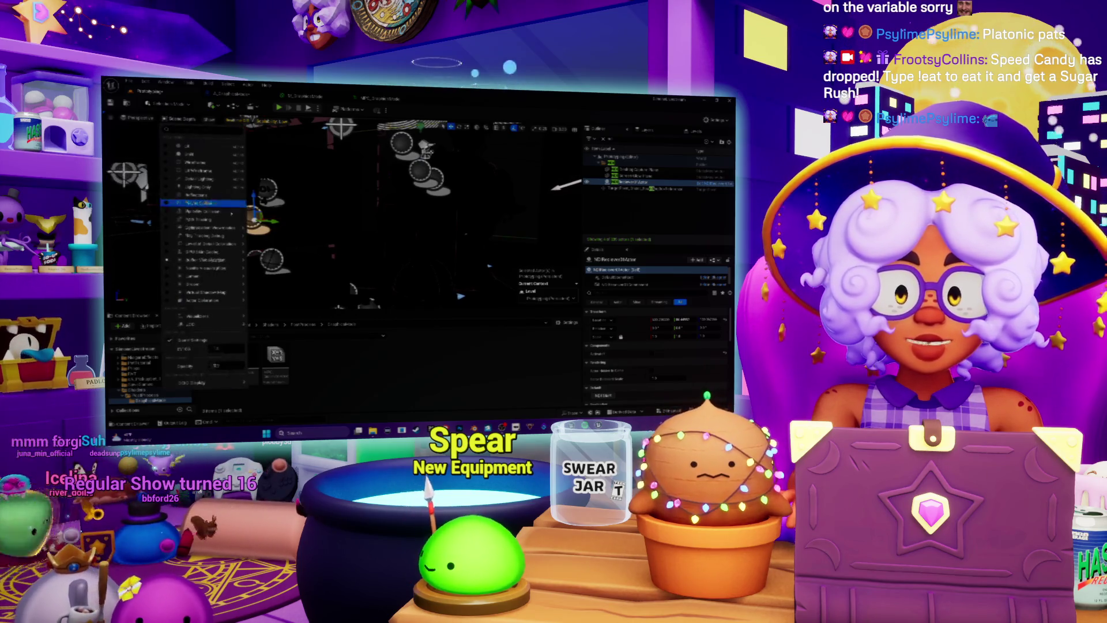
mouse_move(219, 261)
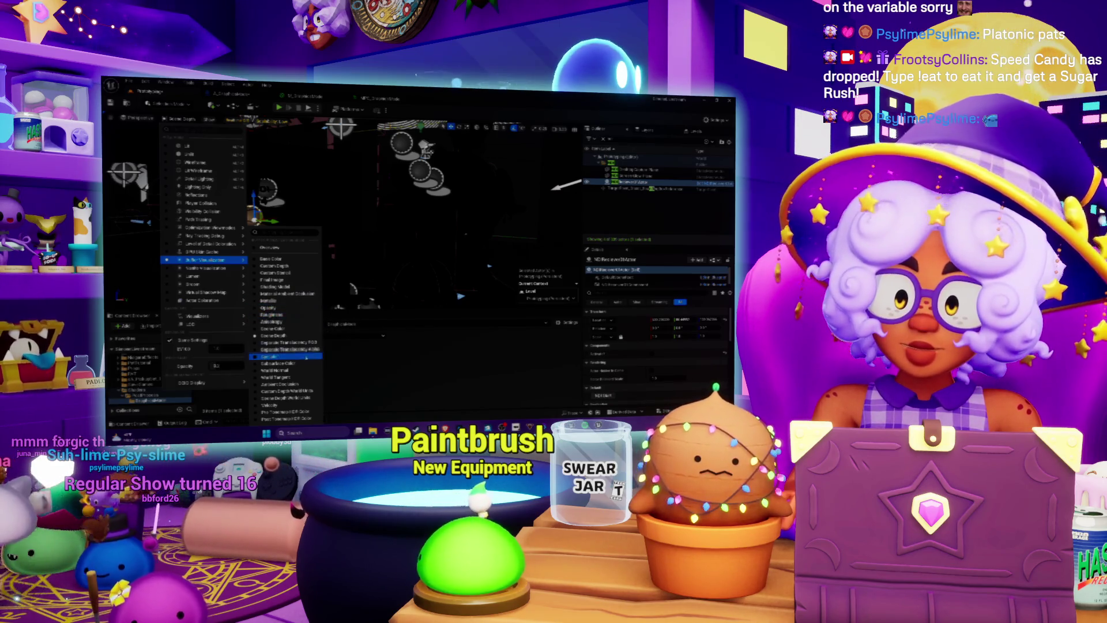
click(287, 358)
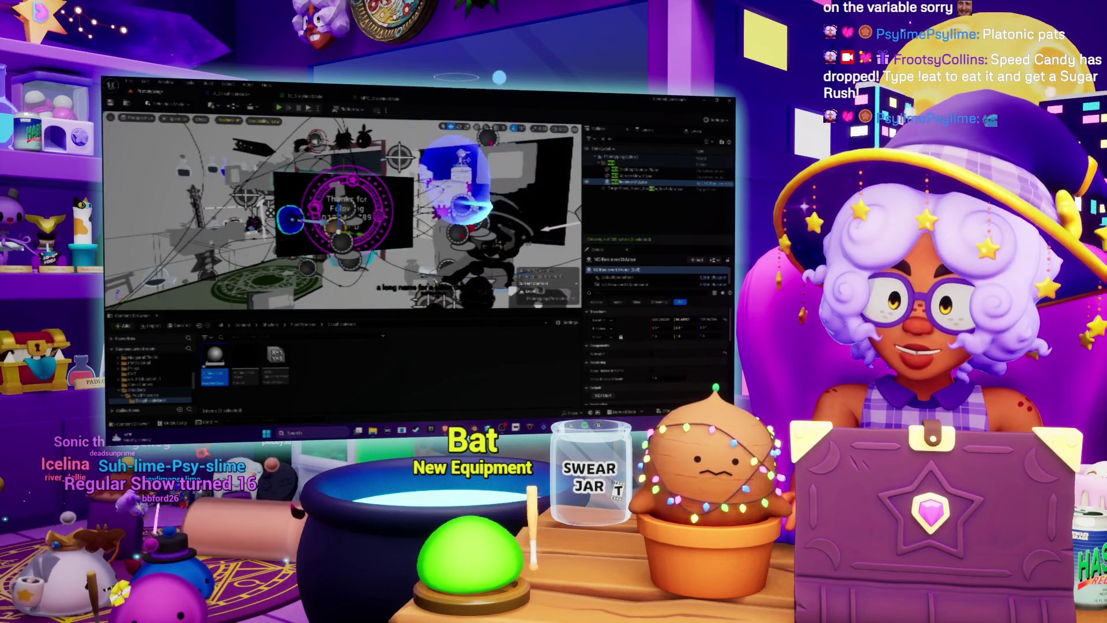
click(178, 118)
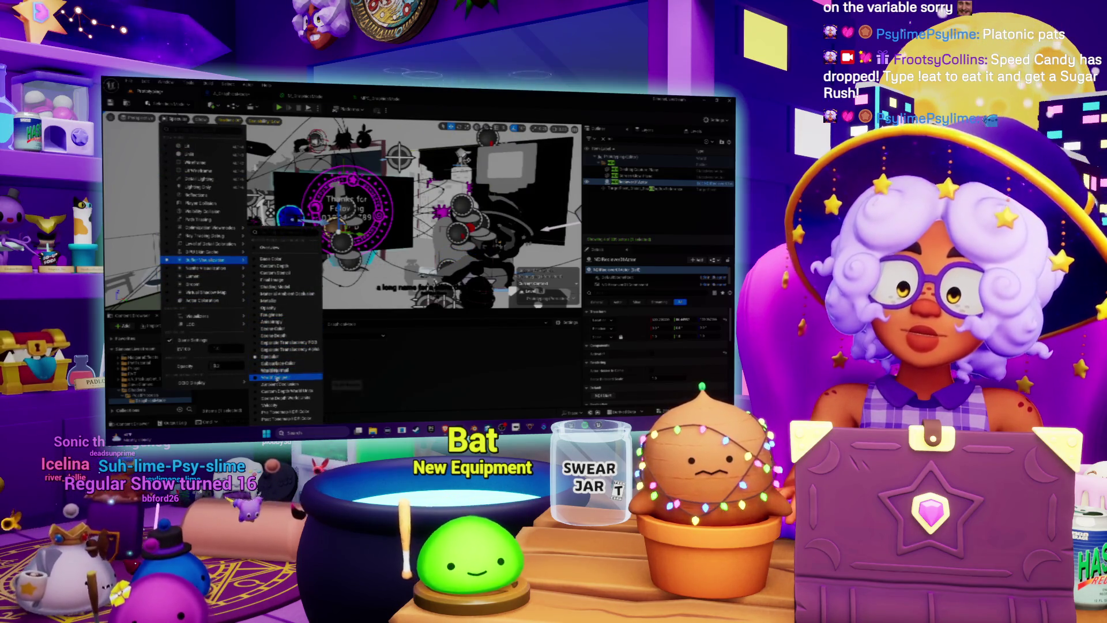
click(277, 376)
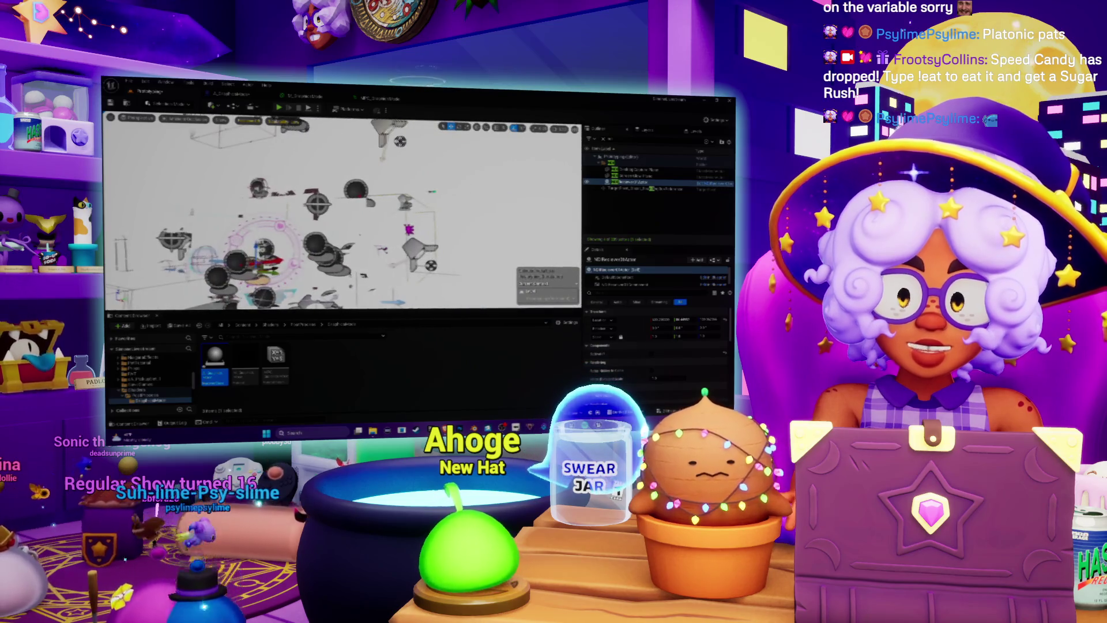
- Show the Subsurface Color buffer and frame the selected actor
click(178, 119)
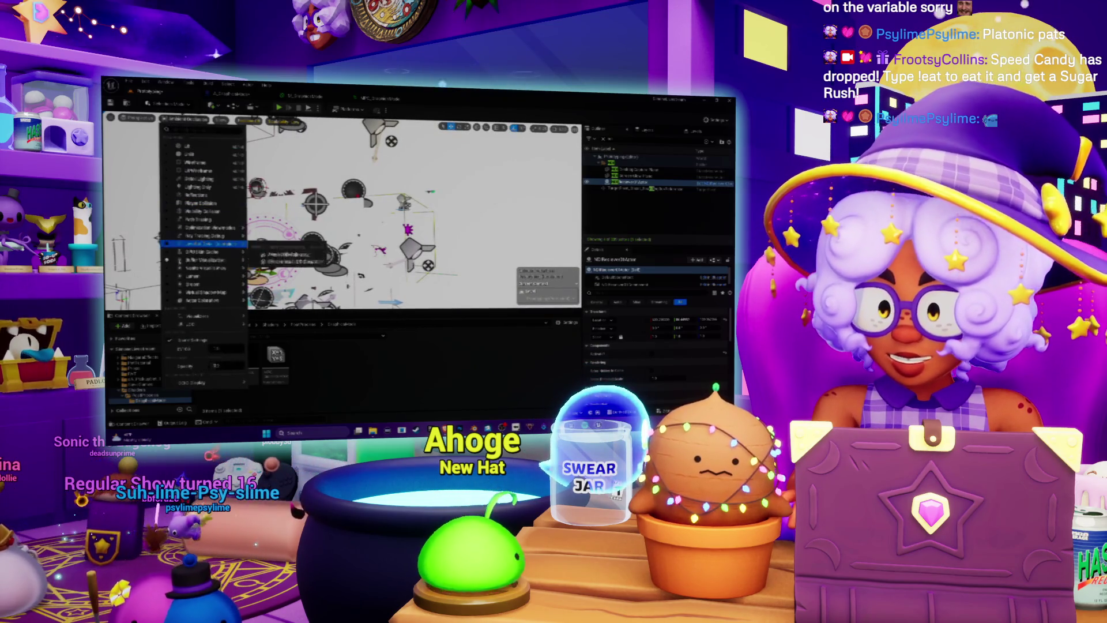
mouse_move(211, 260)
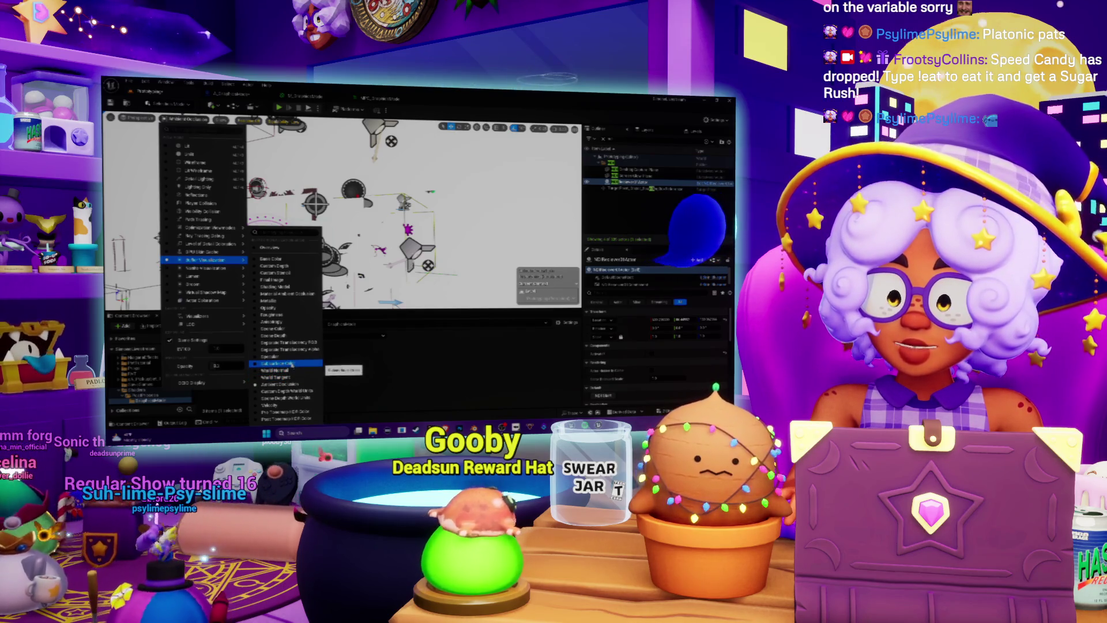
click(291, 364)
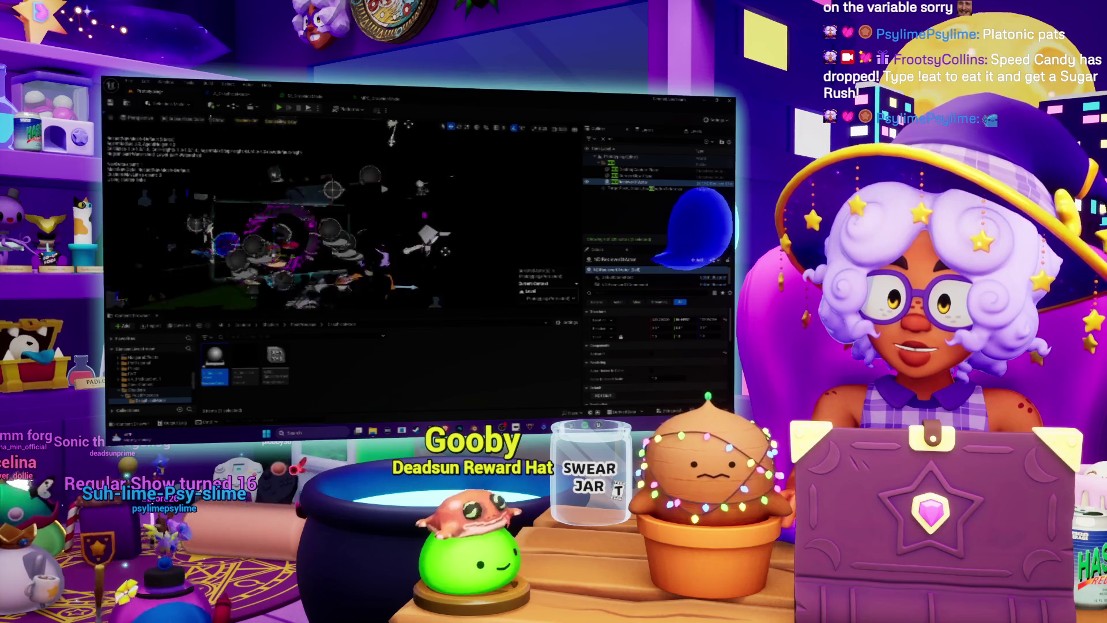
key(f)
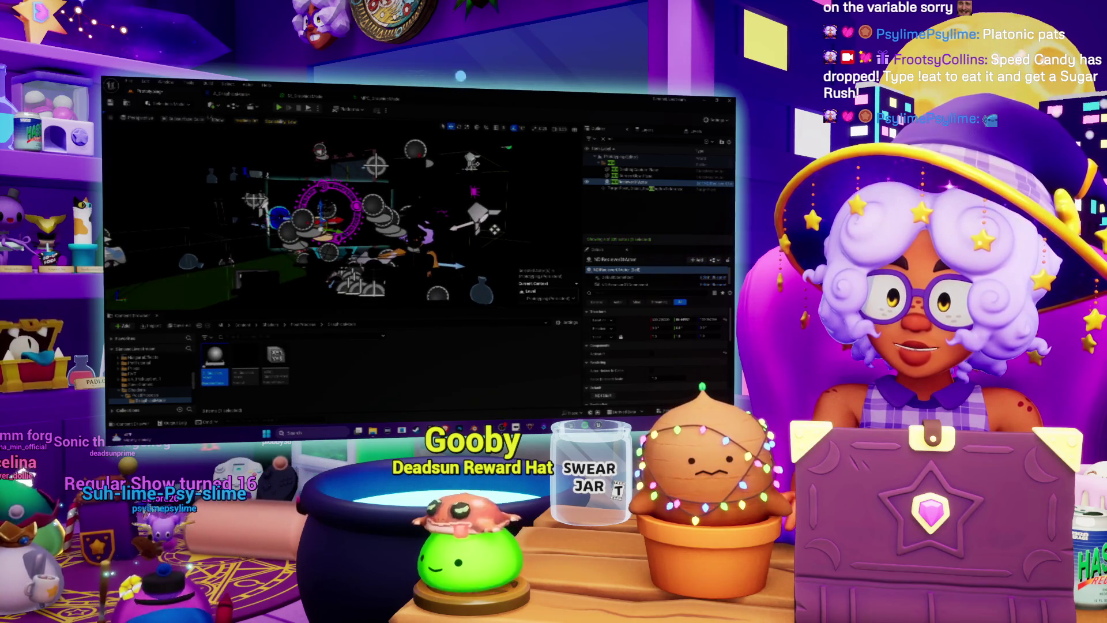
- Switch the viewport to a greyscale buffer visualization
click(185, 119)
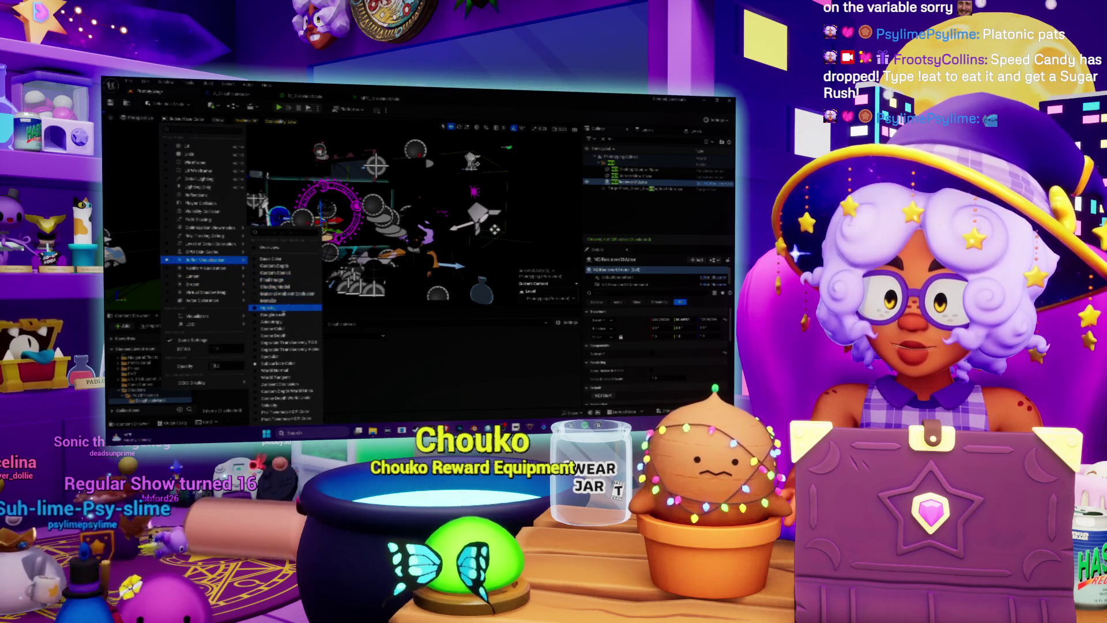
click(283, 308)
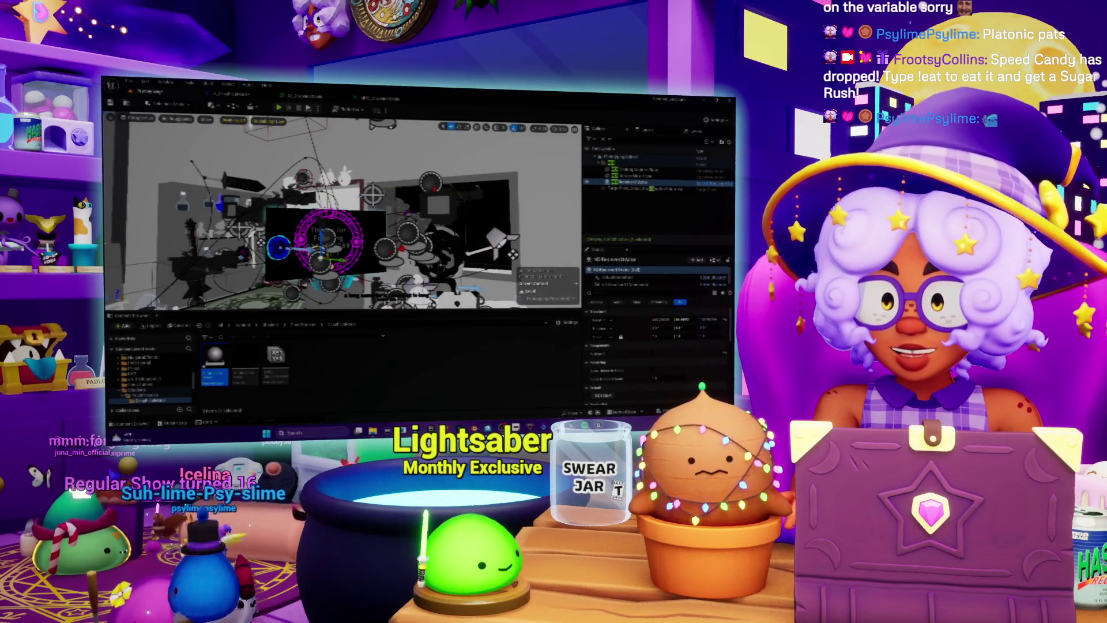
click(176, 119)
mouse_move(219, 287)
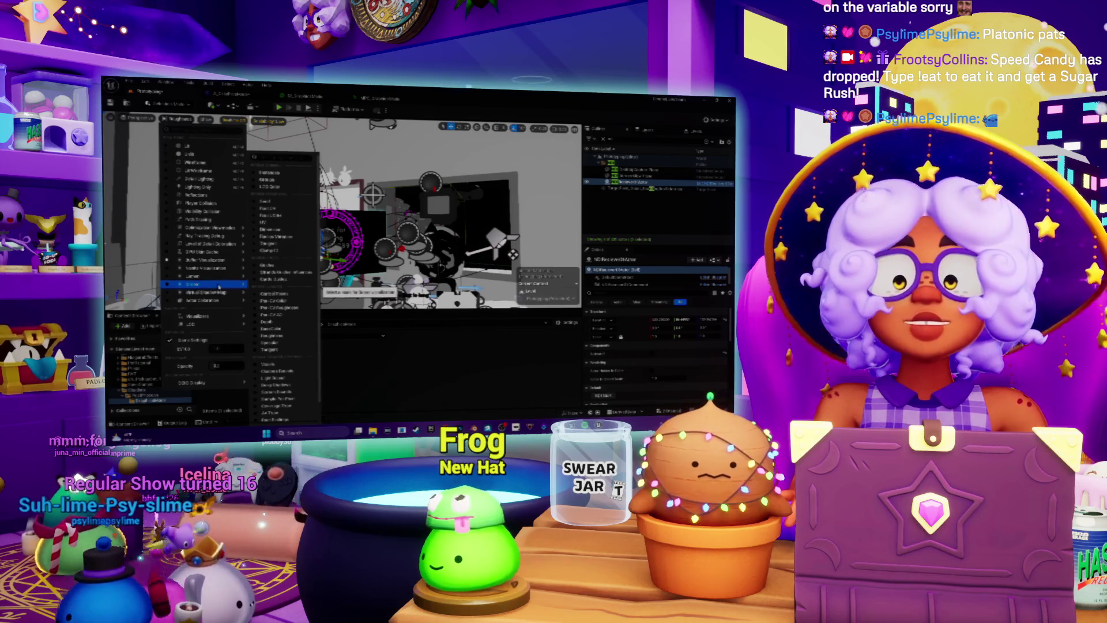
mouse_move(212, 263)
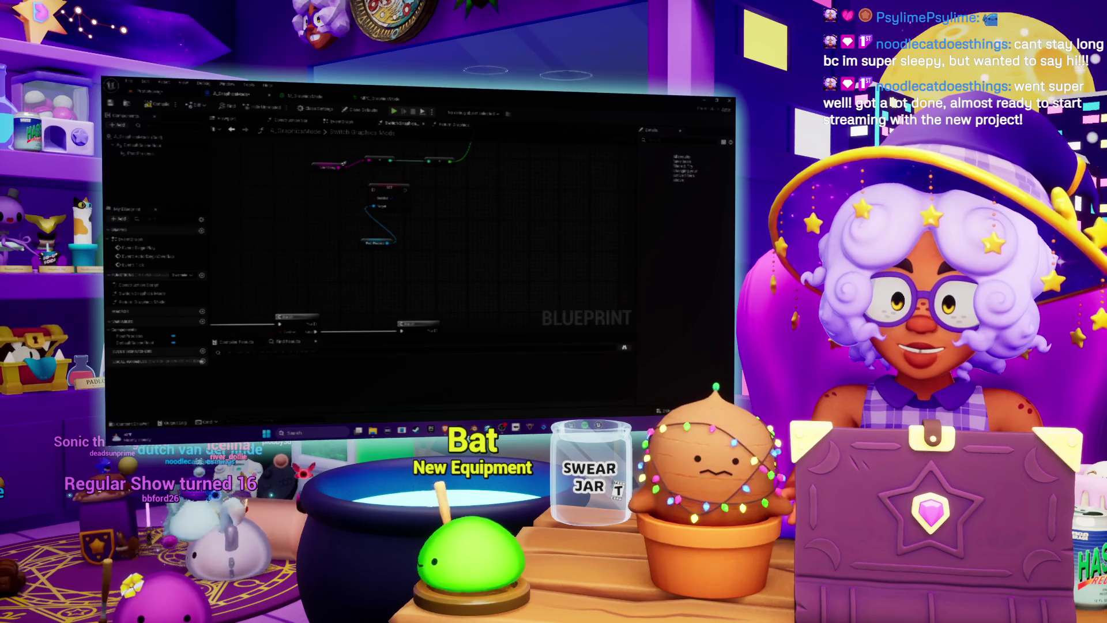
- Create a new local variable with the + button beside Local Variables in My Blueprint
click(202, 361)
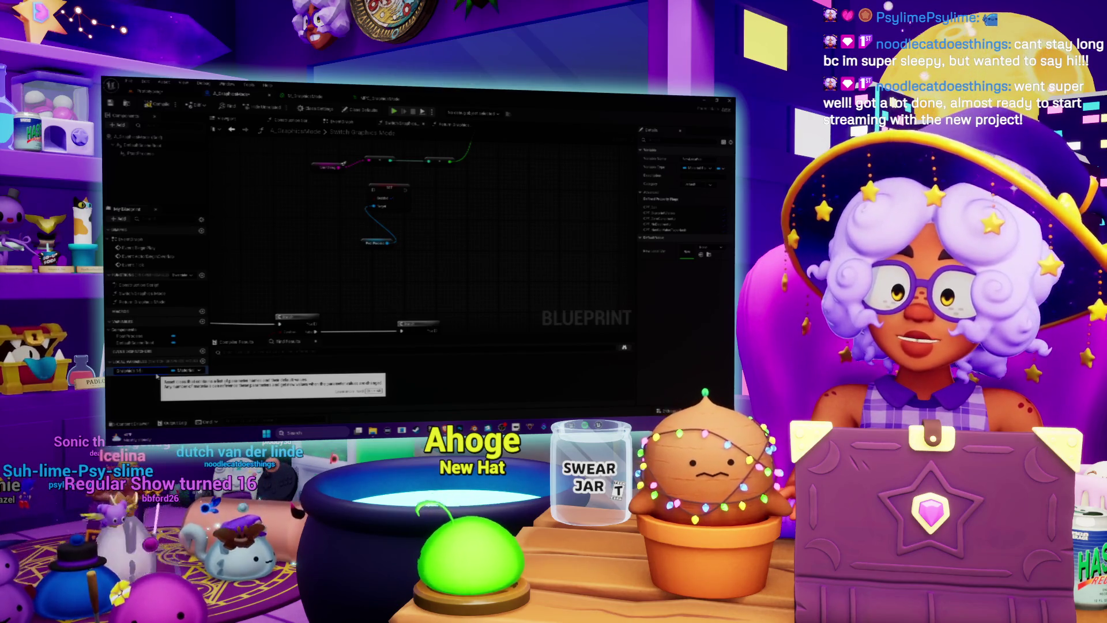
- Change the new local variable's type and drop it into the graph as a node
click(157, 376)
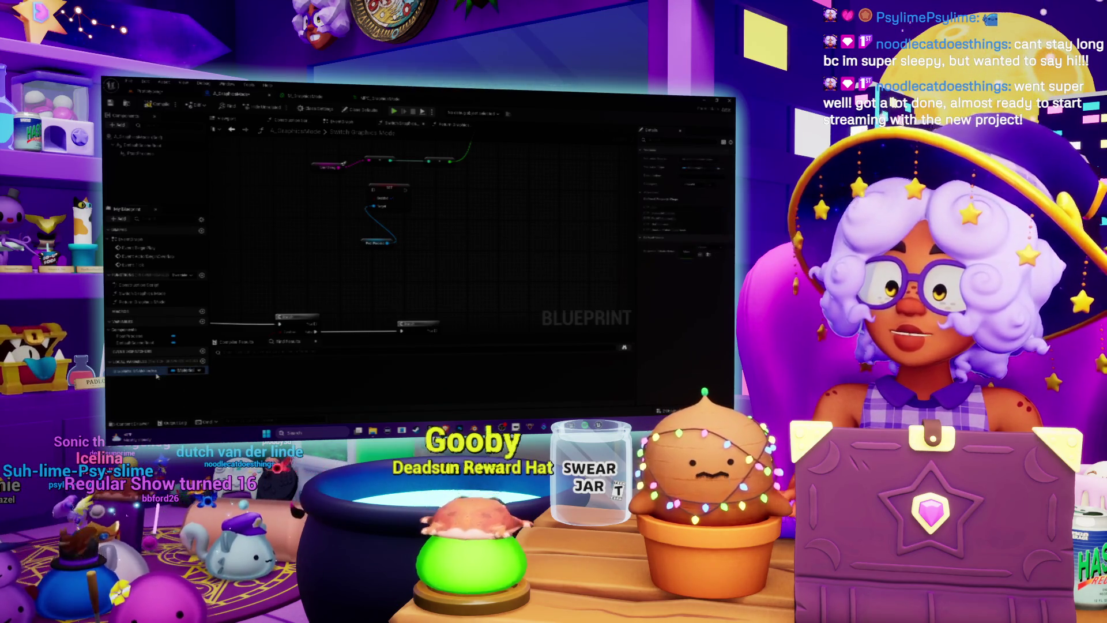
click(185, 370)
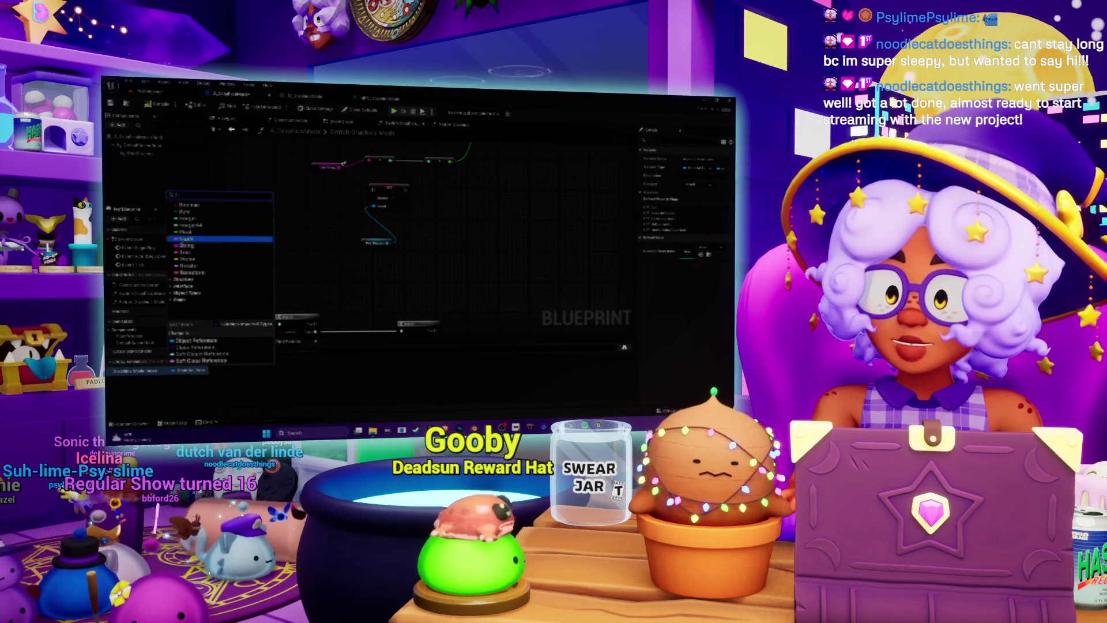
click(199, 221)
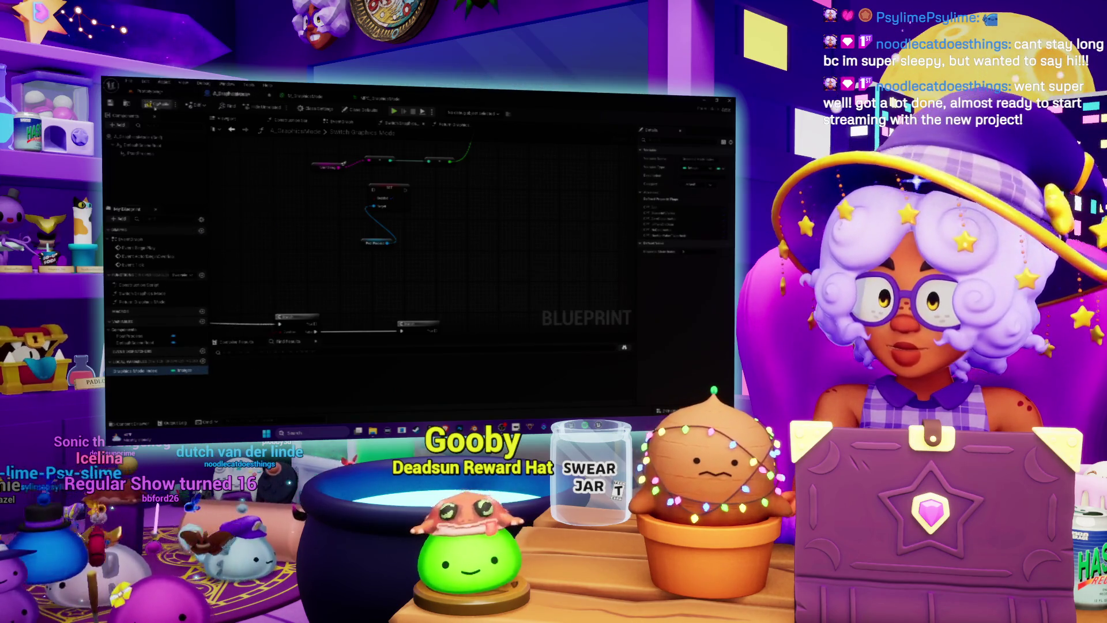
drag(529, 245, 535, 371)
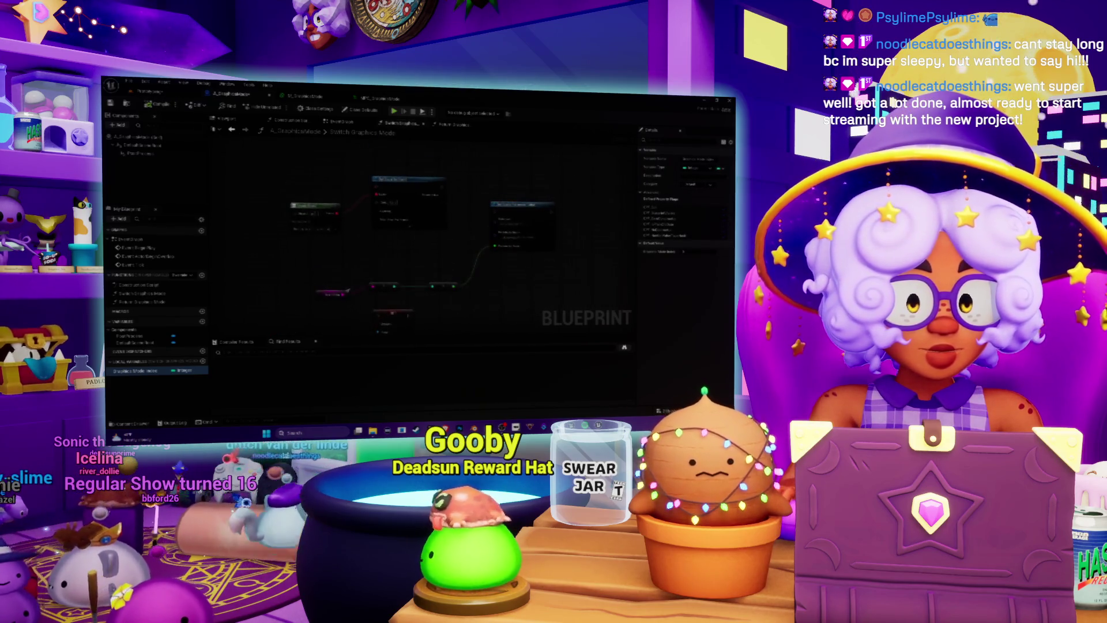
drag(359, 259, 387, 262)
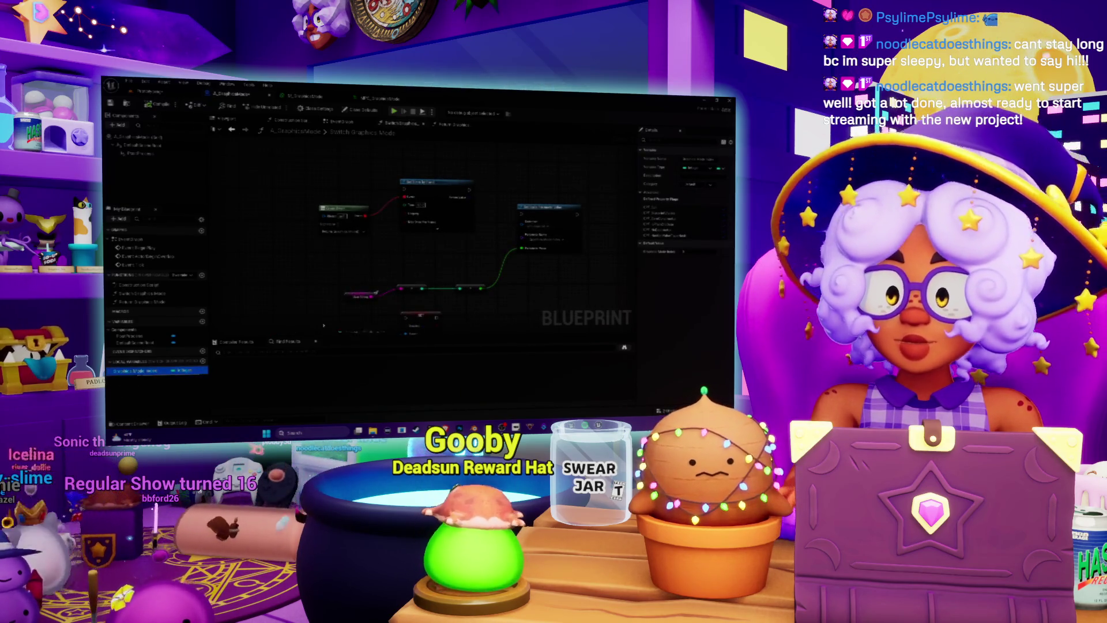
mouse_move(308, 312)
mouse_down()
mouse_move(306, 329)
mouse_move(296, 290)
mouse_move(327, 209)
mouse_move(415, 239)
mouse_move(313, 240)
mouse_up()
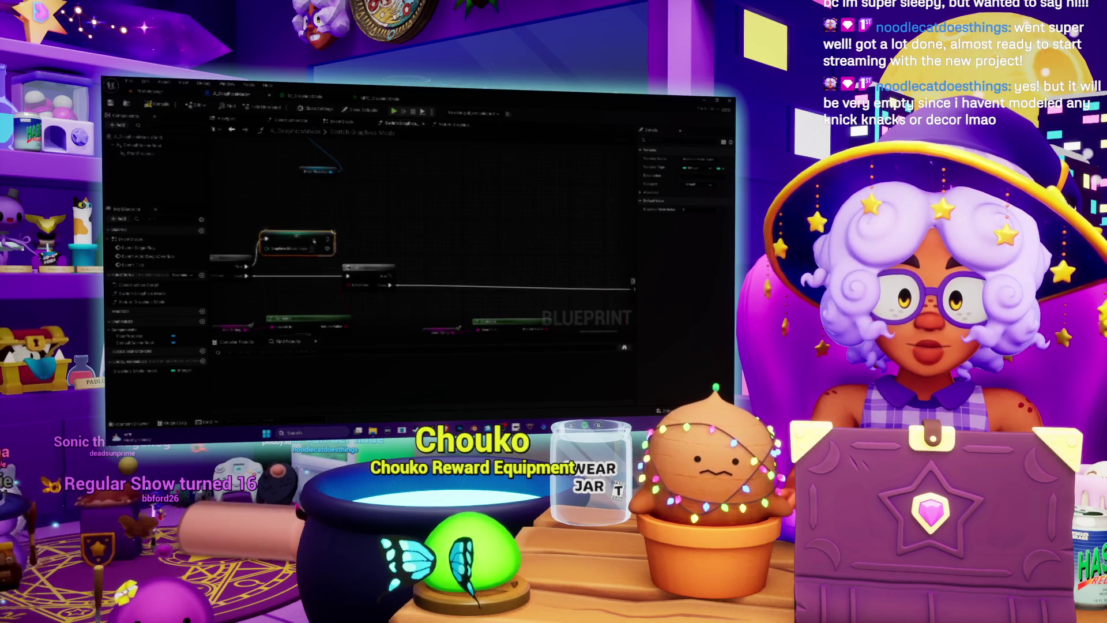
- Try duplicating the orange node, undo it, and paste a new node after the Branch
key(ctrl+d)
drag(391, 278, 422, 237)
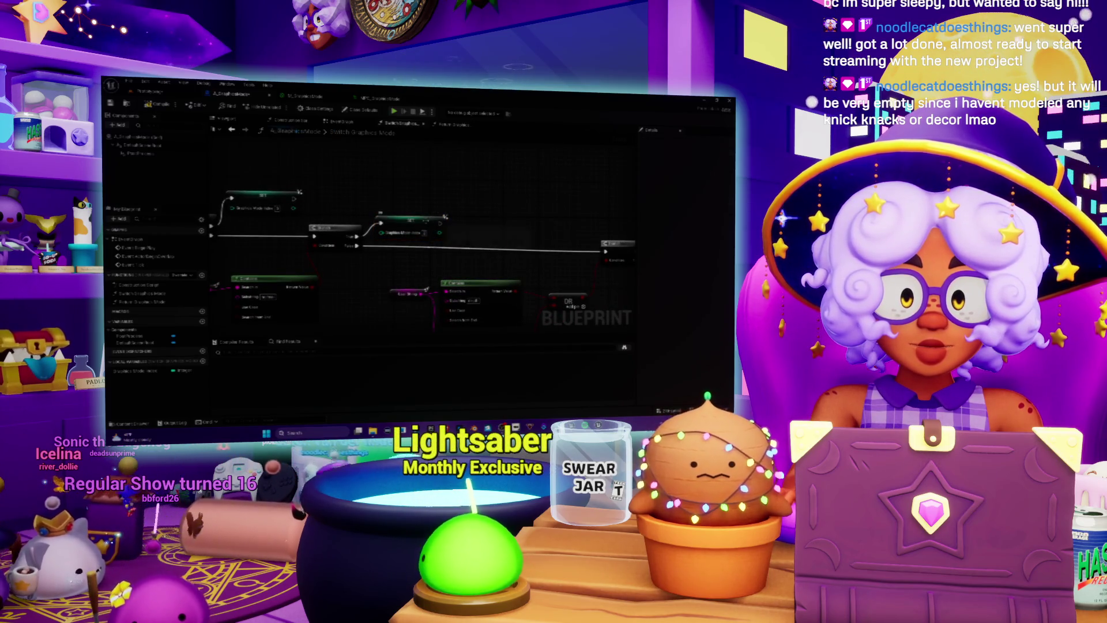
key(ctrl+z)
key(ctrl+v)
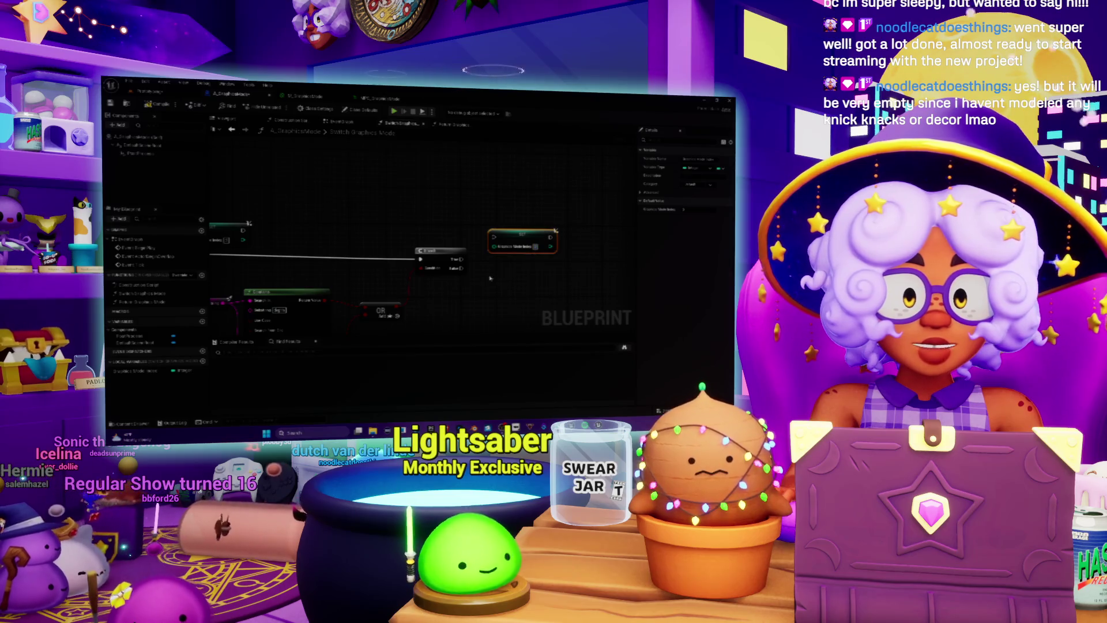
drag(490, 279, 453, 285)
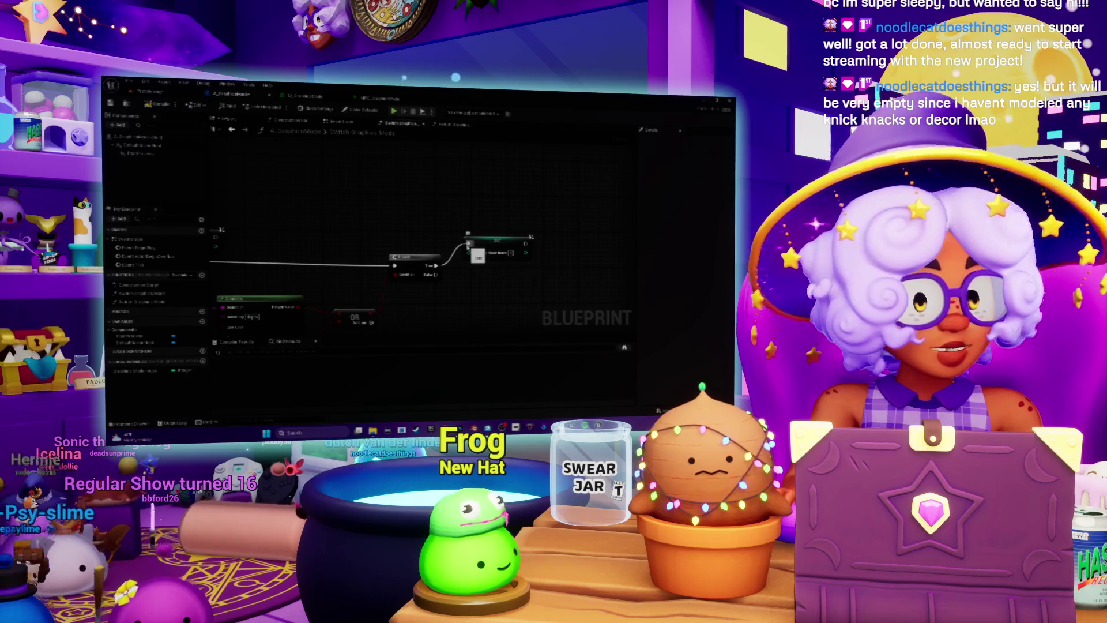
- Move the SET node down and right, then pan around the graph
drag(478, 255, 526, 271)
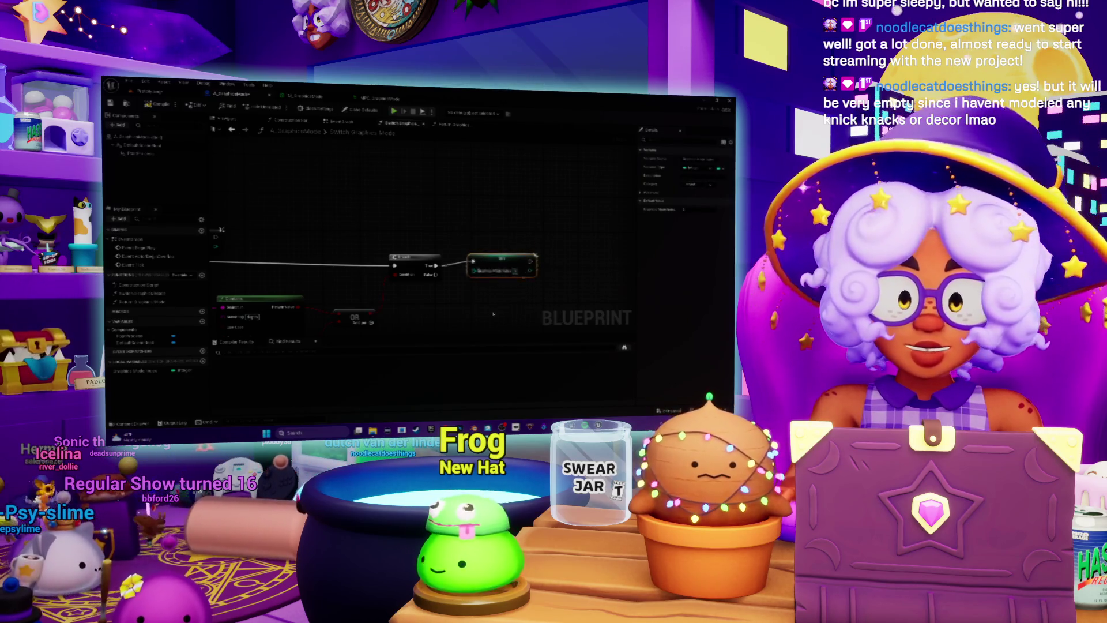
drag(492, 314, 513, 236)
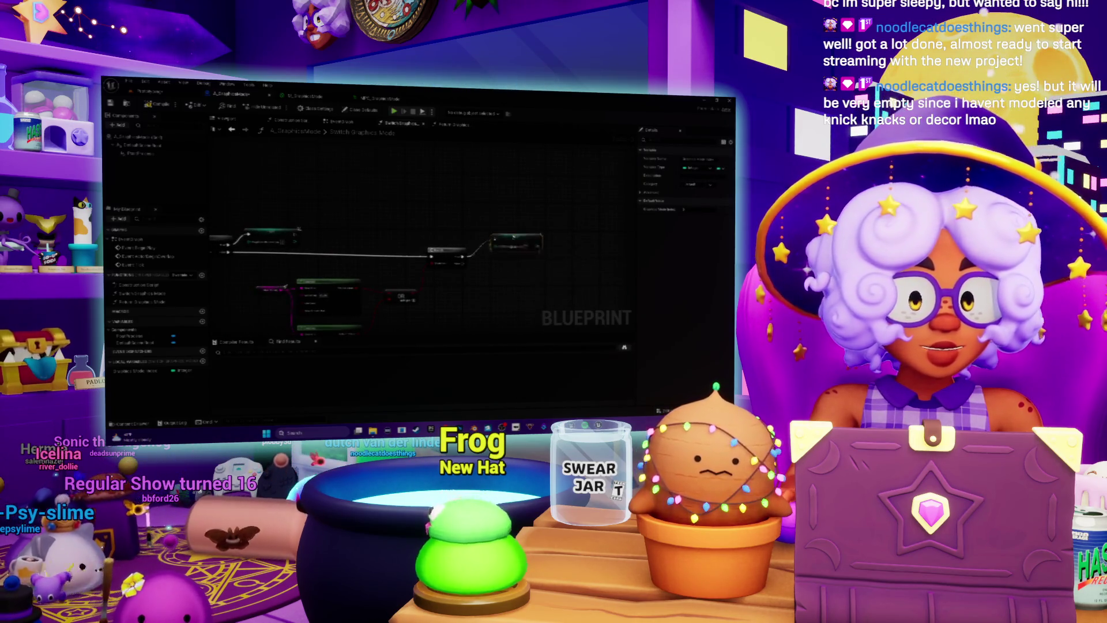
scroll(471, 251, down, 4)
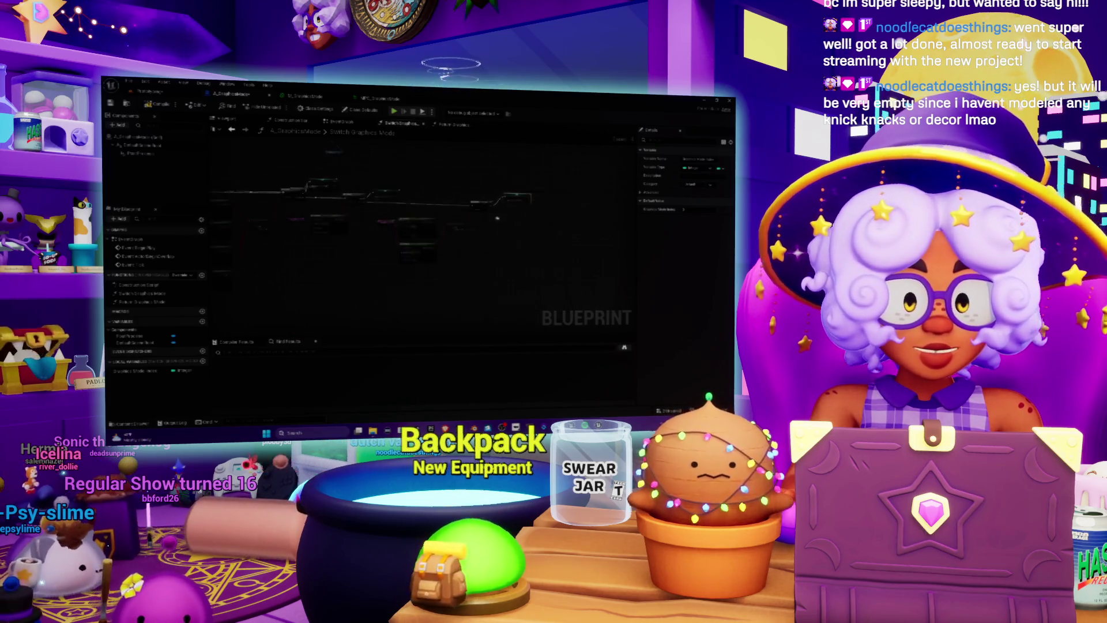
scroll(471, 251, up, 1)
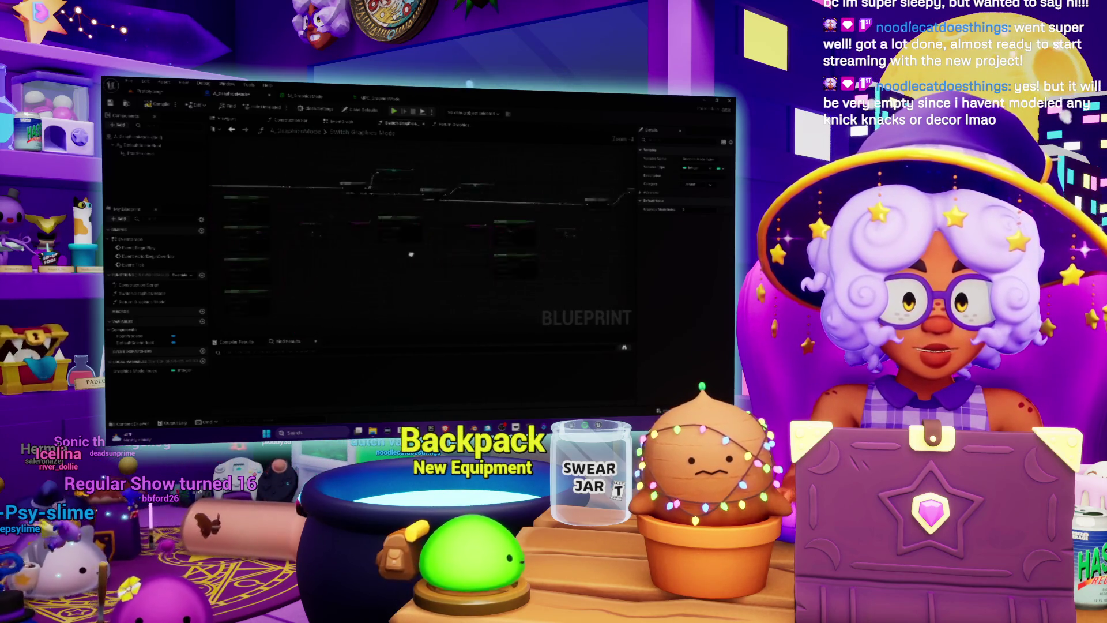
mouse_move(406, 266)
mouse_down()
mouse_move(275, 249)
mouse_move(309, 235)
mouse_up()
drag(365, 268, 280, 205)
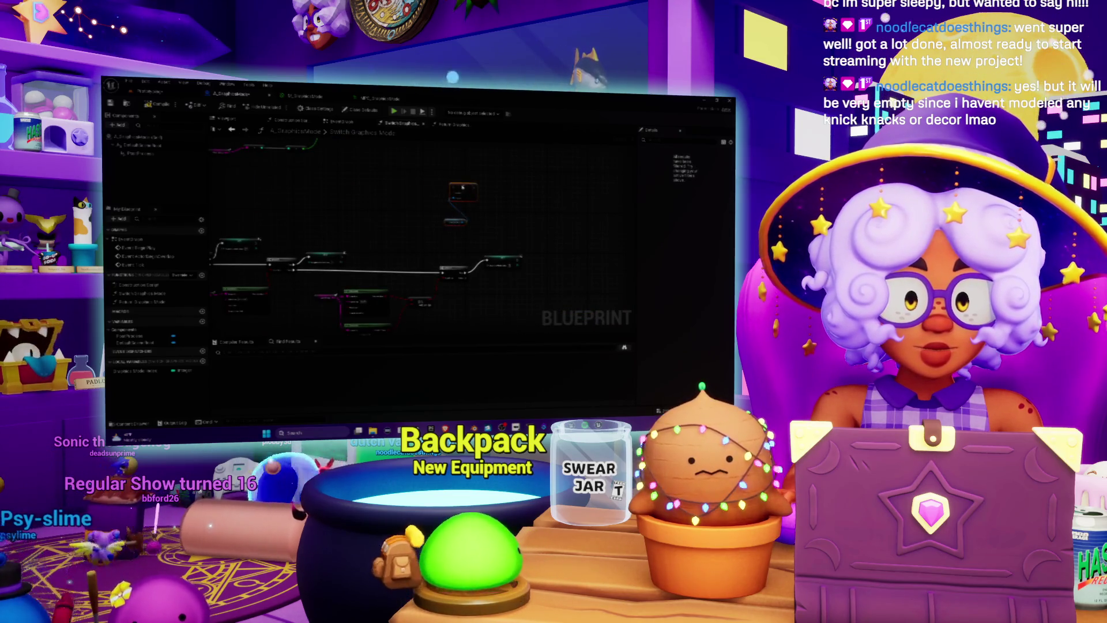
mouse_move(375, 228)
mouse_down()
mouse_move(450, 231)
mouse_move(445, 179)
mouse_move(499, 314)
mouse_move(388, 283)
mouse_move(391, 163)
mouse_move(313, 176)
mouse_move(416, 303)
mouse_move(362, 185)
mouse_up()
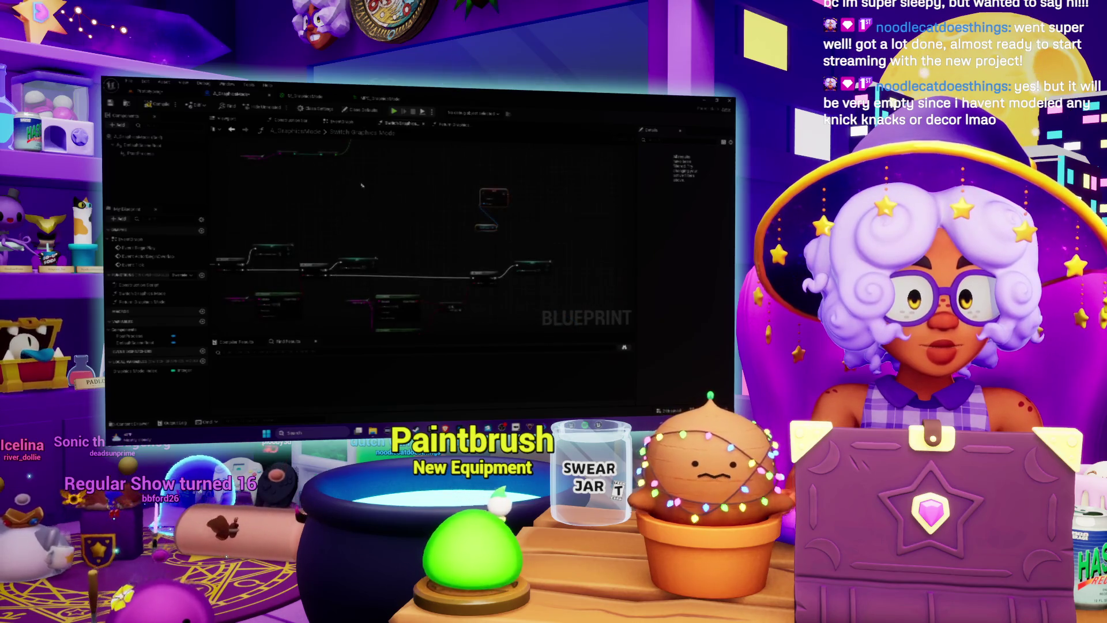
drag(295, 222, 330, 233)
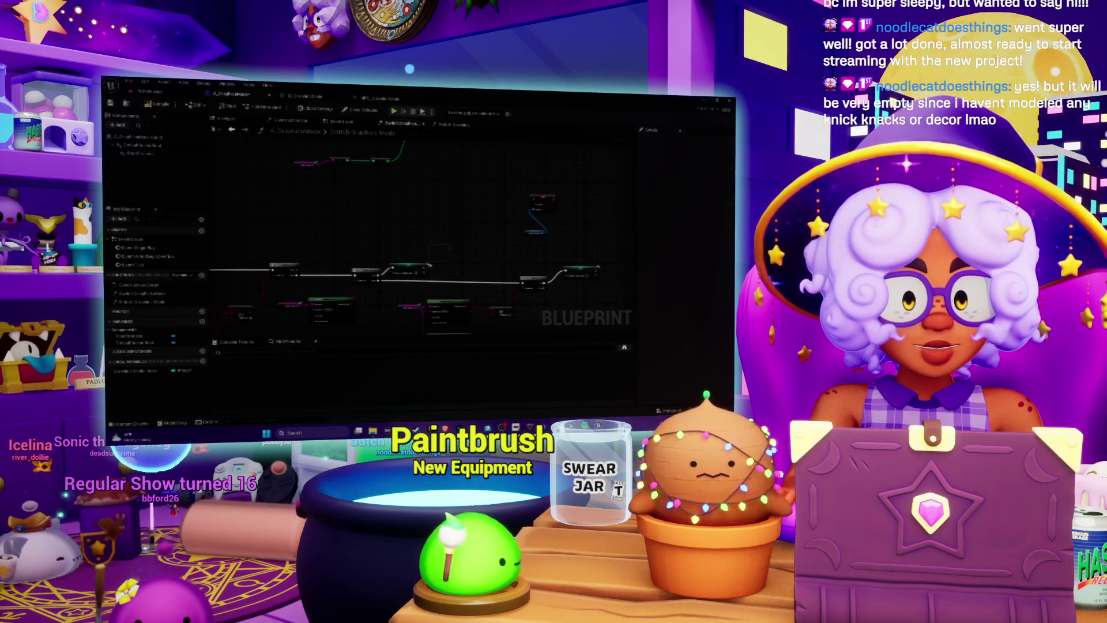
scroll(469, 248, down, 2)
- Delete the unused local variable and extra node, then move the remaining node beside the others
key(Delete)
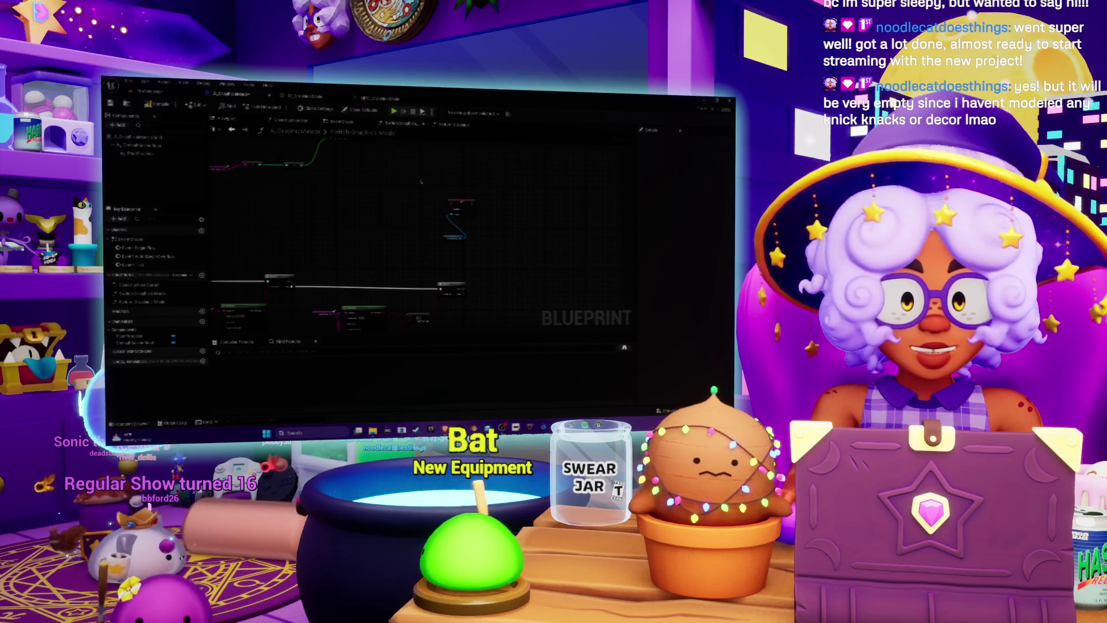
scroll(419, 264, down, 2)
click(390, 203)
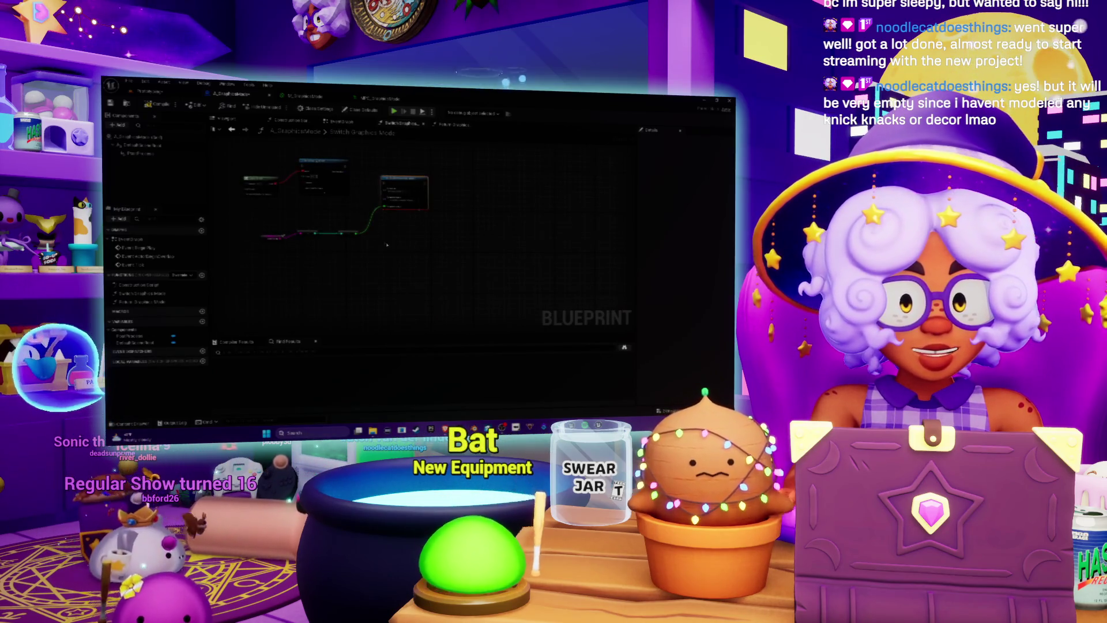
scroll(404, 184, up, 2)
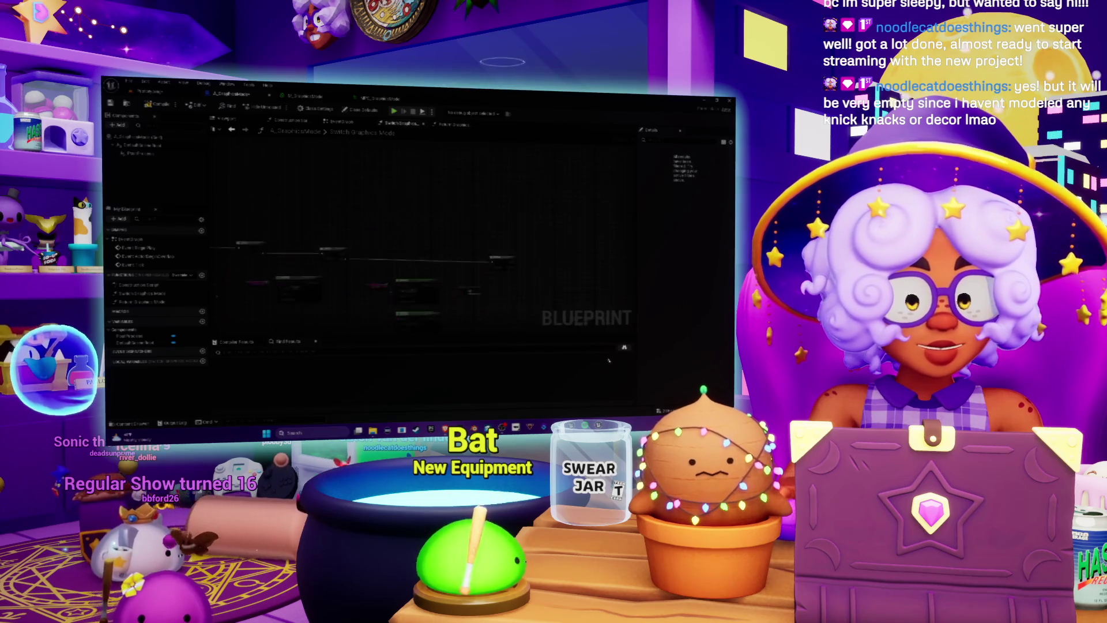
click(592, 214)
mouse_move(593, 214)
mouse_down()
mouse_move(502, 172)
mouse_move(632, 213)
mouse_move(454, 181)
mouse_move(406, 226)
mouse_move(555, 198)
mouse_move(629, 199)
mouse_up()
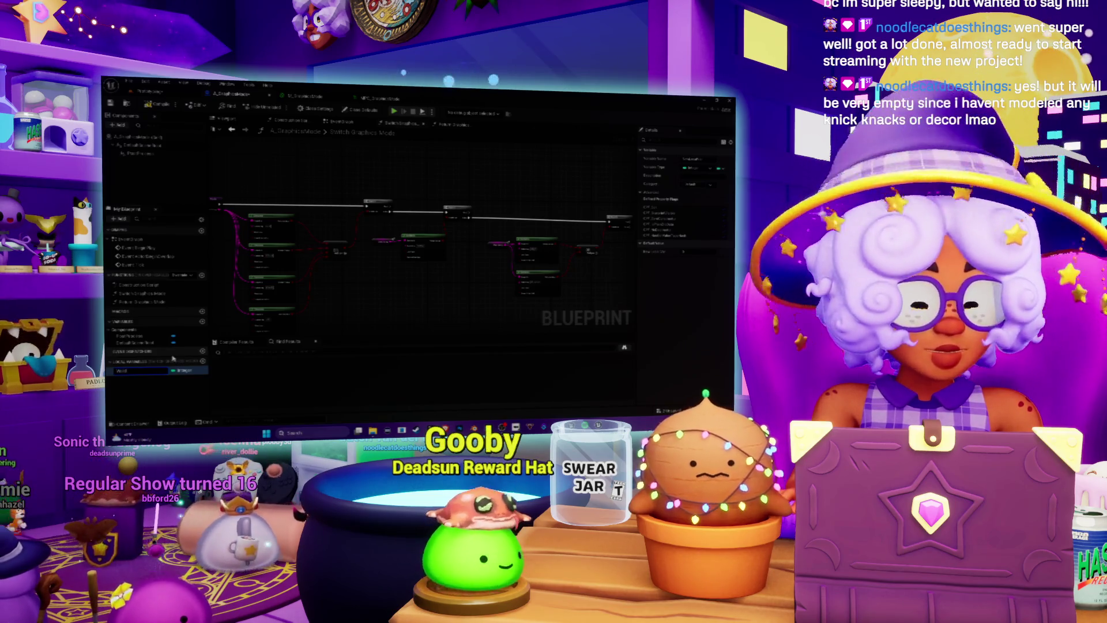
- Cancel the invalid '?' rename and make the local variable a Boolean
text(?)
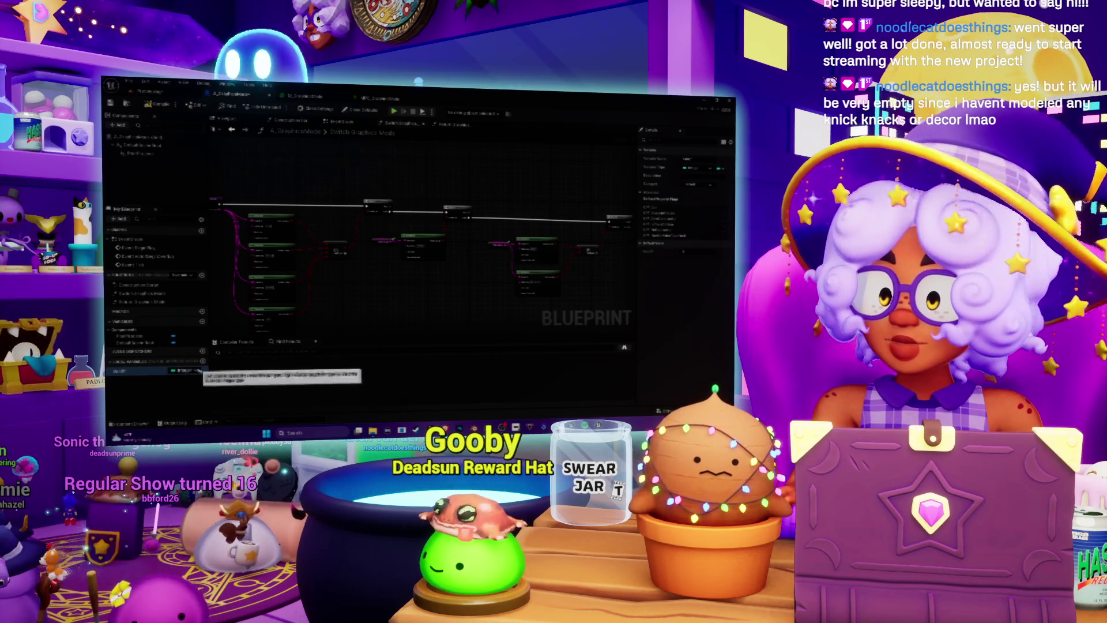
click(181, 371)
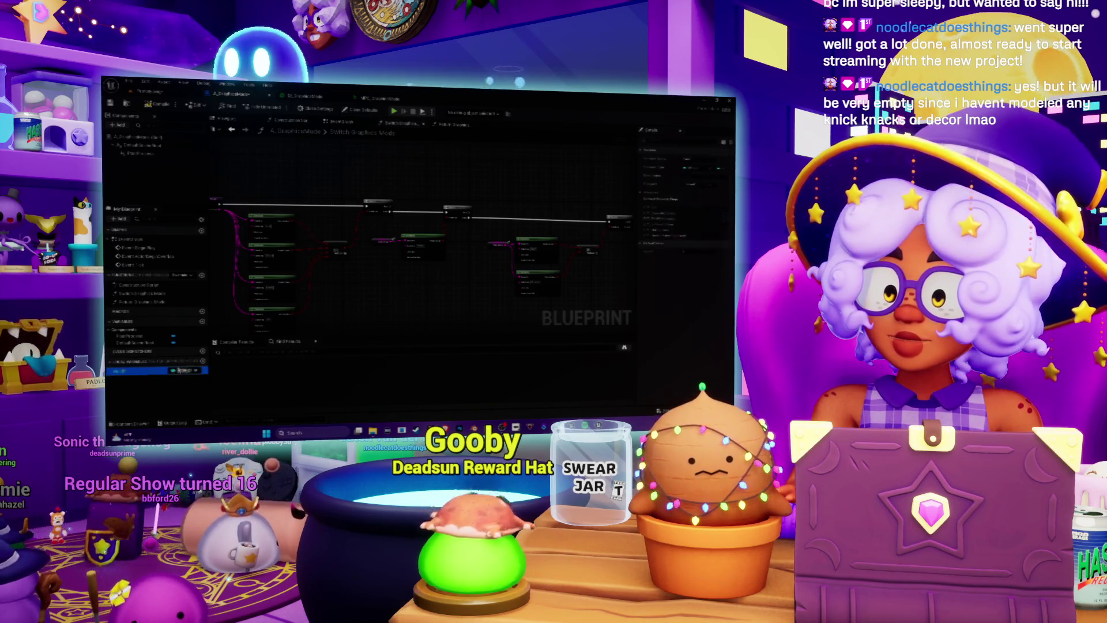
click(182, 370)
click(189, 242)
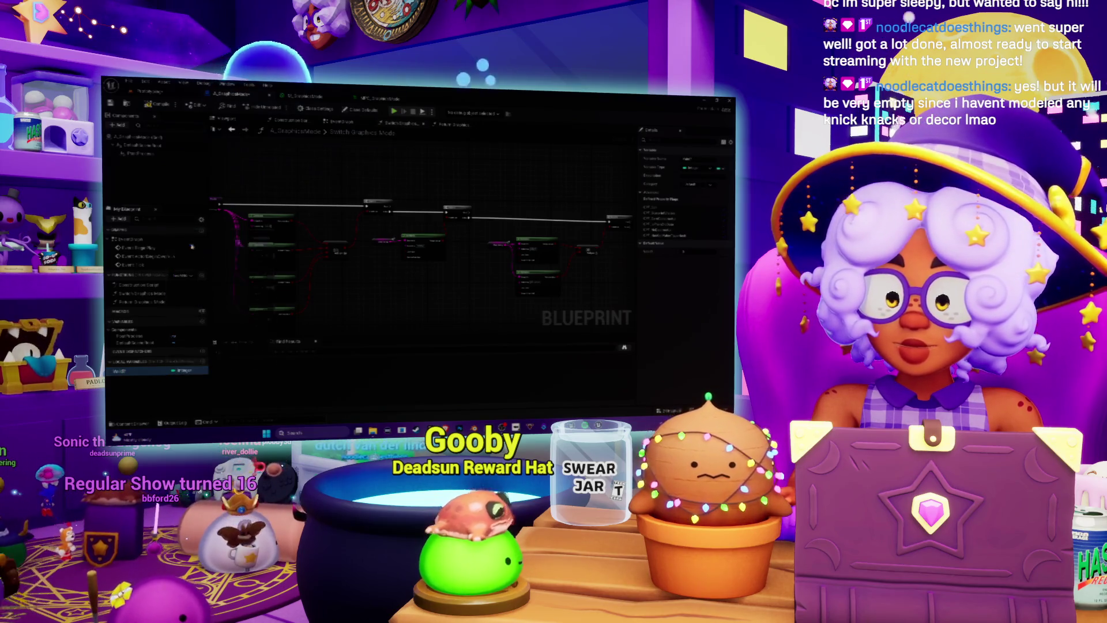
- Drop the Boolean local variable into the graph as a Get node
drag(362, 293, 431, 311)
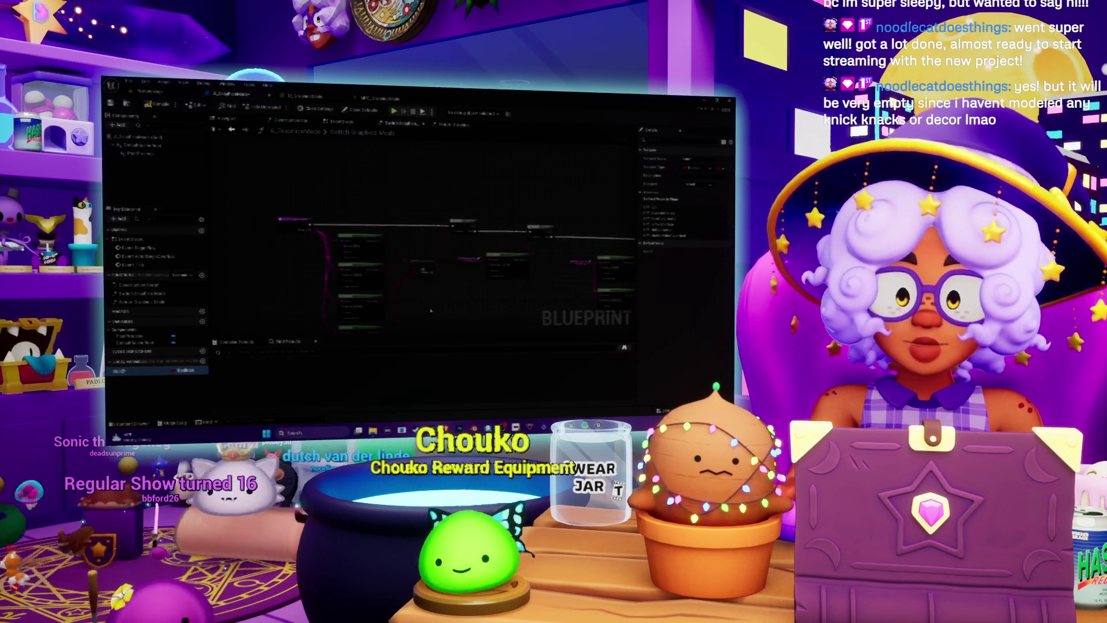
drag(352, 211, 212, 223)
click(122, 371)
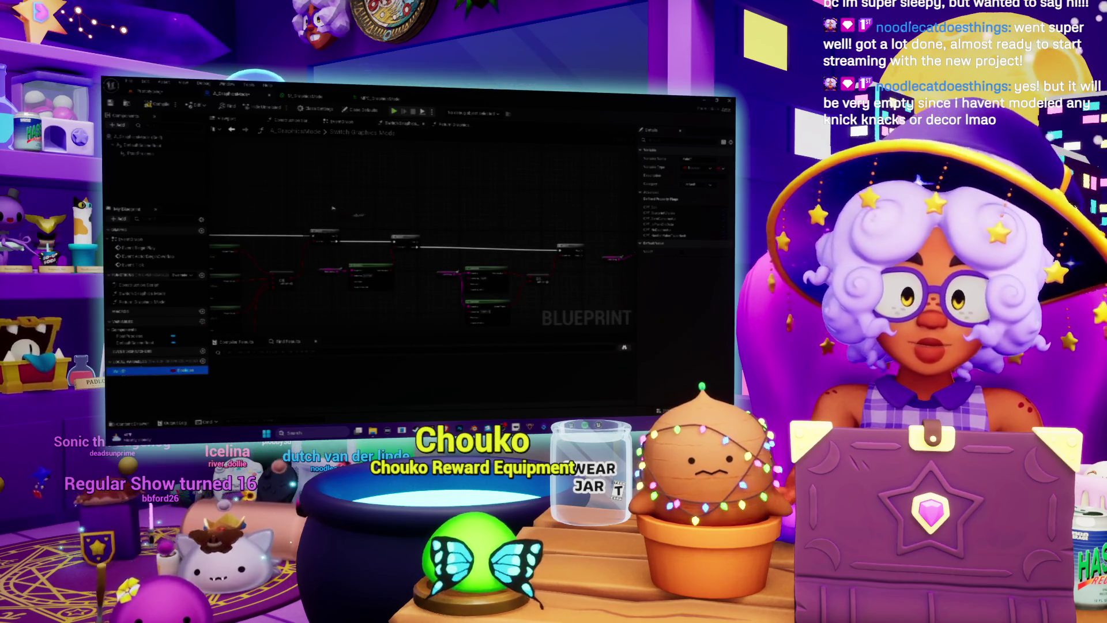
drag(345, 206, 345, 207)
click(358, 219)
- Wire the Branch True output to the Set node and paste another node wired from the Branch
scroll(353, 218, up, 2)
mouse_move(326, 247)
mouse_down()
mouse_move(342, 197)
mouse_move(353, 208)
mouse_up()
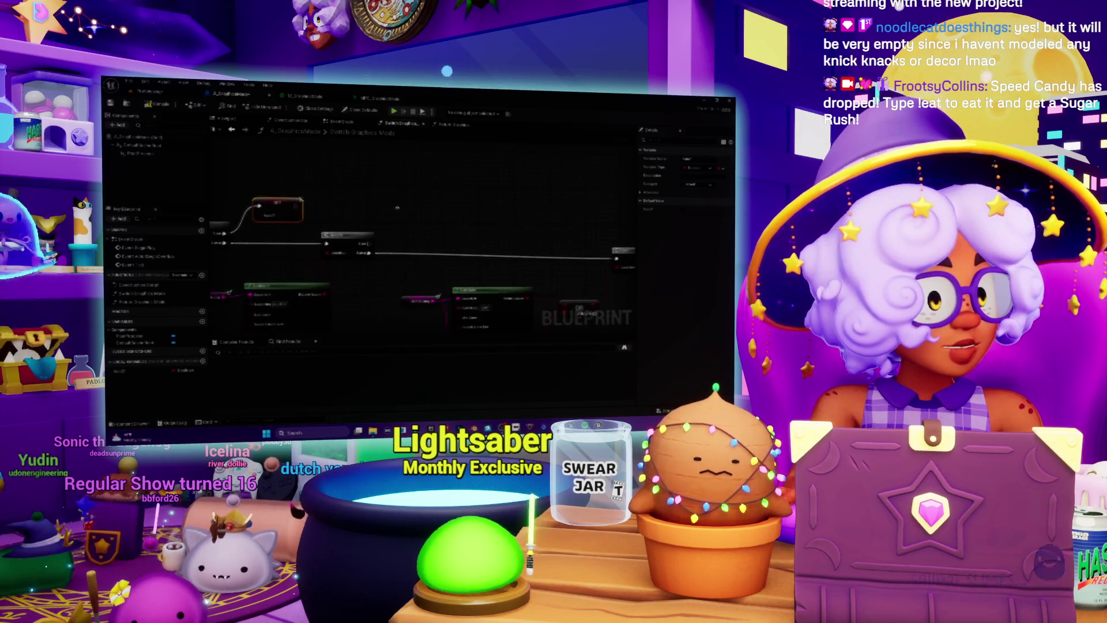
key(ctrl+v)
mouse_move(372, 243)
mouse_down()
mouse_move(404, 214)
mouse_move(423, 227)
mouse_up()
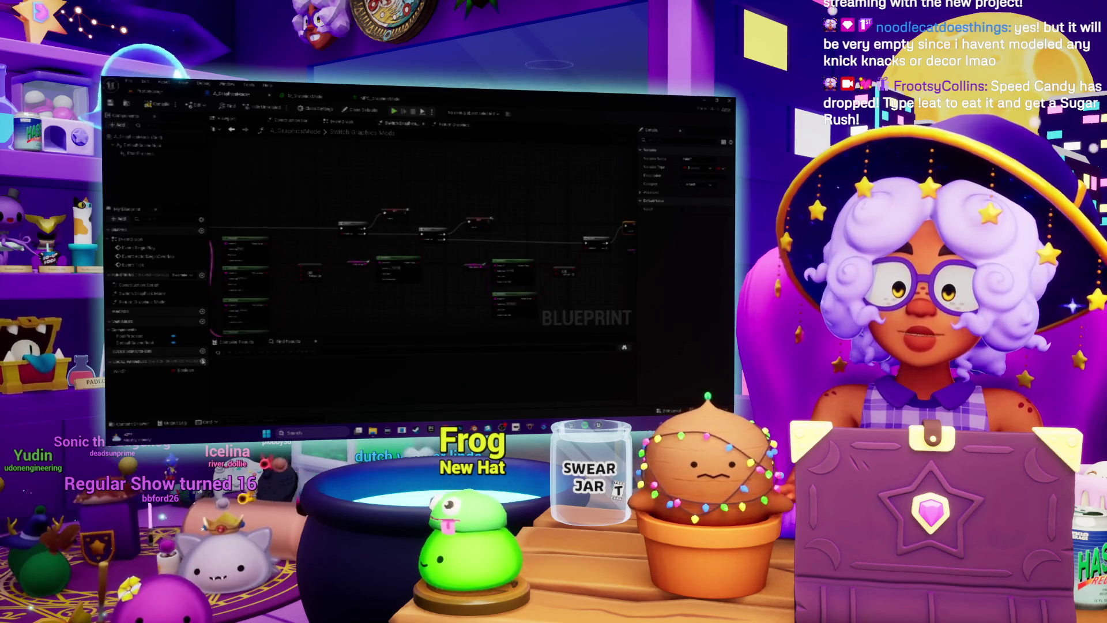
- Add a local variable named starting with 'b' and wire an integer getter into a node
click(203, 362)
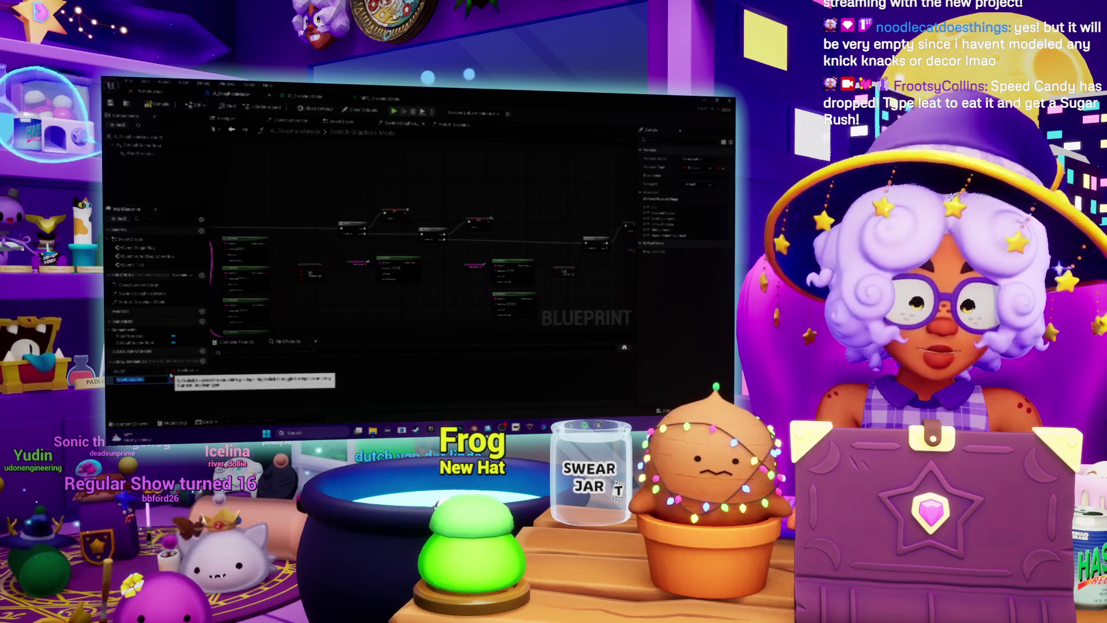
text(b)
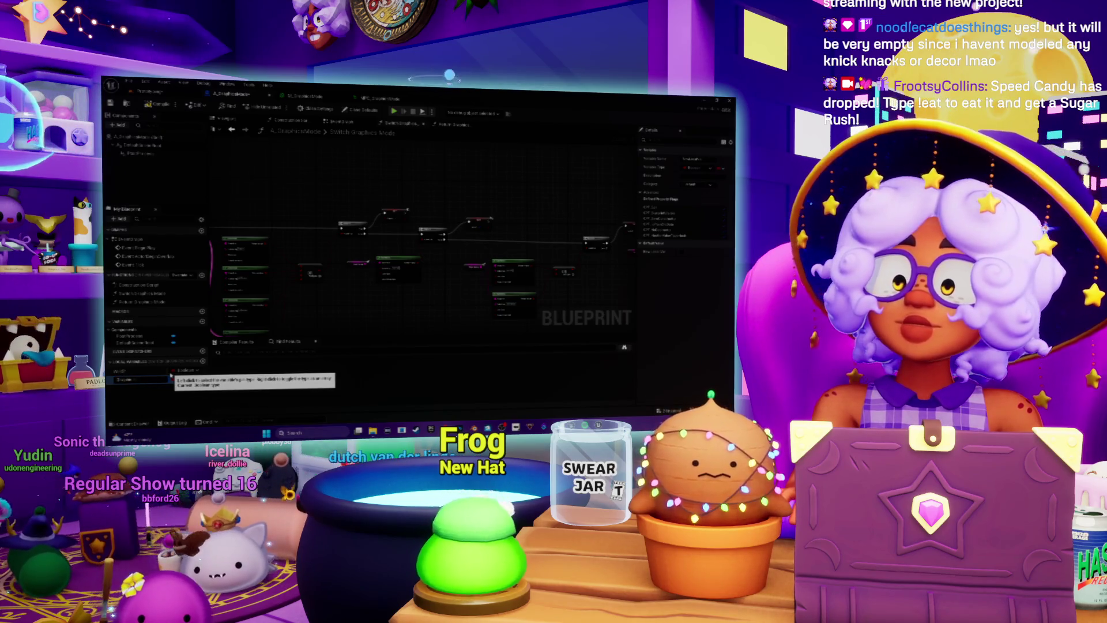
mouse_move(170, 375)
mouse_down()
mouse_move(380, 237)
mouse_move(343, 236)
mouse_up()
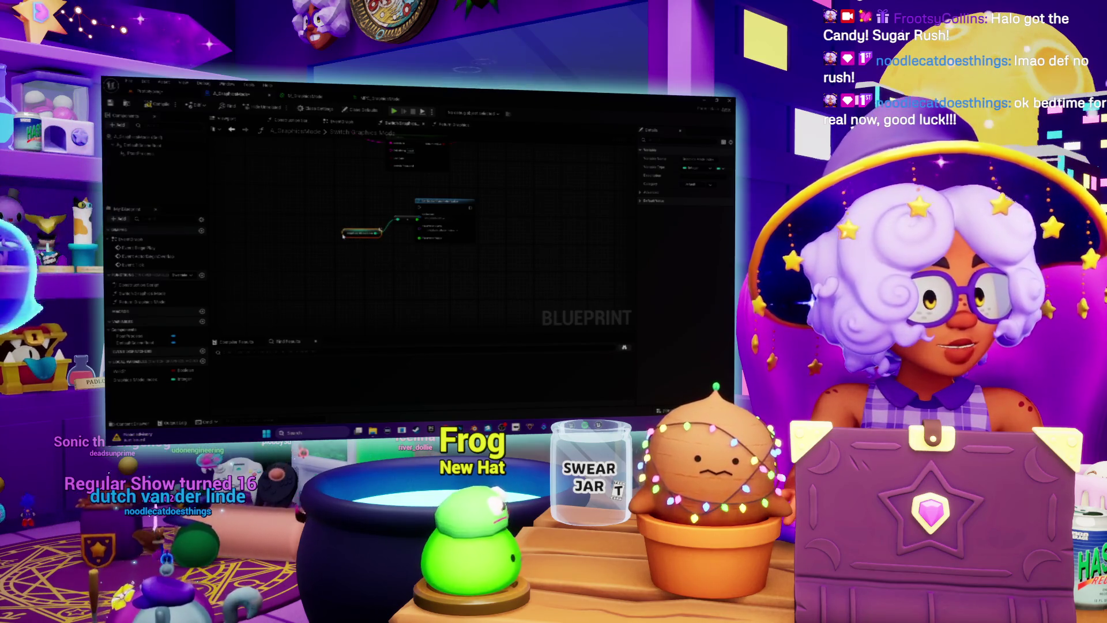
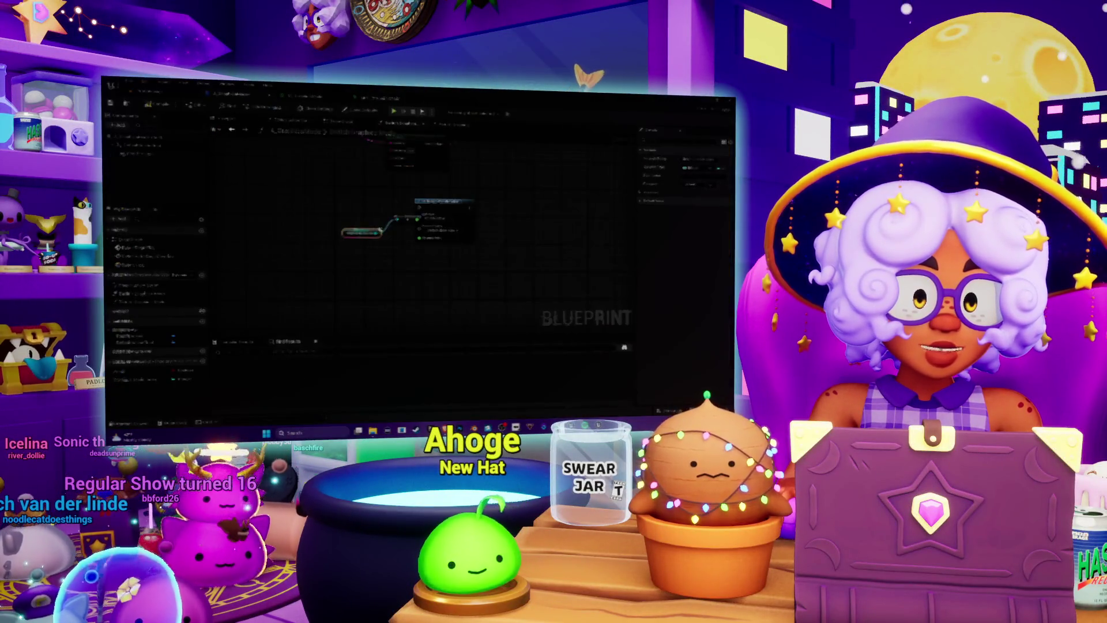
- Preview the level viewport in a coloured Buffer Visualization view
scroll(363, 280, up, 2)
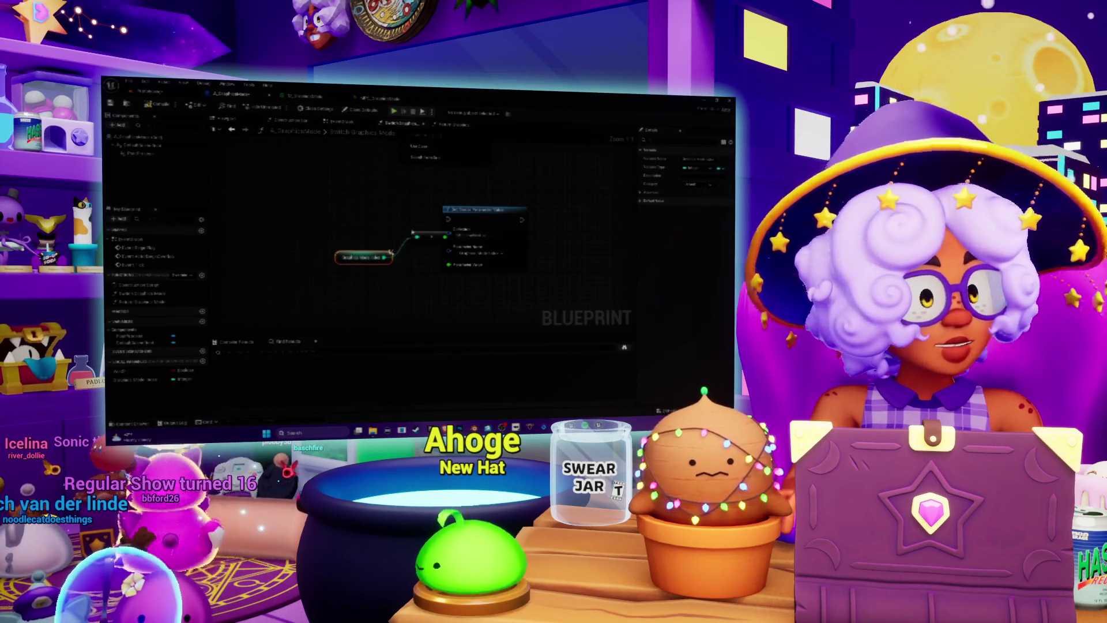
click(149, 91)
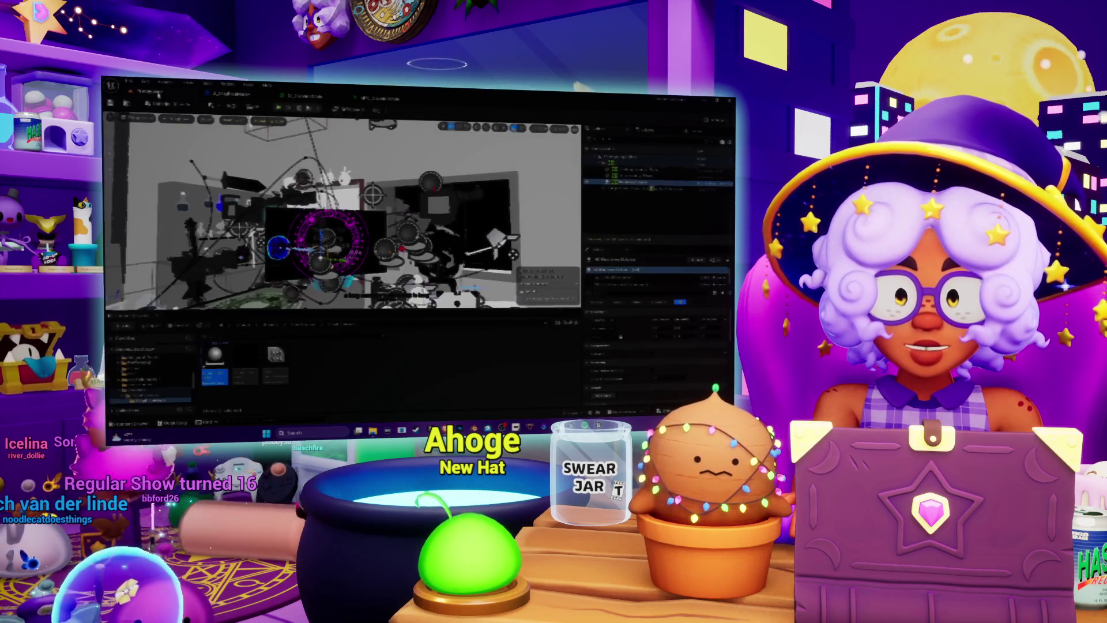
click(179, 119)
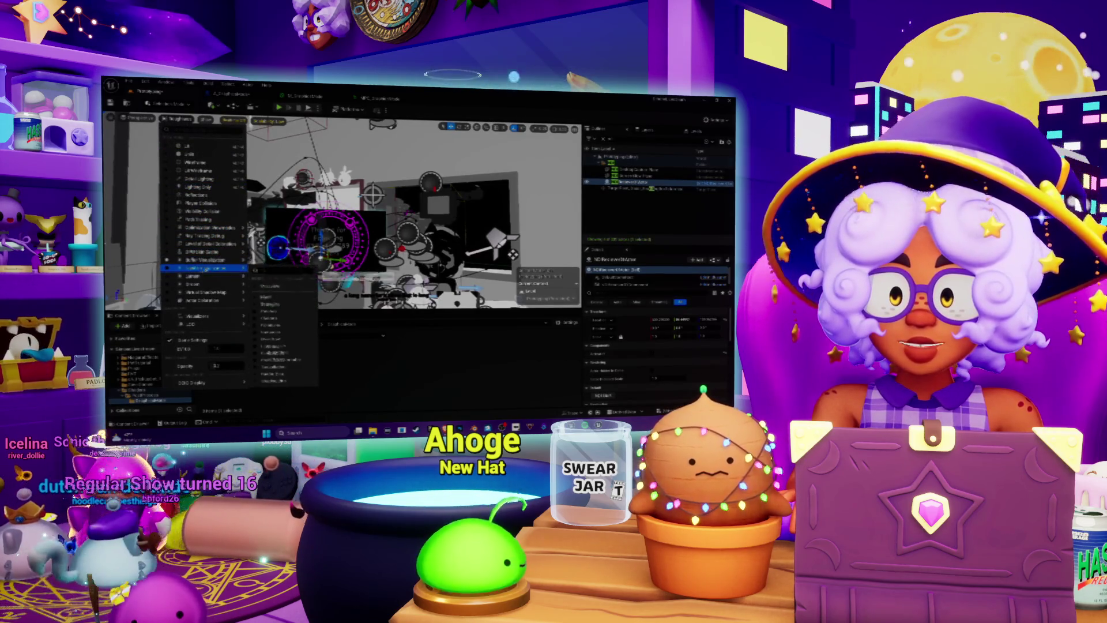
mouse_move(201, 260)
click(285, 260)
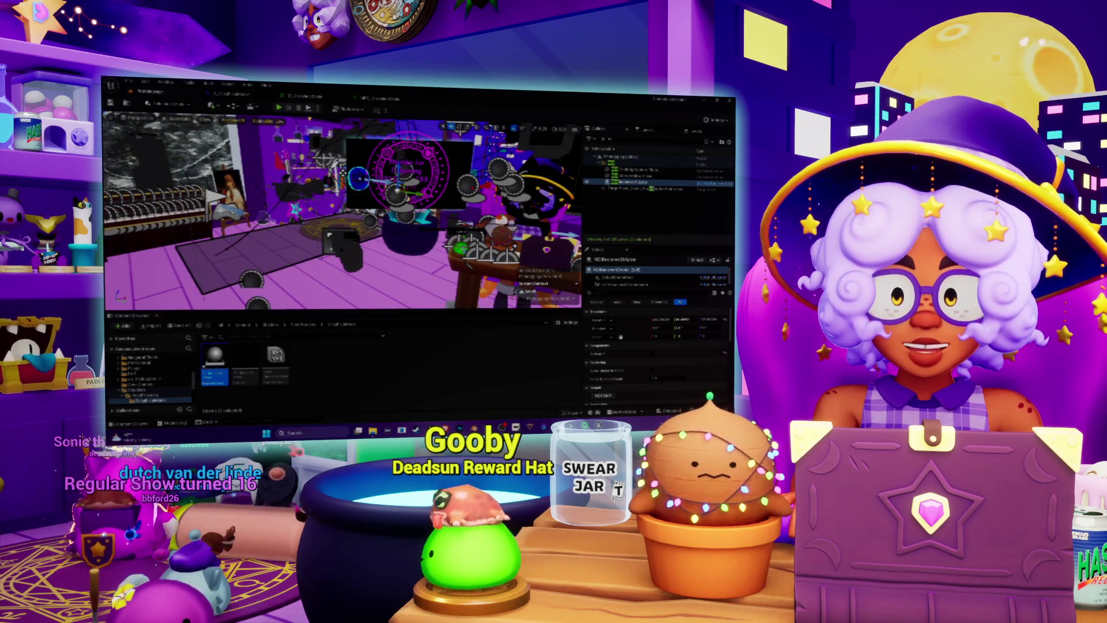
- Set the viewport to World Normal and return to the Switch Graphics Mode graph
click(179, 118)
mouse_move(202, 260)
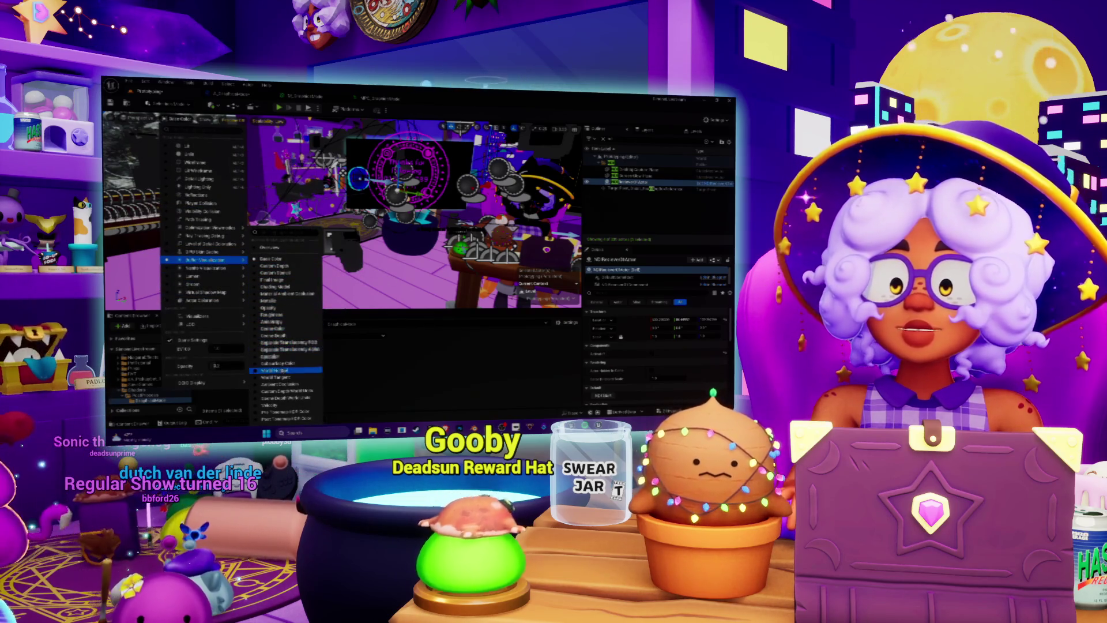
click(279, 371)
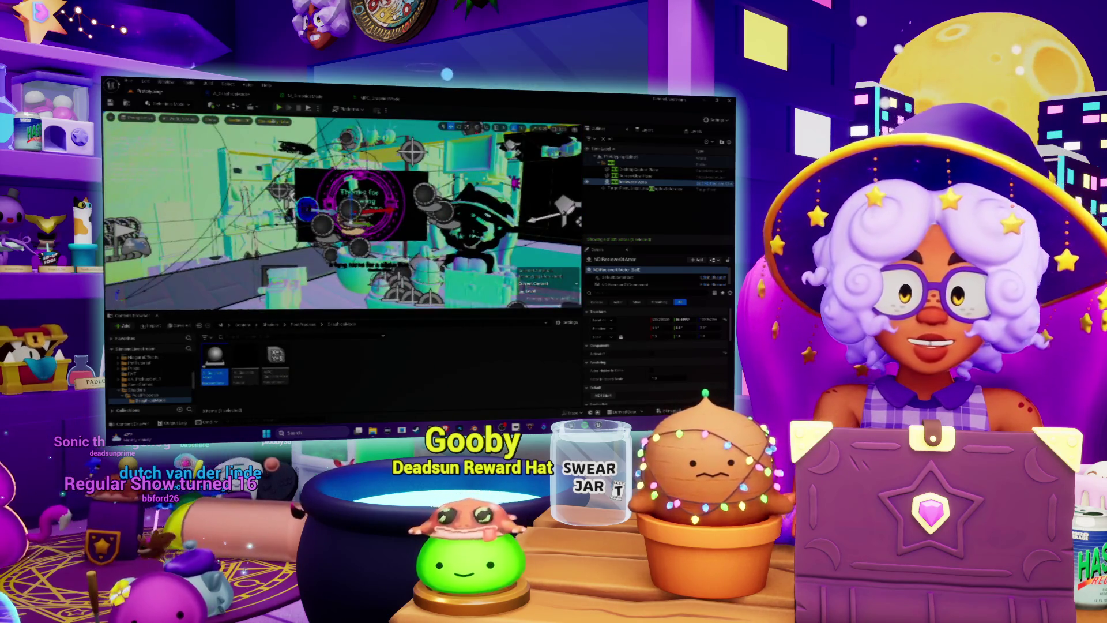
click(300, 96)
click(229, 96)
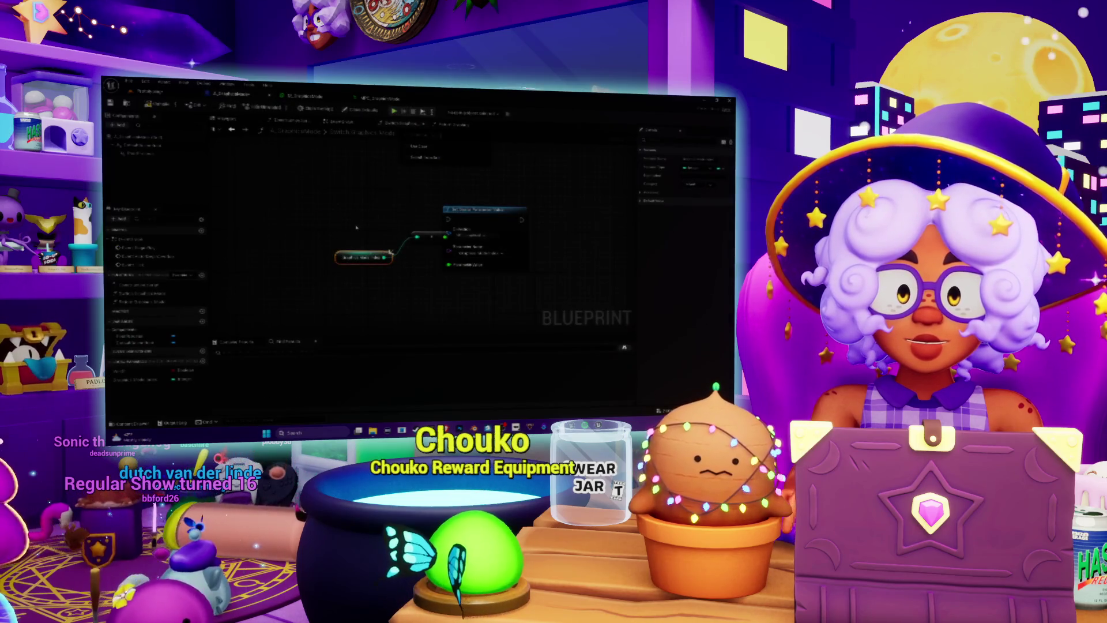
- Reposition the Set Scalar Parameter Value node and wire the Switch node's True output to its exec input
mouse_move(363, 268)
mouse_down()
mouse_move(333, 254)
mouse_move(469, 319)
mouse_up()
scroll(469, 319, down, 4)
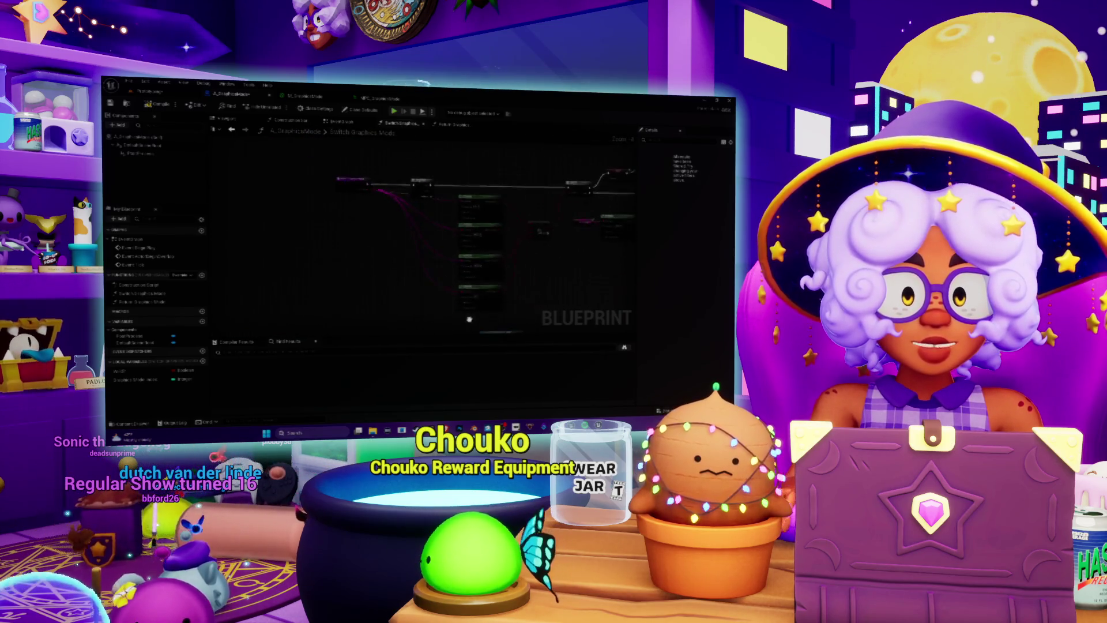
mouse_move(426, 190)
mouse_down()
mouse_move(474, 221)
mouse_move(381, 239)
mouse_move(384, 298)
mouse_up()
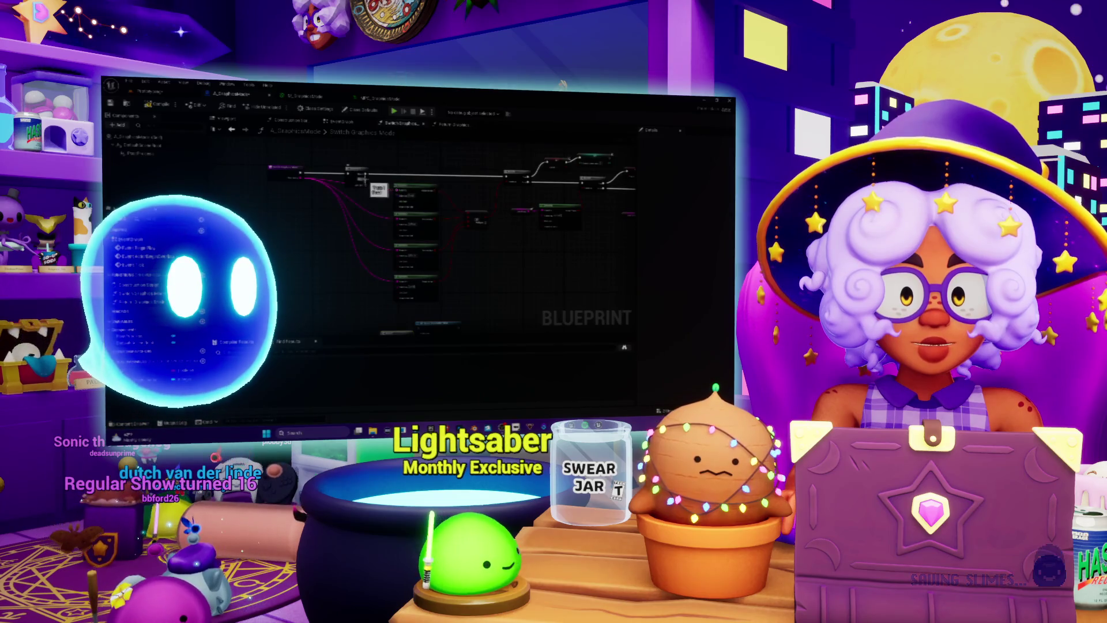
scroll(362, 179, up, 3)
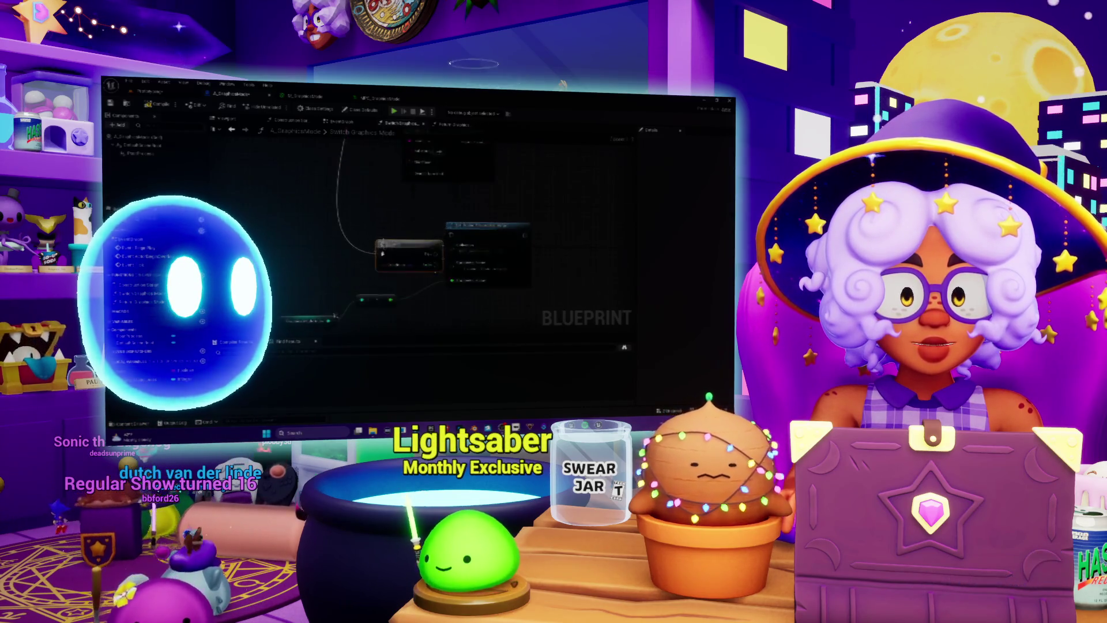
drag(382, 253, 304, 226)
drag(409, 198, 496, 233)
mouse_move(354, 230)
mouse_down()
mouse_move(464, 242)
mouse_move(501, 223)
mouse_up()
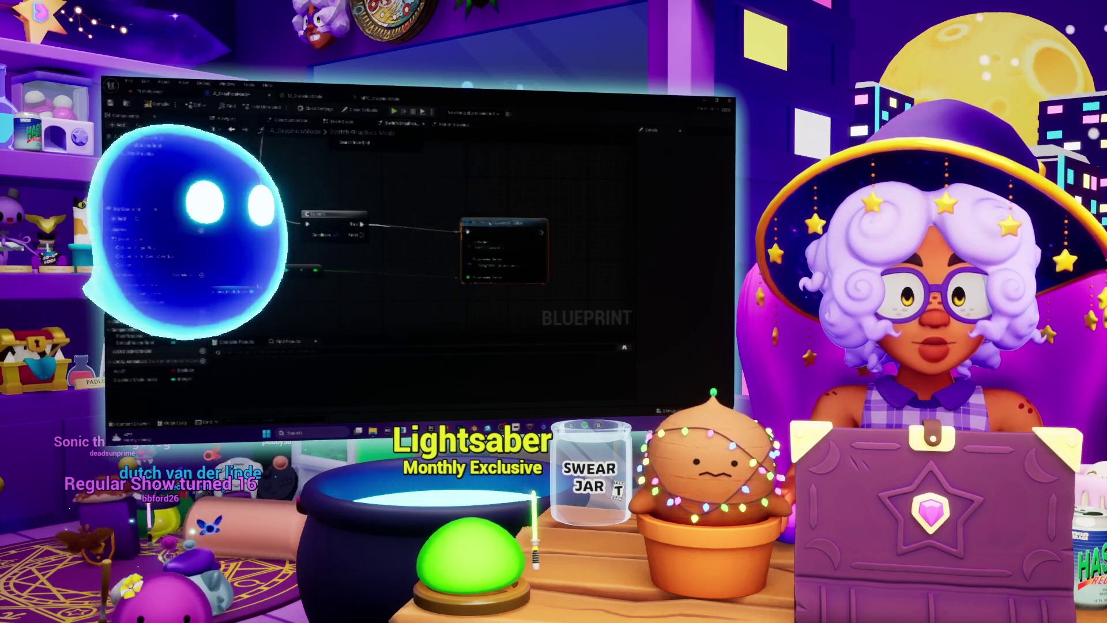
- Zoom the graph out and select the Post Process variable
scroll(354, 306, down, 10)
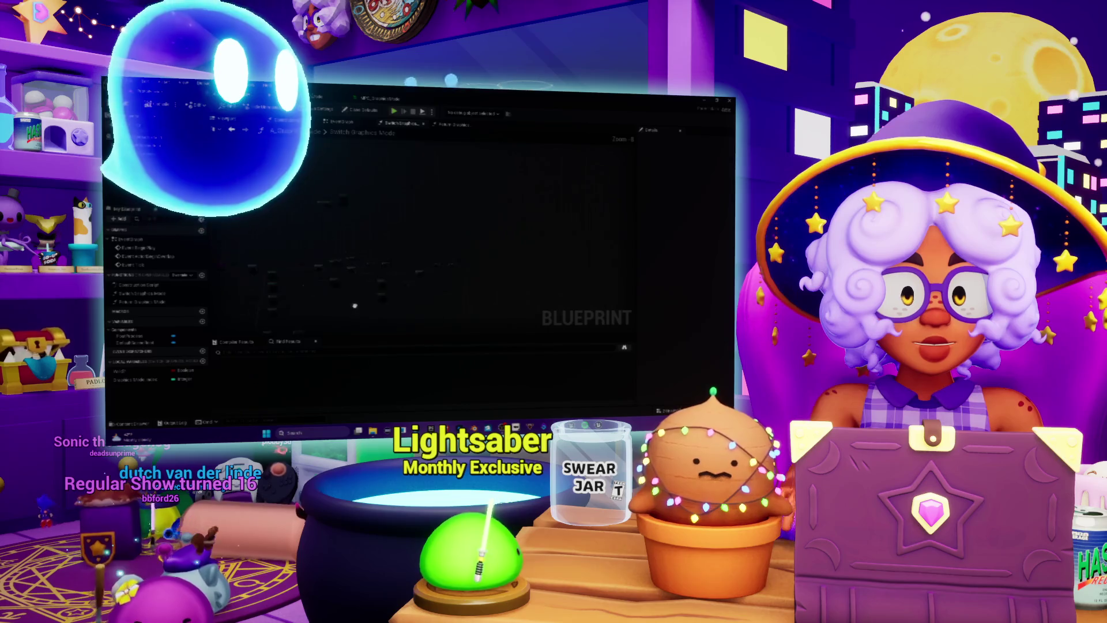
scroll(375, 320, up, 2)
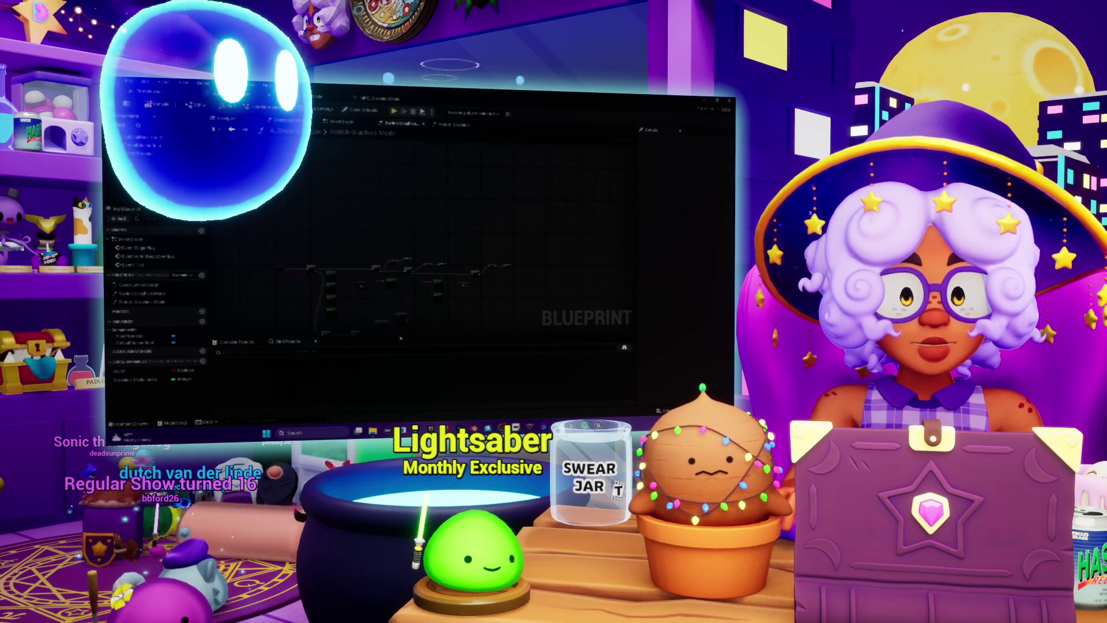
scroll(419, 230, up, 5)
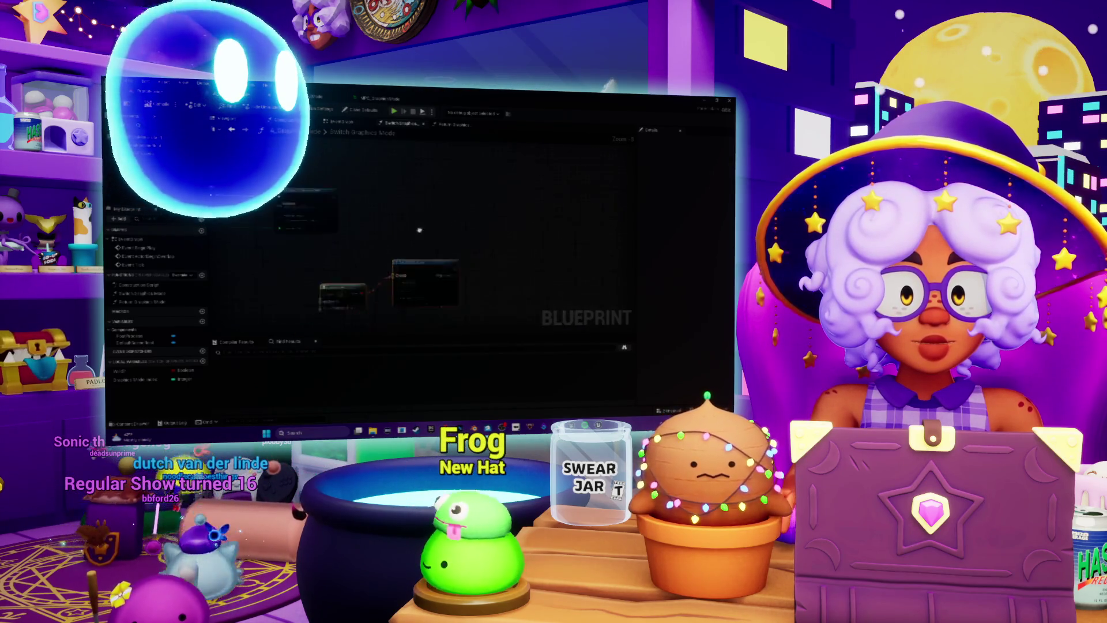
scroll(419, 230, up, 3)
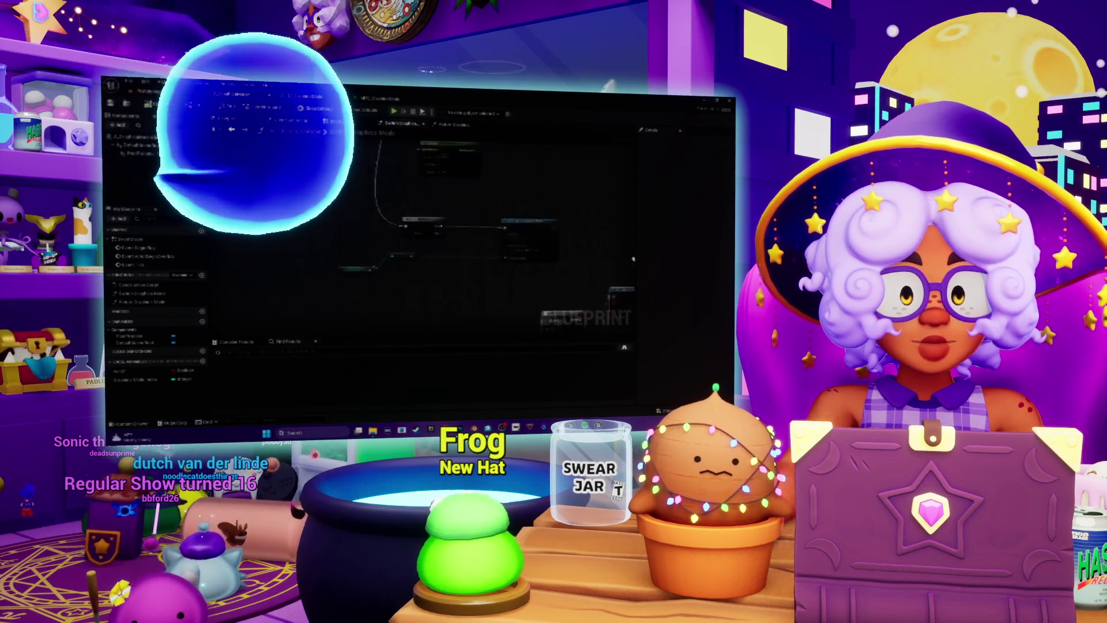
scroll(633, 259, up, 2)
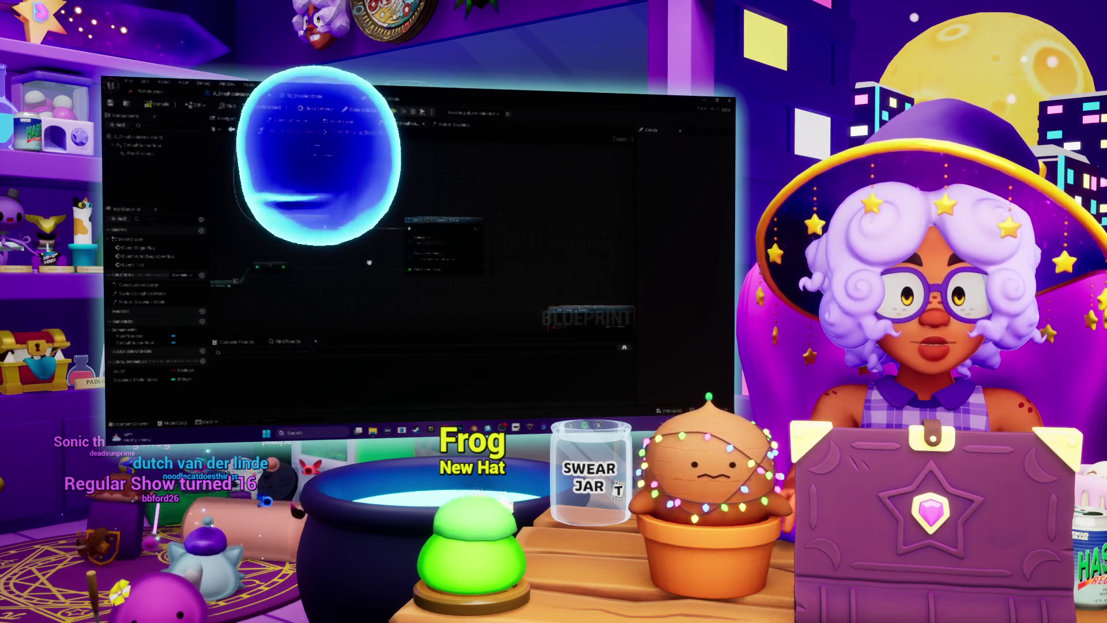
click(131, 335)
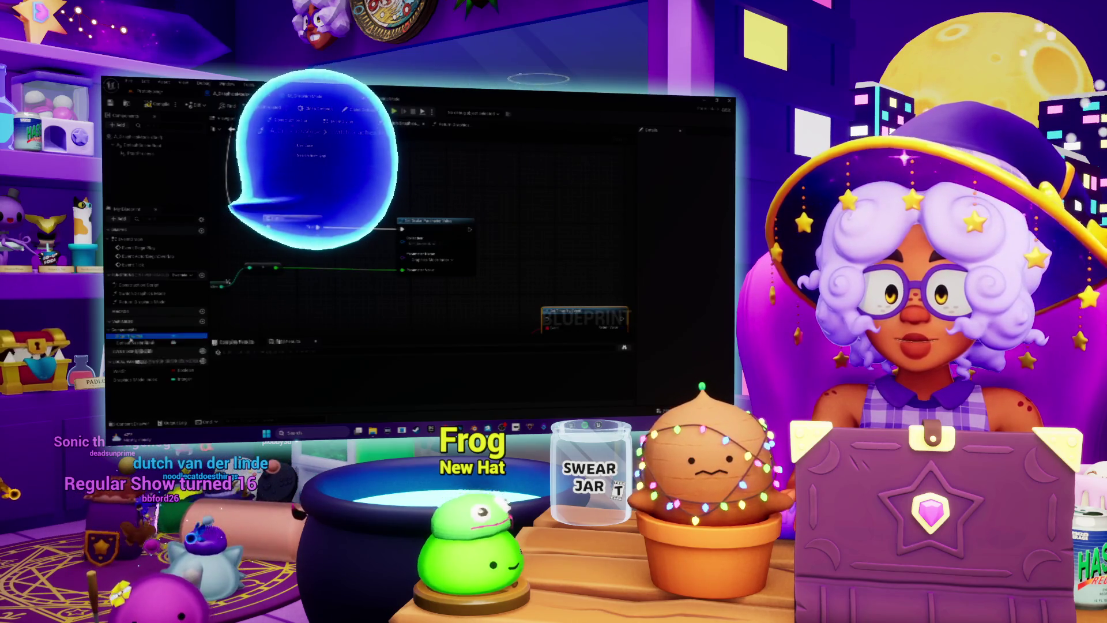
- Place a Get Post Process node and attach a Set node to it
mouse_move(543, 188)
mouse_down()
mouse_move(534, 197)
mouse_move(584, 187)
mouse_up()
click(559, 206)
text(set)
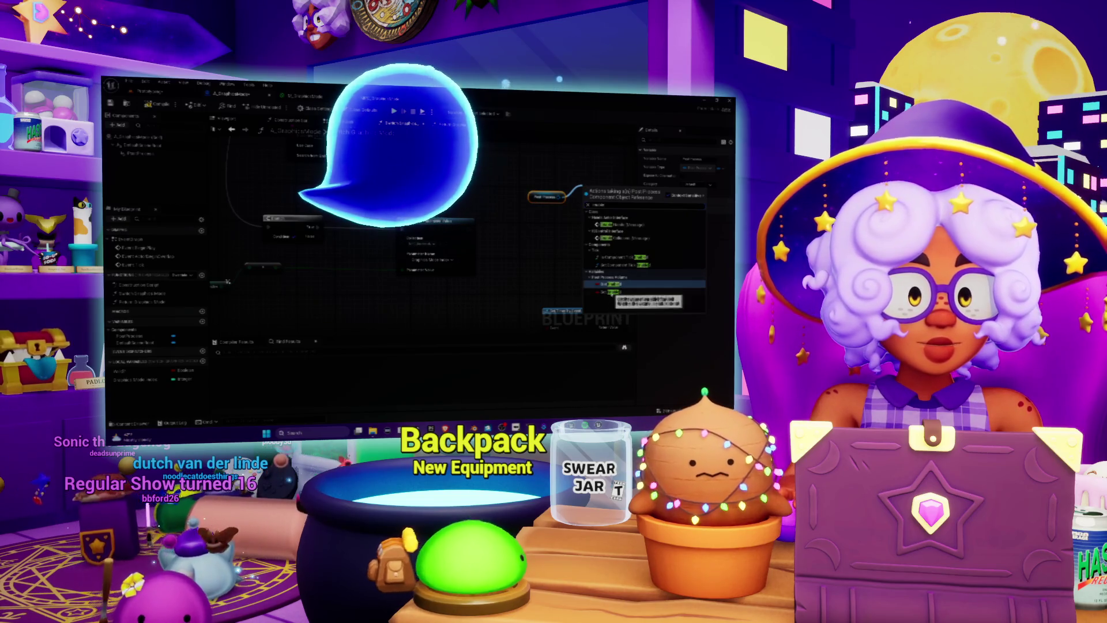
click(610, 284)
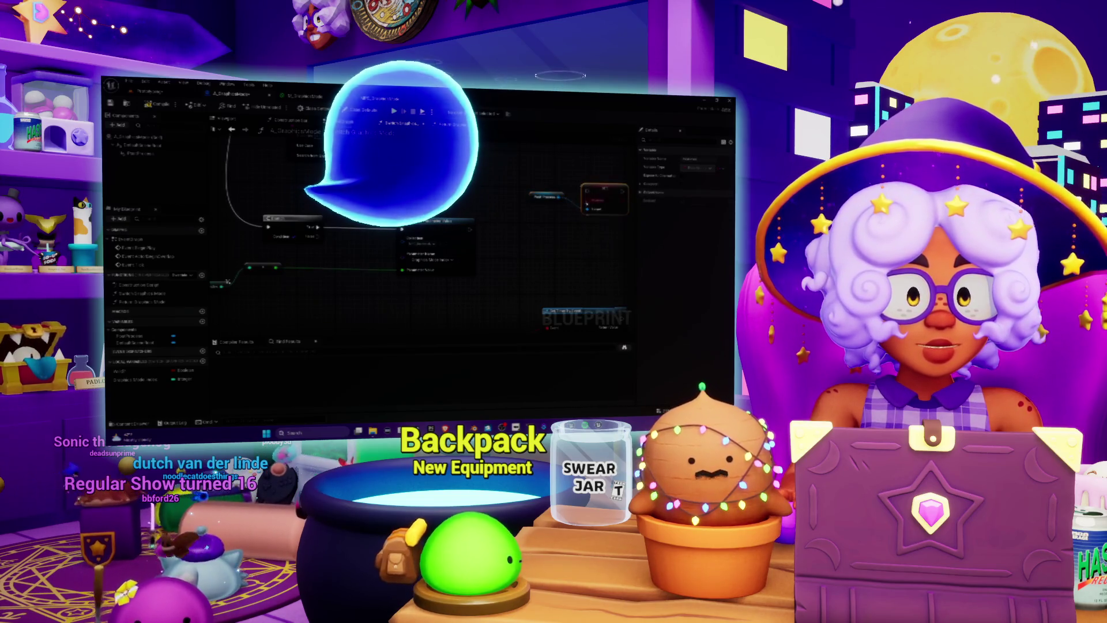
- Line up the Post Process and Set nodes with the execution flow and wire the Set node's boolean input
click(472, 232)
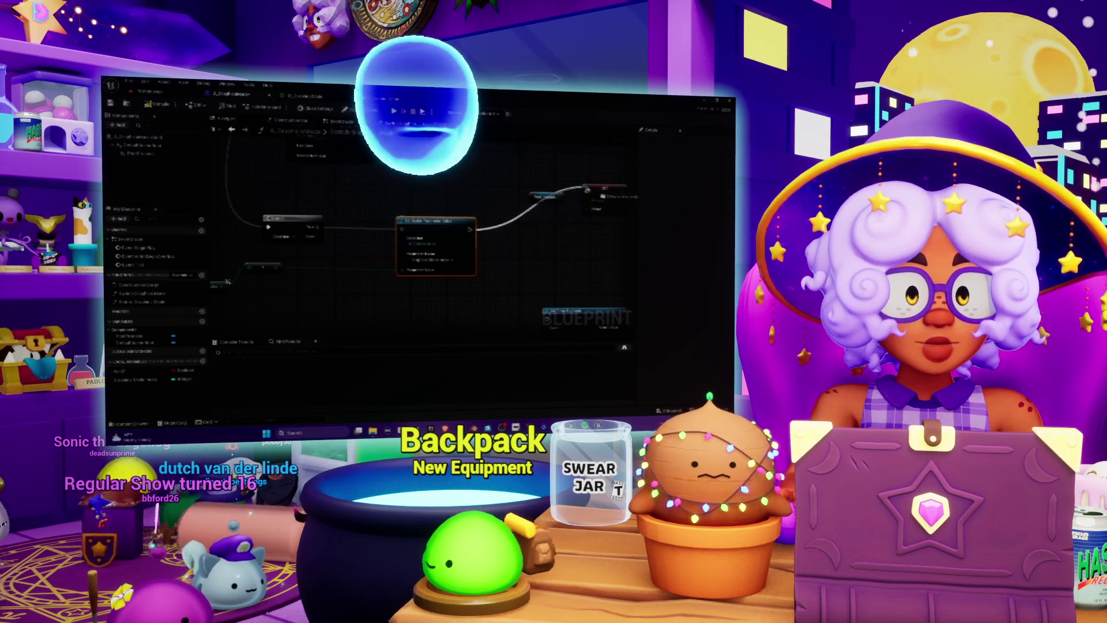
drag(600, 174, 538, 222)
drag(601, 196, 579, 232)
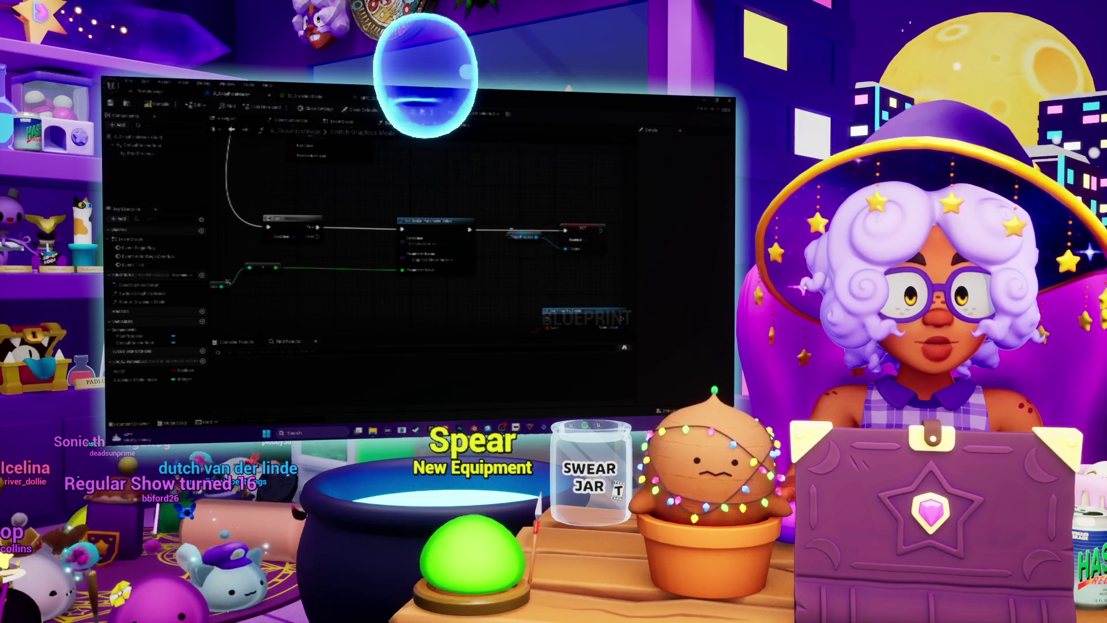
scroll(492, 200, down, 3)
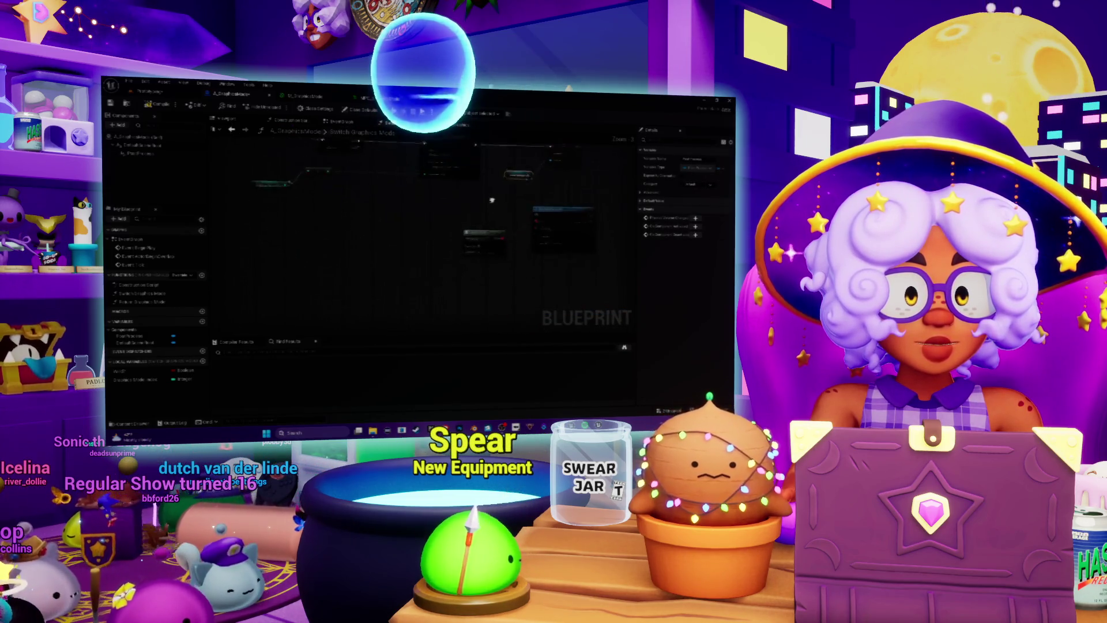
scroll(519, 231, up, 2)
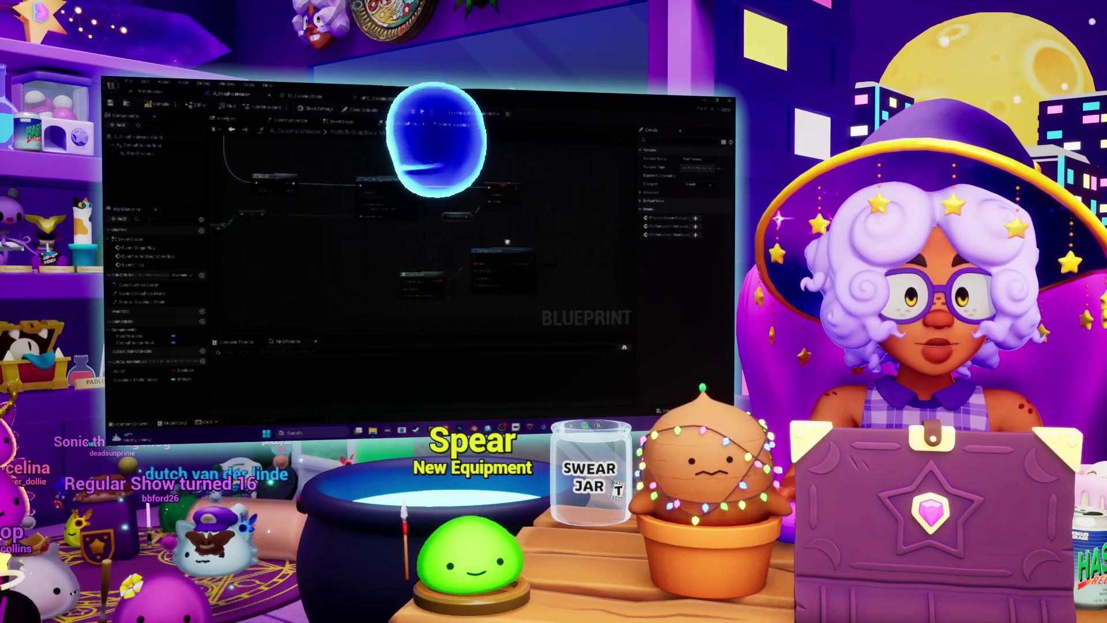
drag(576, 228, 581, 187)
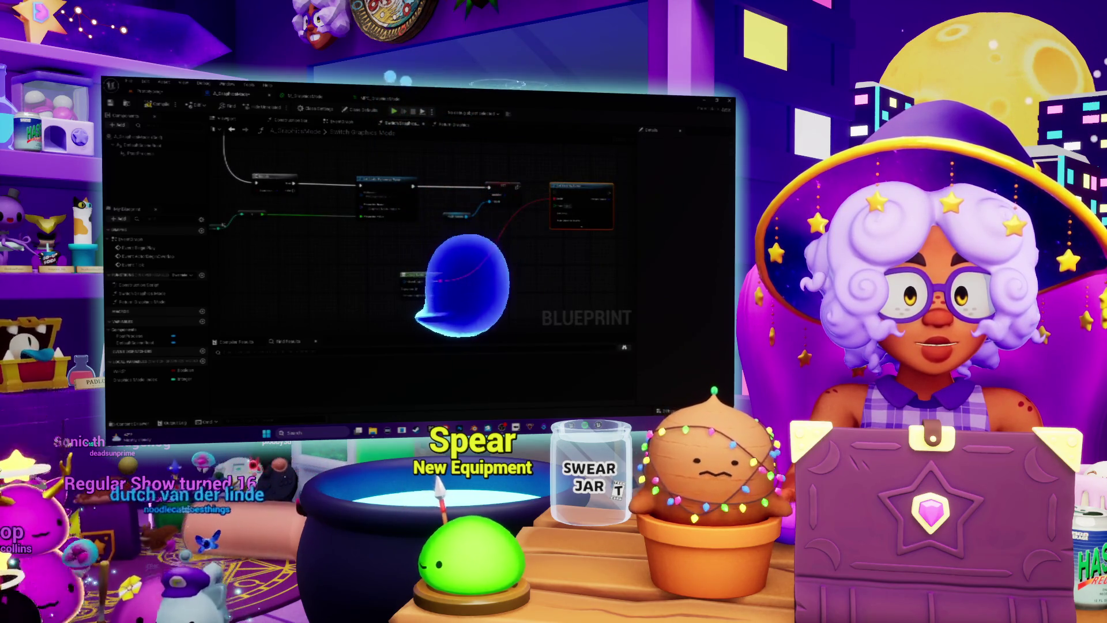
drag(557, 198, 437, 281)
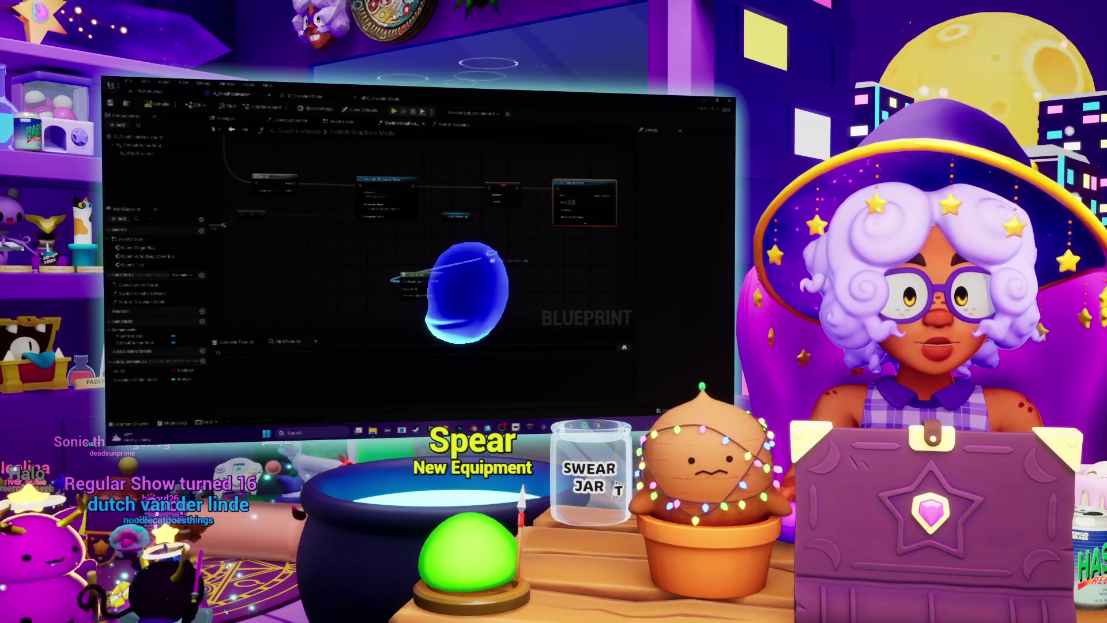
click(413, 284)
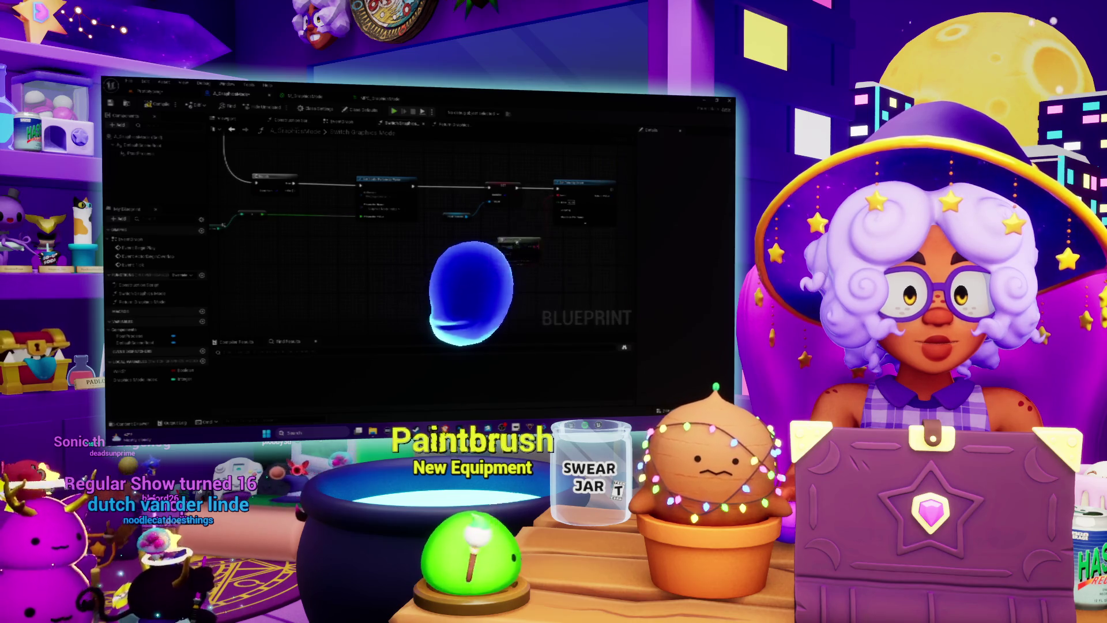
scroll(420, 282, up, 2)
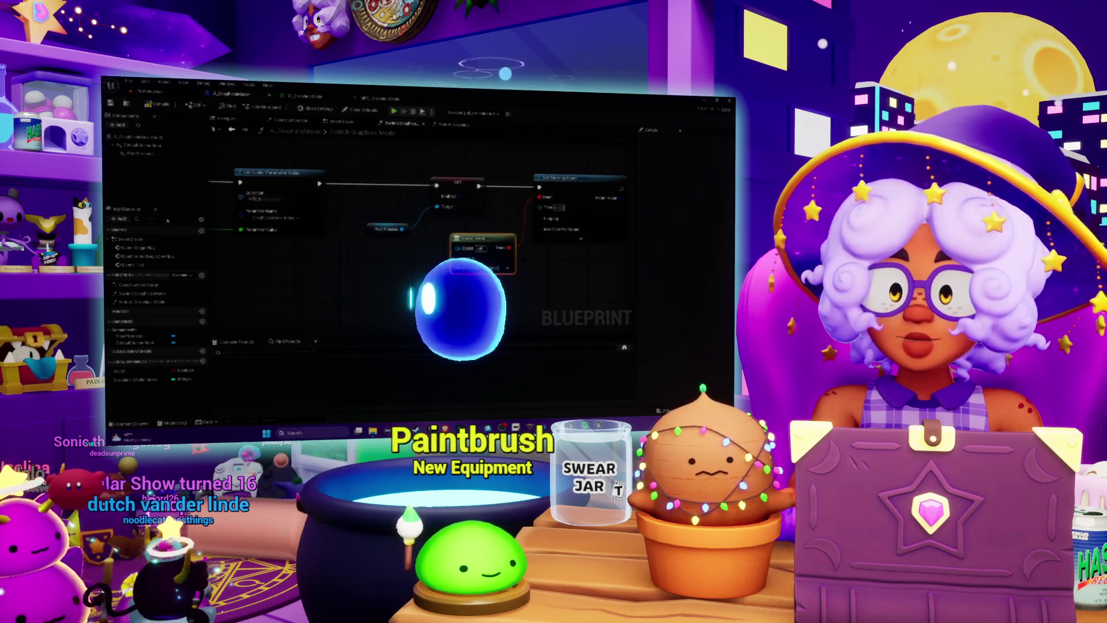
- In Return Graphics Mode, move the Set and Post Process nodes down and right
double_click(147, 301)
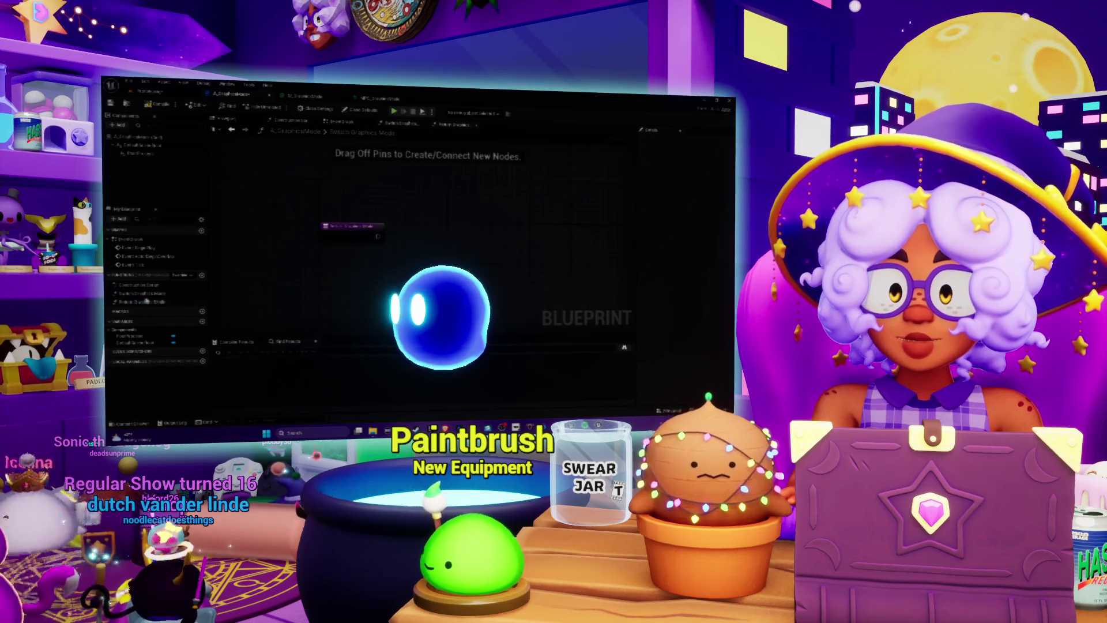
click(405, 124)
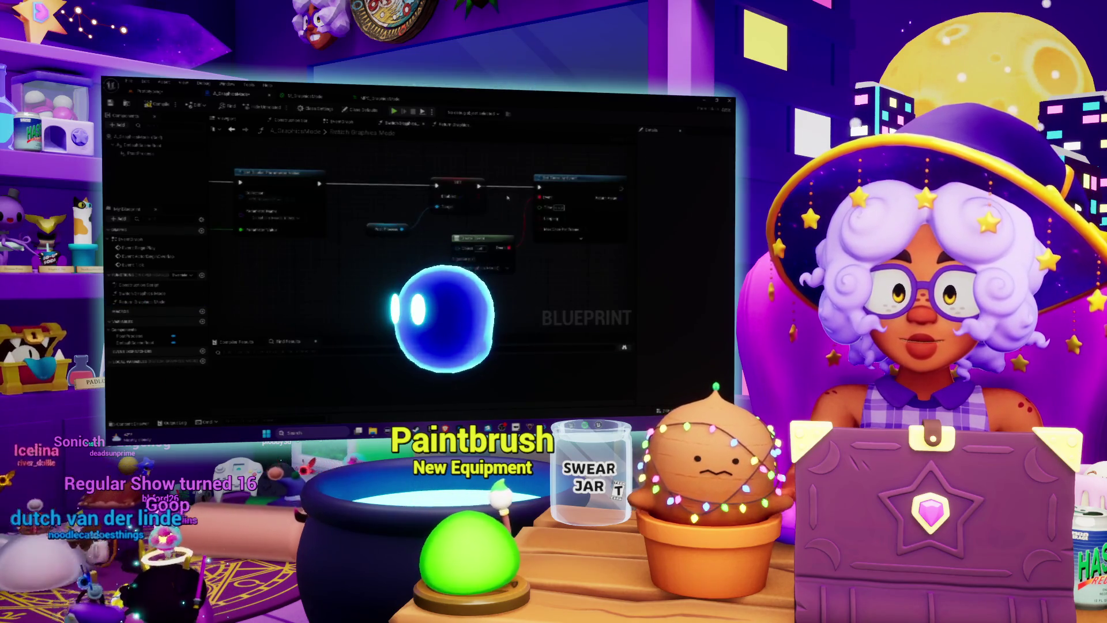
drag(350, 250, 351, 251)
click(472, 126)
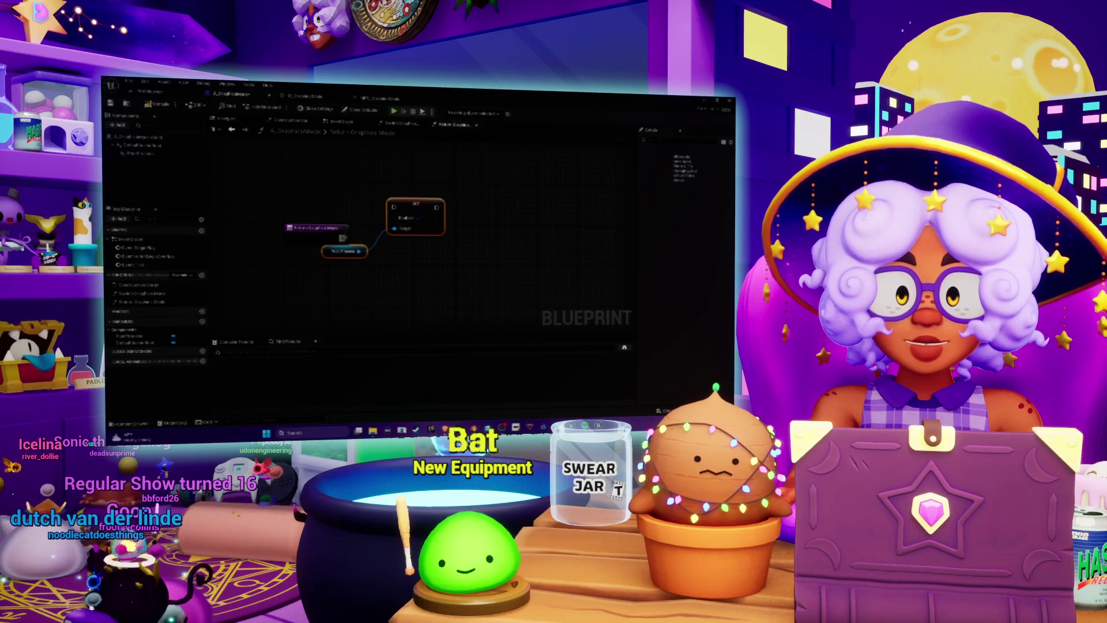
drag(426, 207, 469, 233)
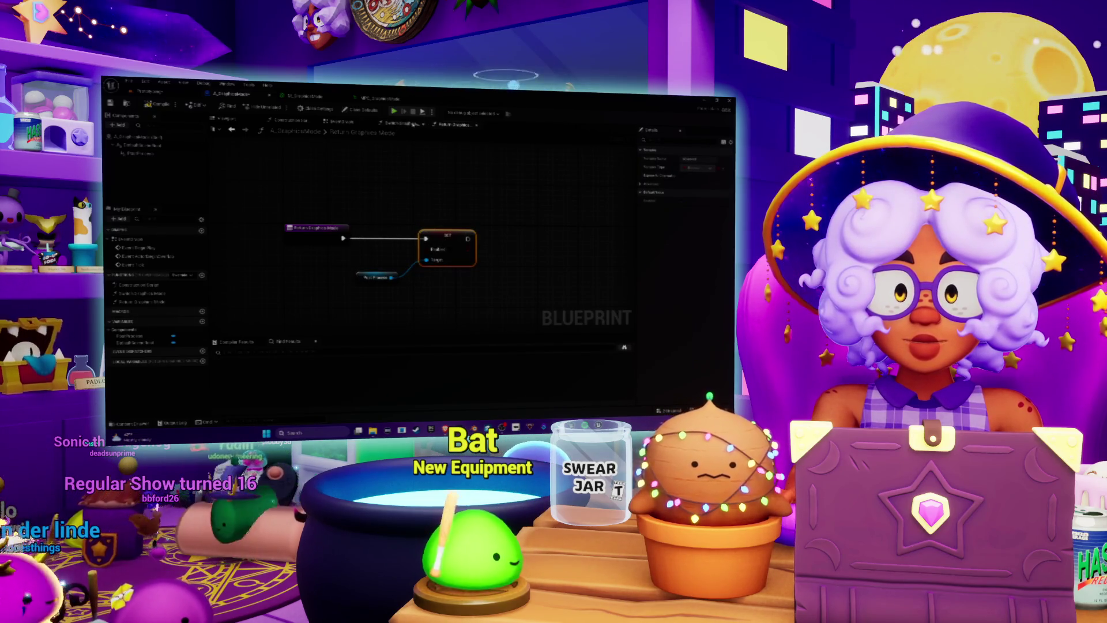
- Compare with Switch Graphics Mode, then nudge Return Graphics Mode's Set Scalar Parameter Value node up into line
click(412, 124)
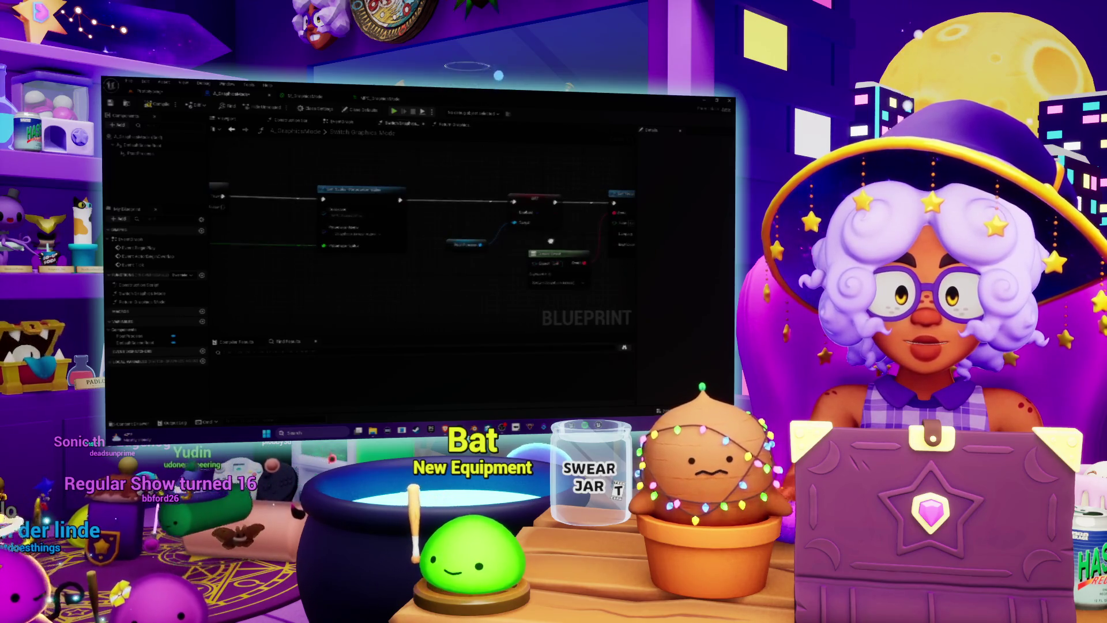
mouse_move(297, 233)
mouse_down()
mouse_move(474, 283)
mouse_move(433, 303)
mouse_up()
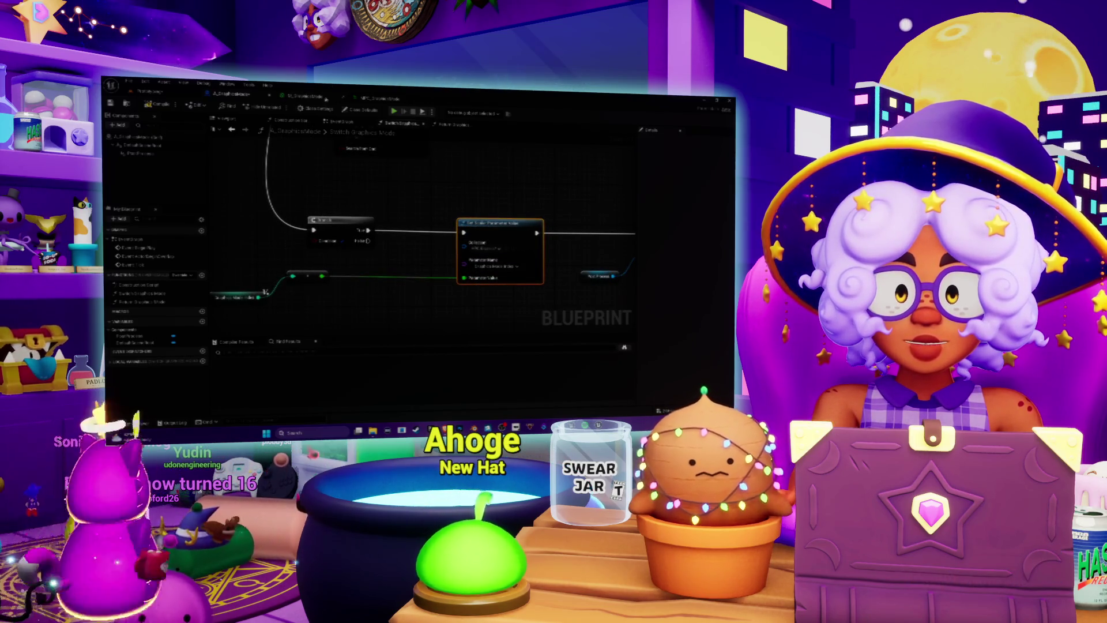
click(449, 126)
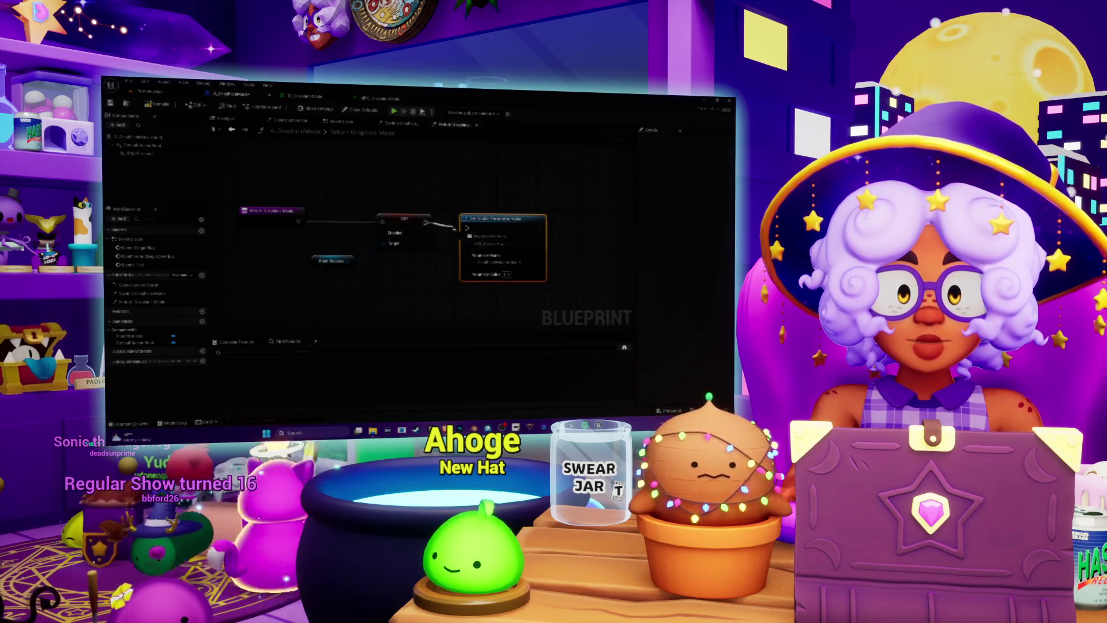
drag(493, 228, 493, 217)
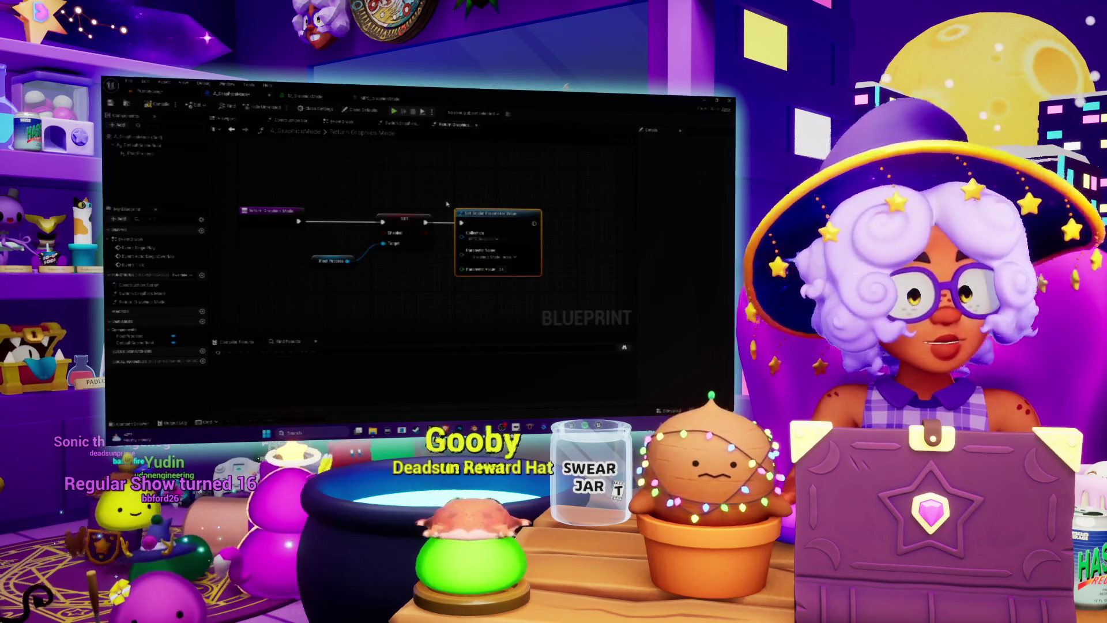
drag(466, 180, 522, 180)
scroll(522, 180, down, 1)
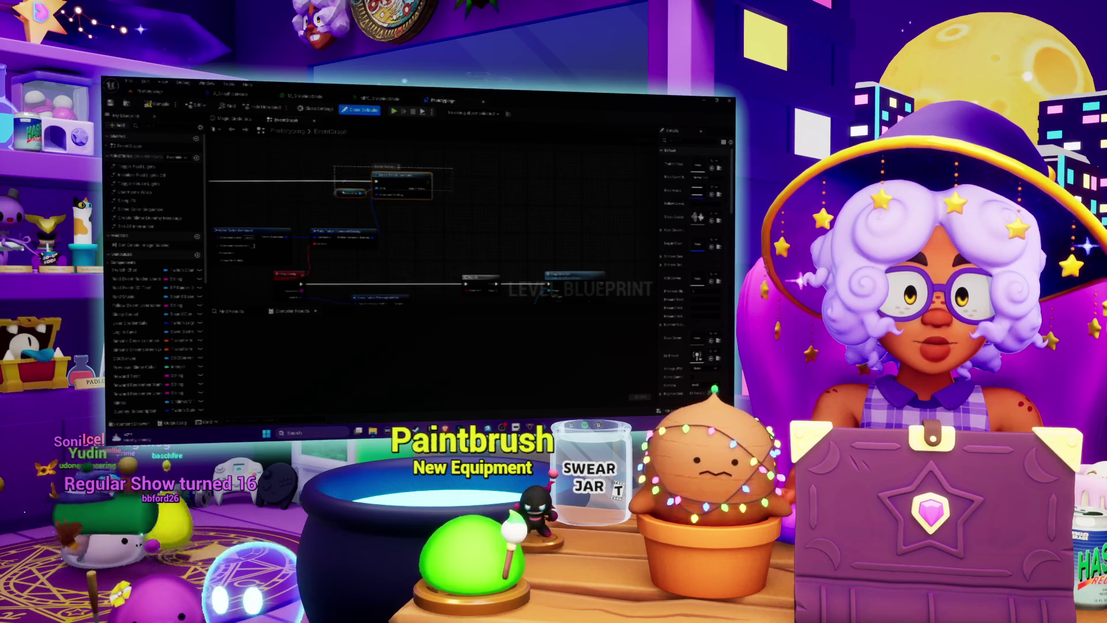
- Paste a copy of the Twitch command node into empty space in the Event Graph
click(514, 200)
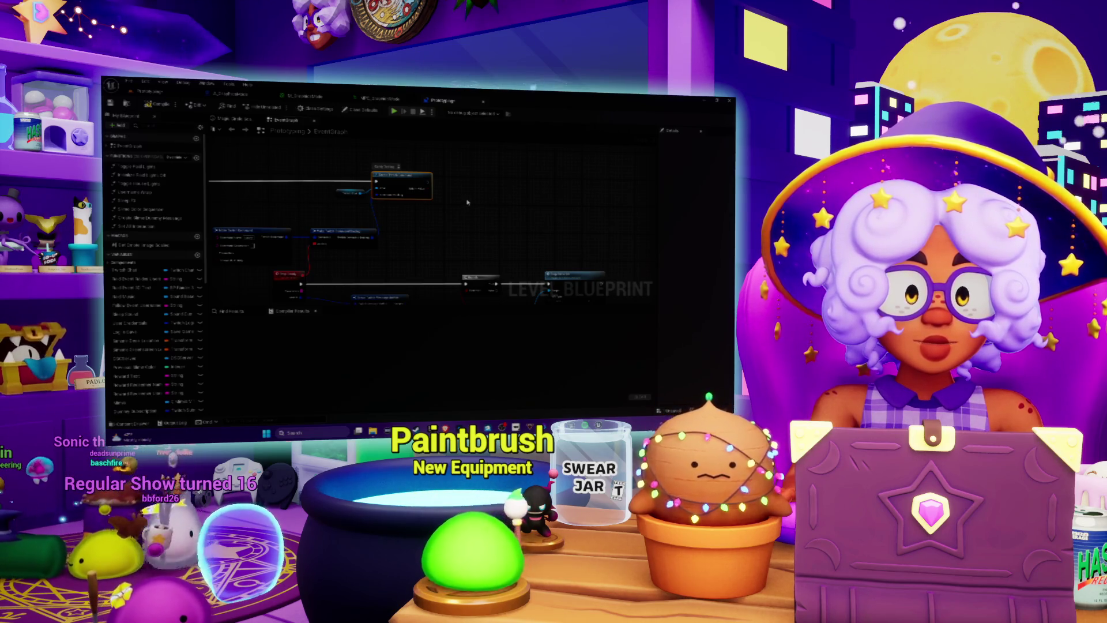
key(ctrl+v)
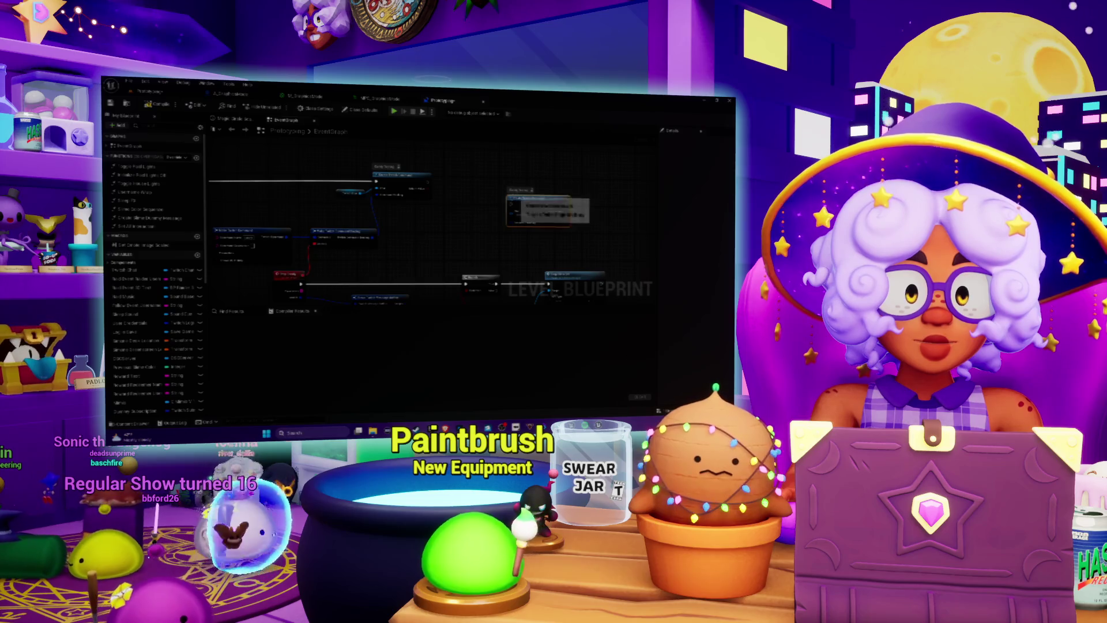
double_click(515, 190)
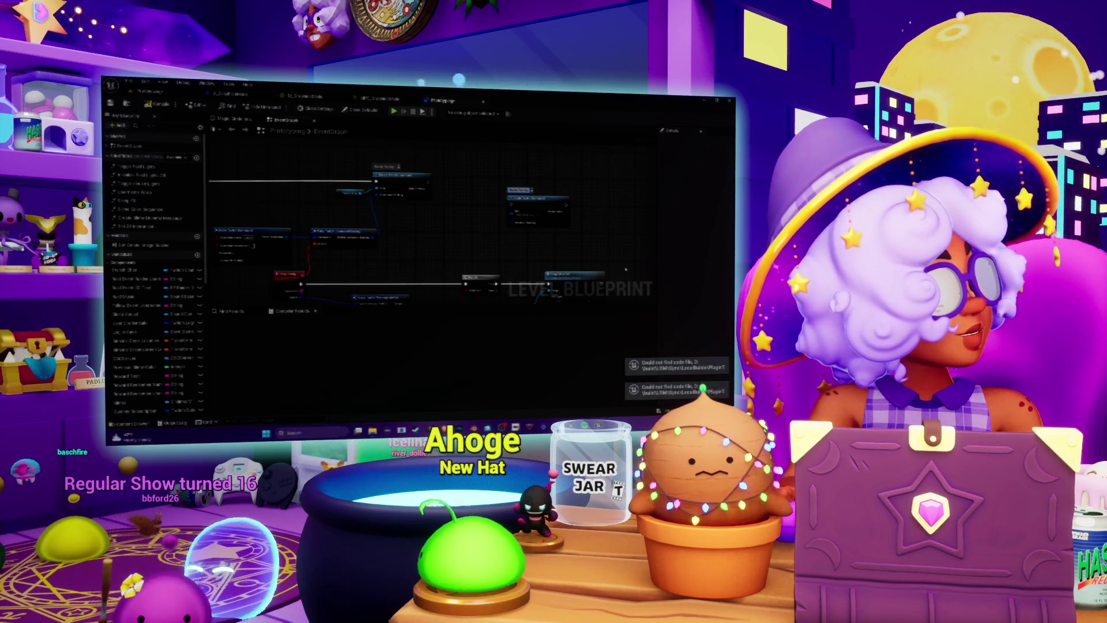
scroll(600, 154, up, 3)
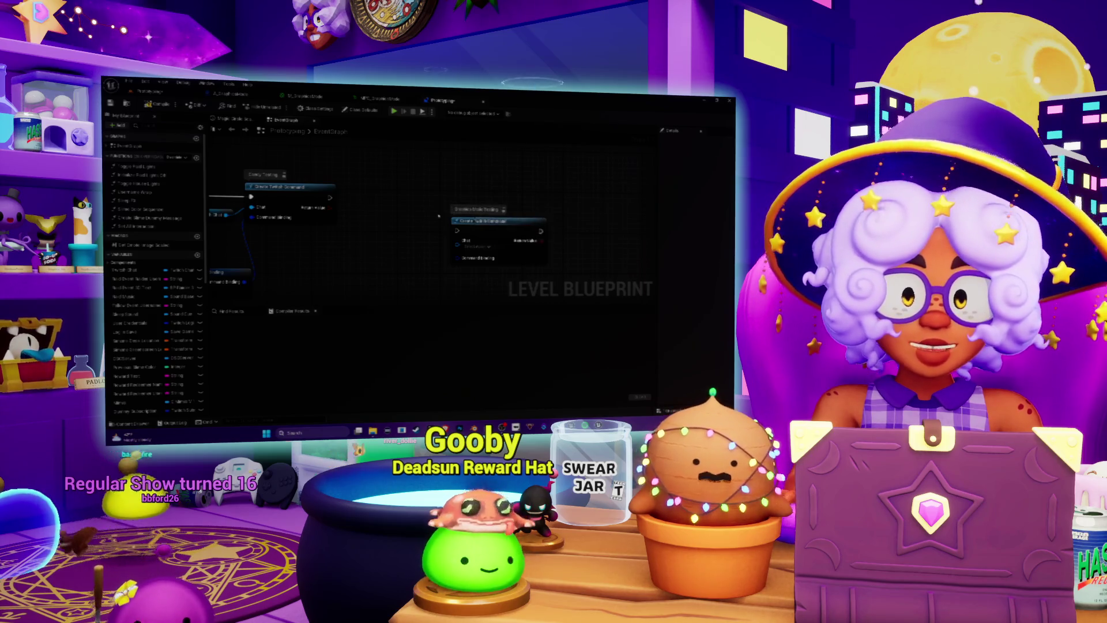
- Connect the Twitch Chat reference to the new command node's Chat pin and shift the node right
drag(471, 221, 581, 215)
drag(532, 245, 476, 243)
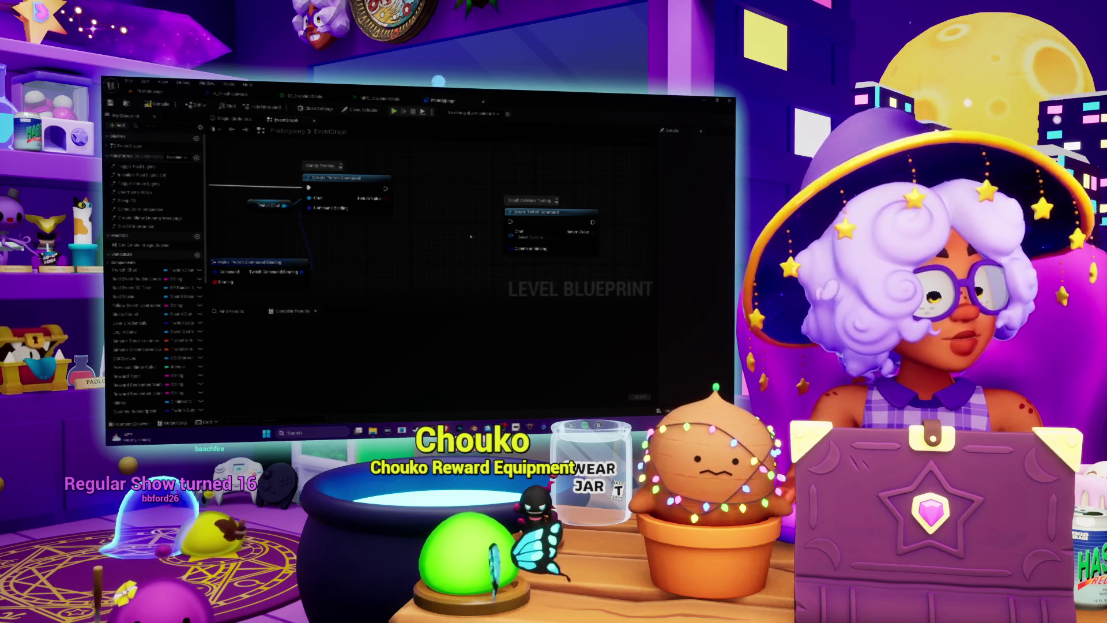
click(496, 243)
mouse_move(490, 245)
mouse_down()
mouse_move(463, 244)
mouse_move(510, 237)
mouse_move(568, 185)
mouse_move(575, 192)
mouse_up()
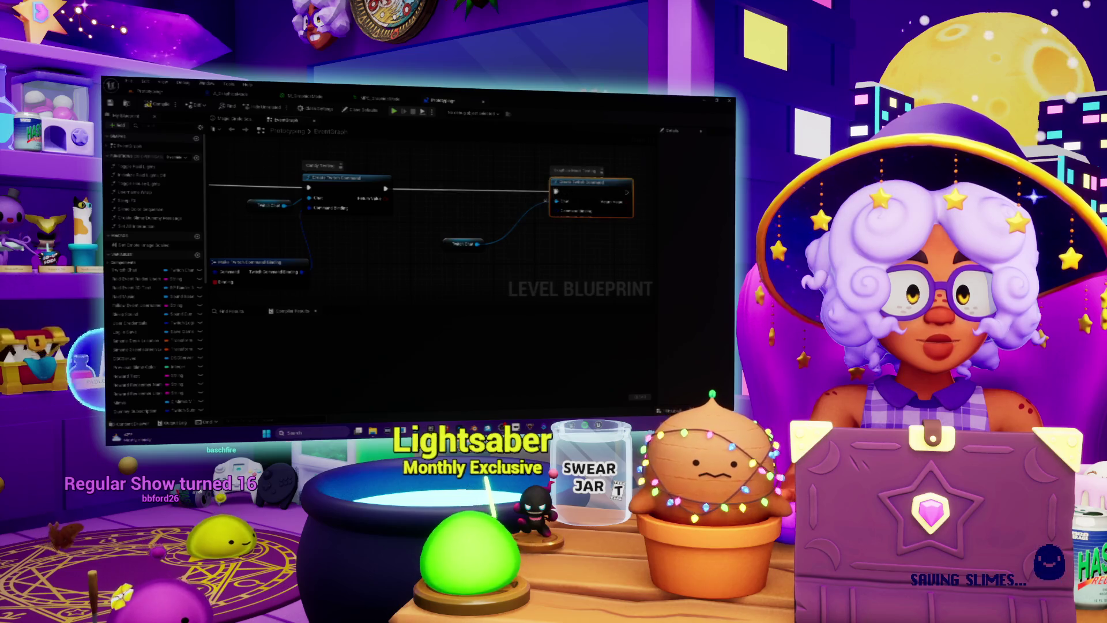
scroll(404, 164, down, 3)
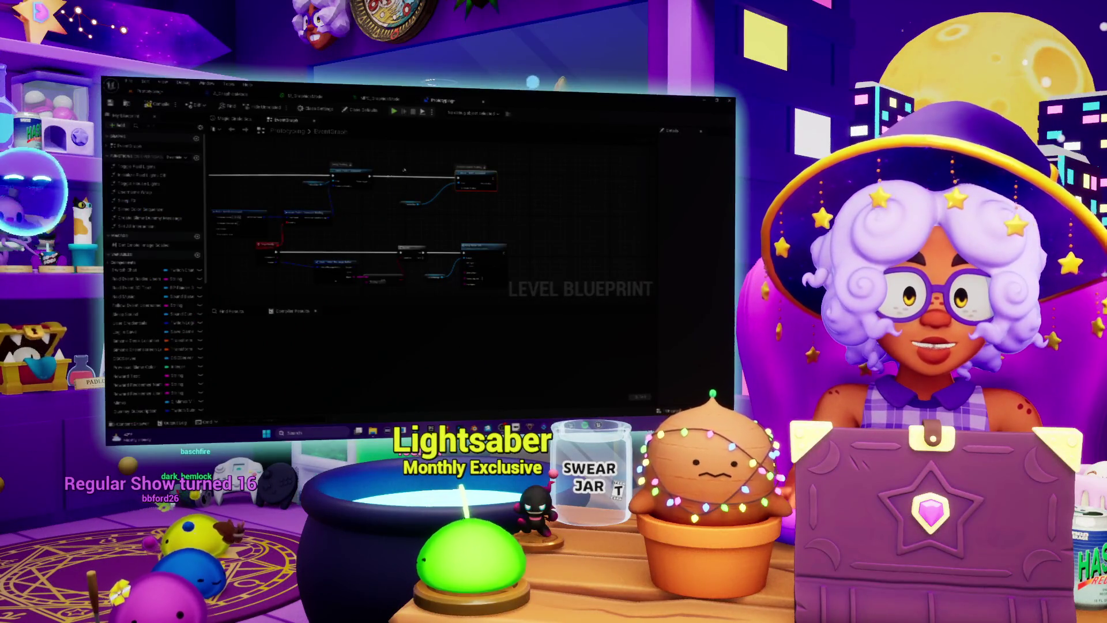
mouse_move(472, 181)
mouse_down()
mouse_move(638, 183)
mouse_move(415, 216)
mouse_up()
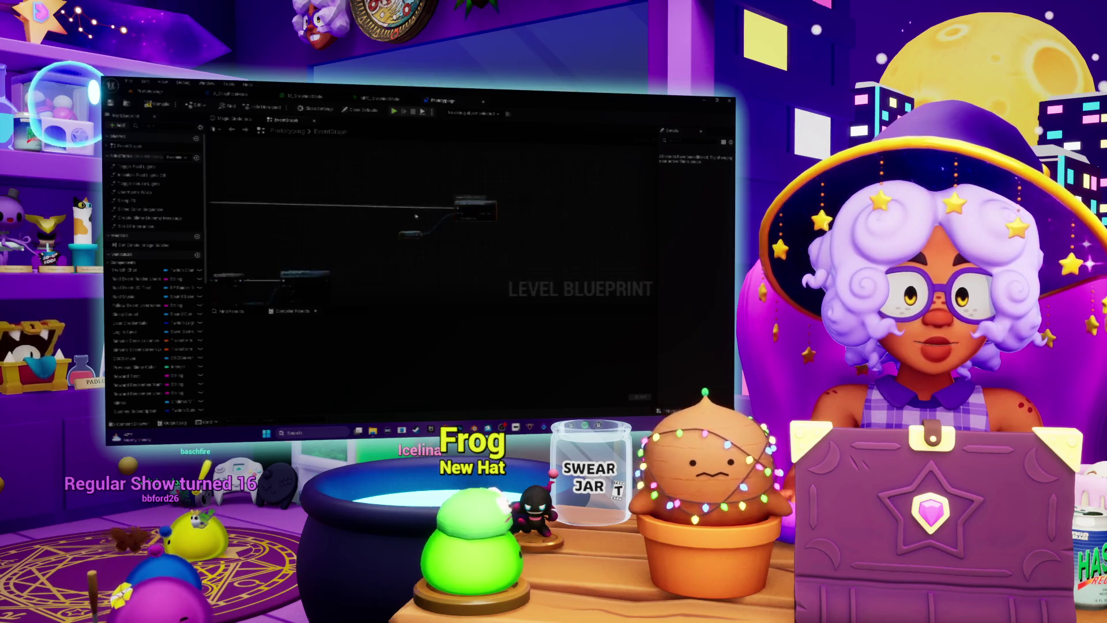
scroll(415, 216, up, 3)
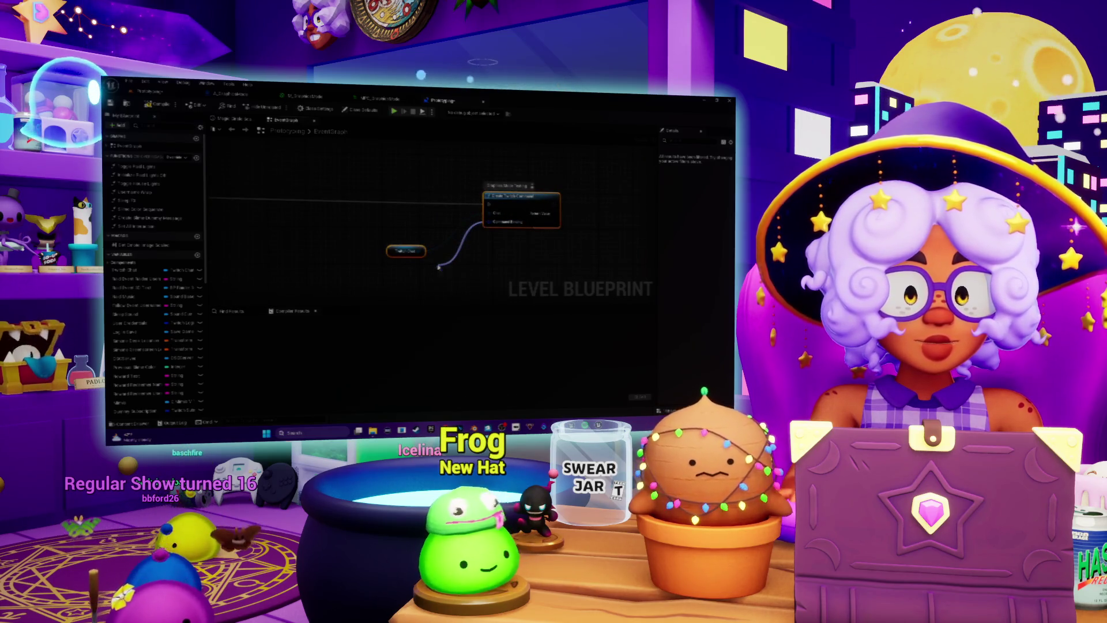
- Add a Make Twitch Command Binding node off the command pin
drag(438, 267, 439, 267)
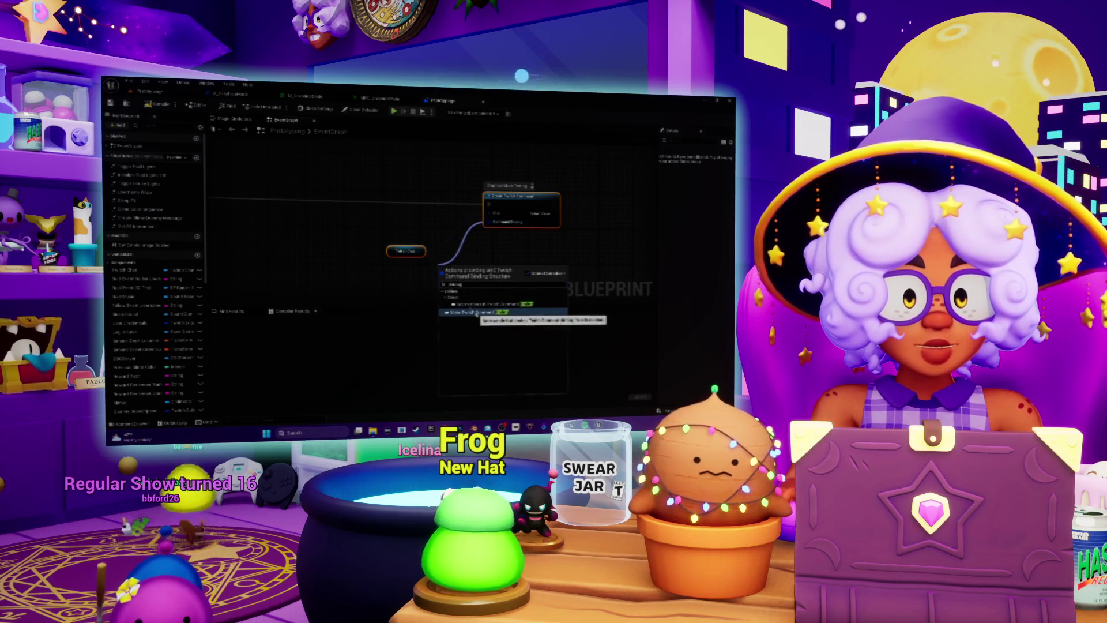
click(476, 312)
scroll(252, 289, up, 1)
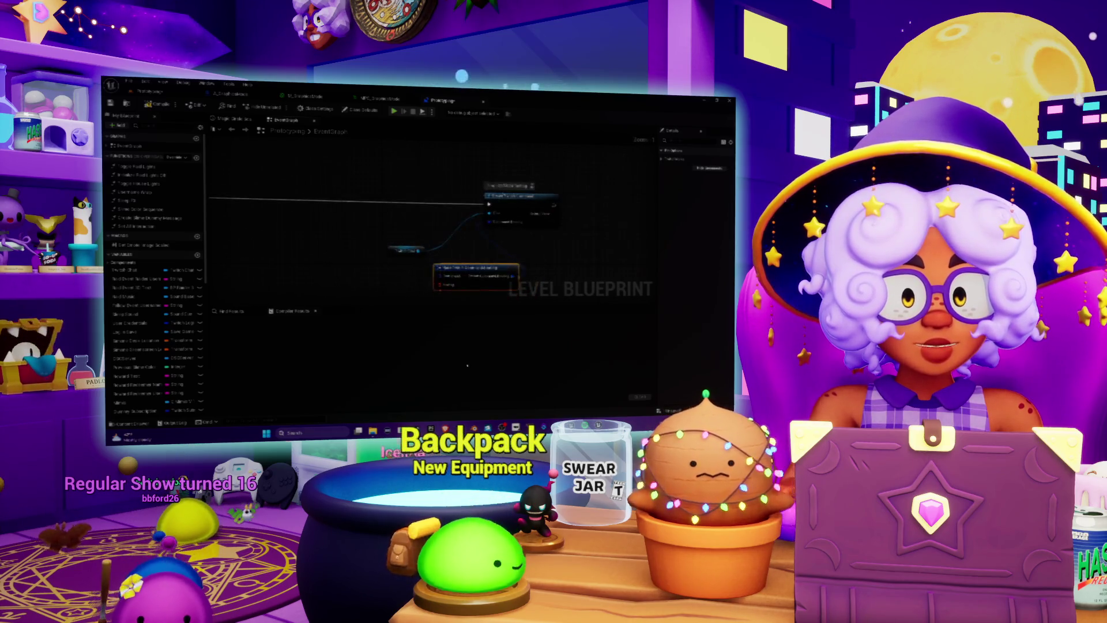
scroll(433, 252, down, 2)
scroll(517, 207, up, 3)
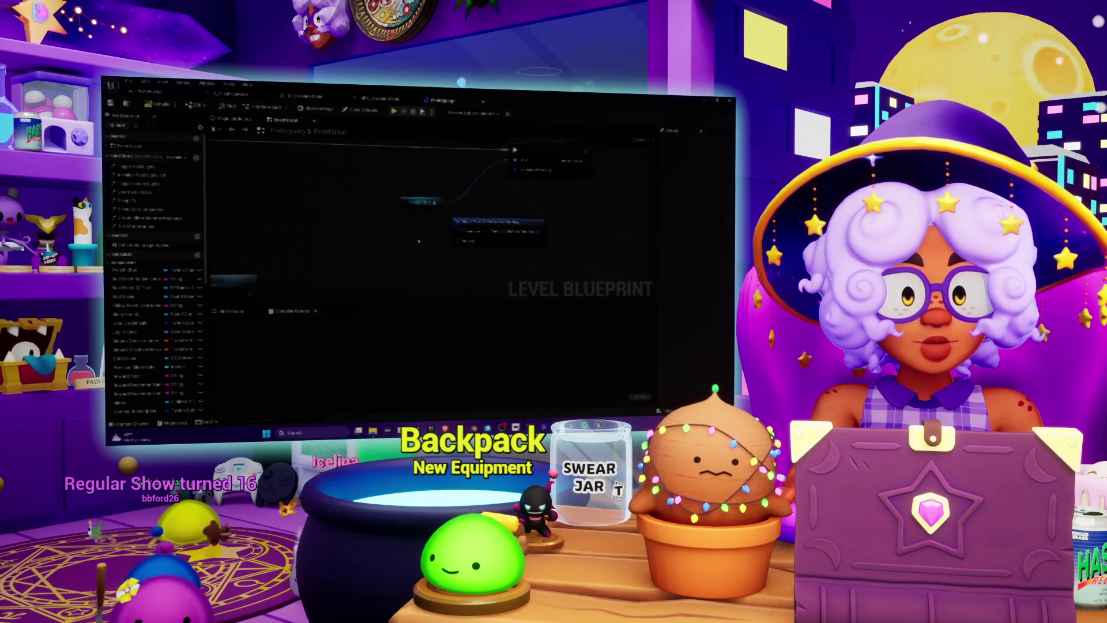
- Add a Custom Event node to the graph and start renaming it
drag(553, 200, 522, 225)
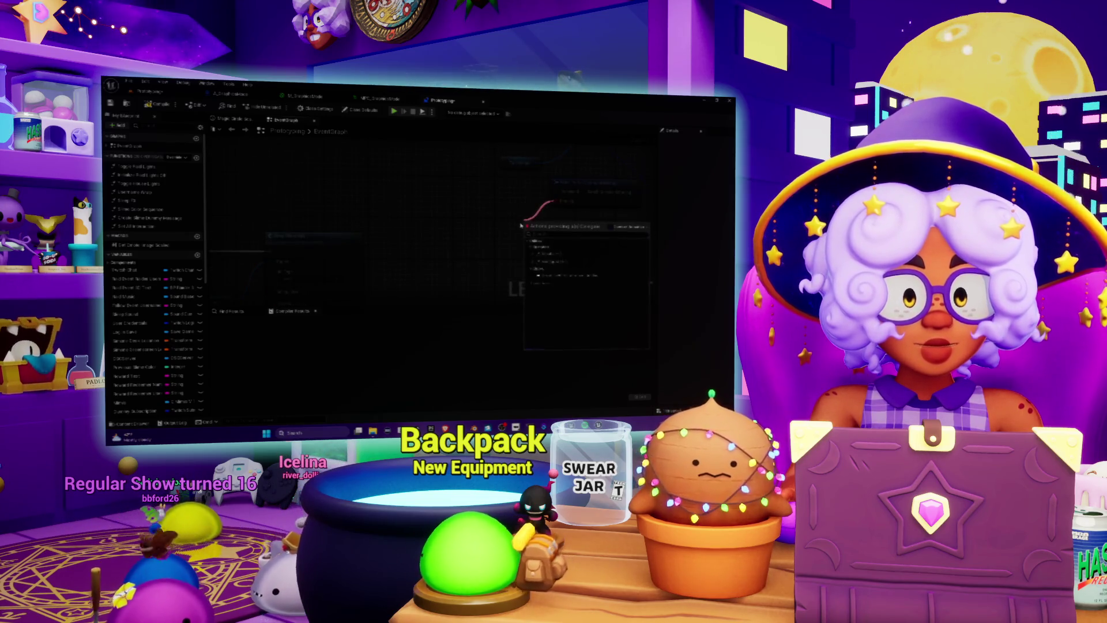
text(cus)
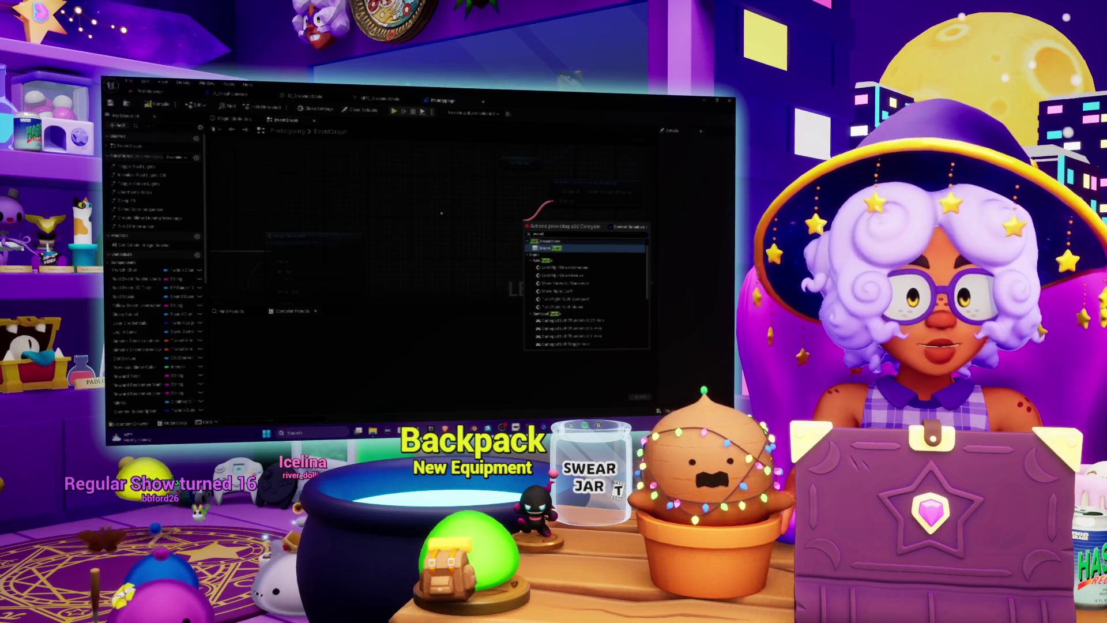
key(Return)
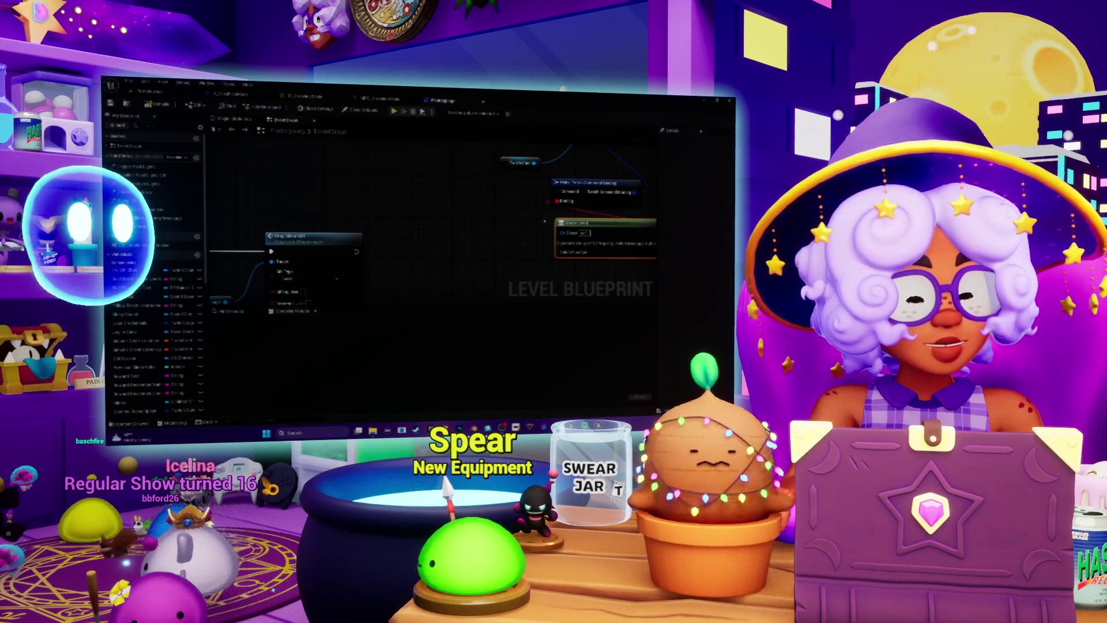
key(Delete)
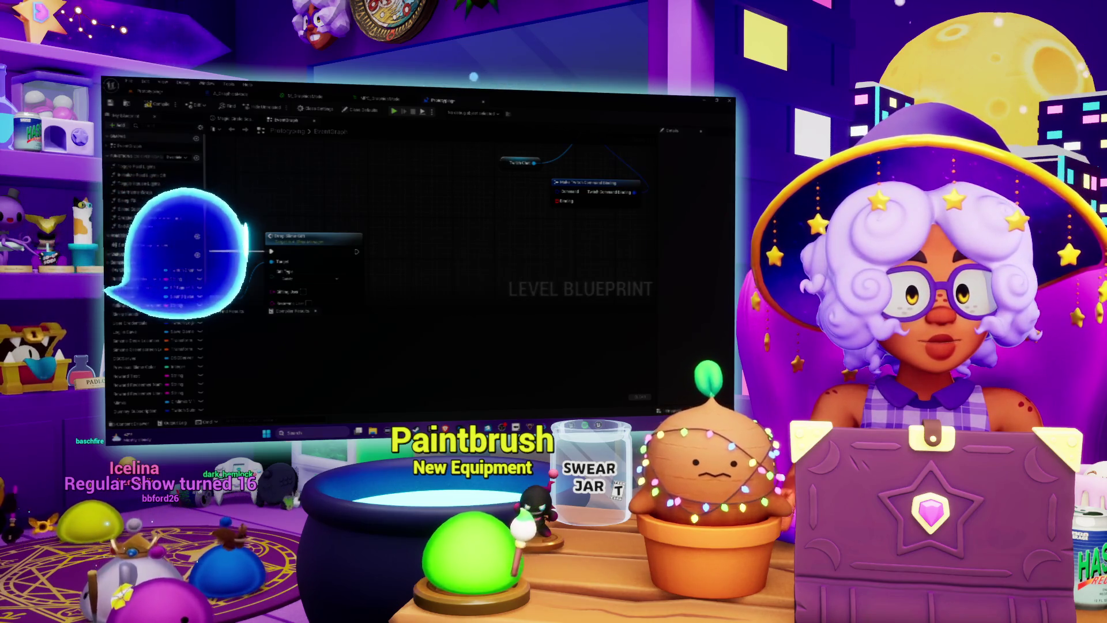
right_click(436, 229)
text(custom event)
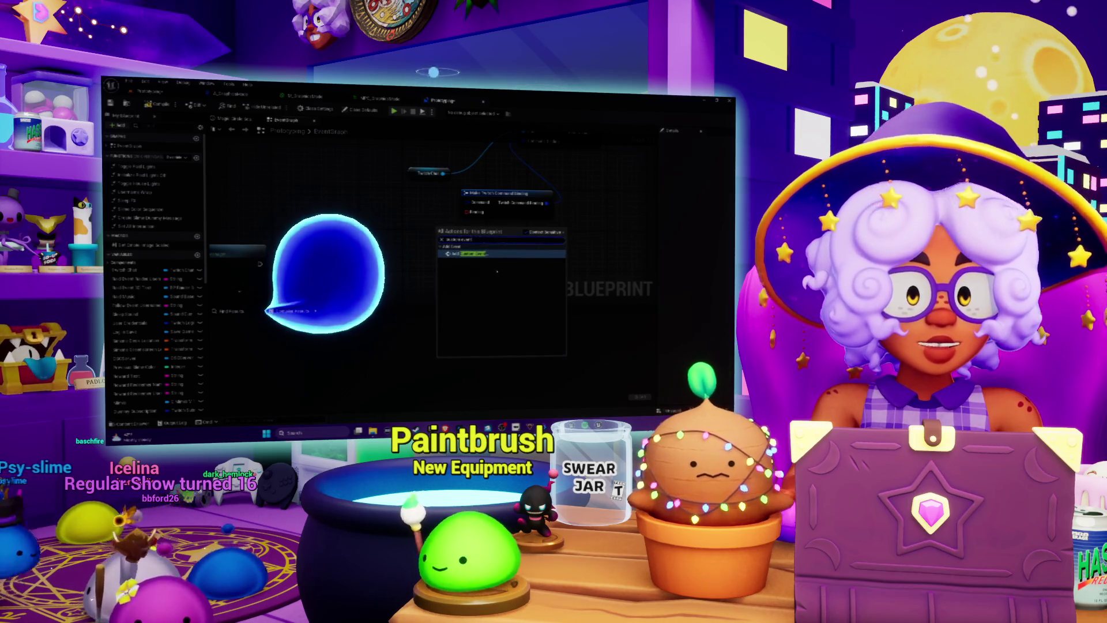
key(Return)
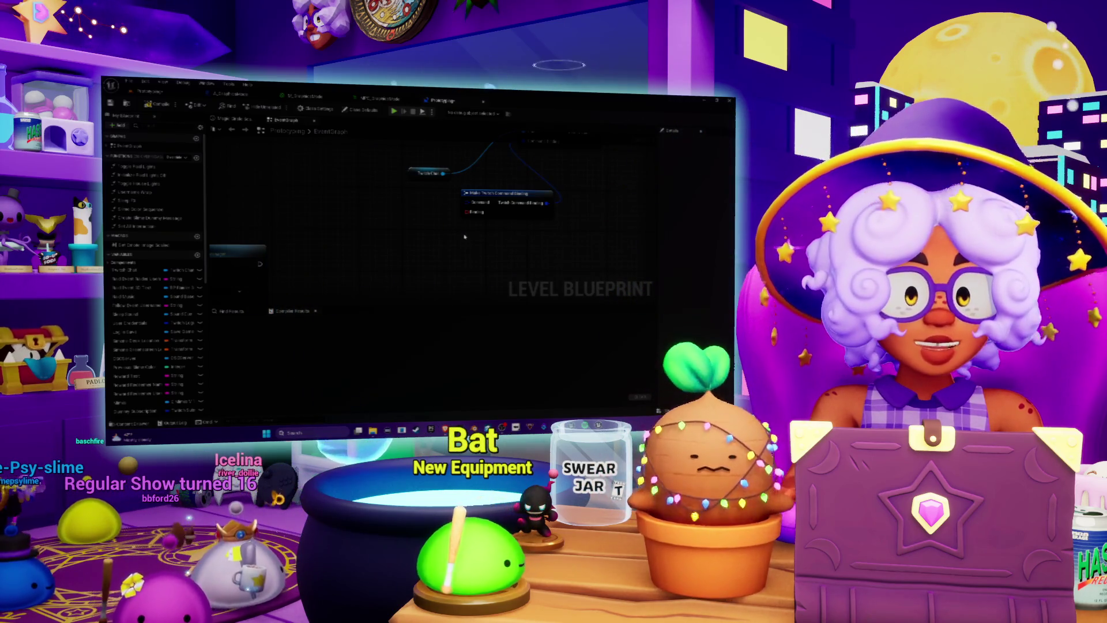
key(ctrl+v)
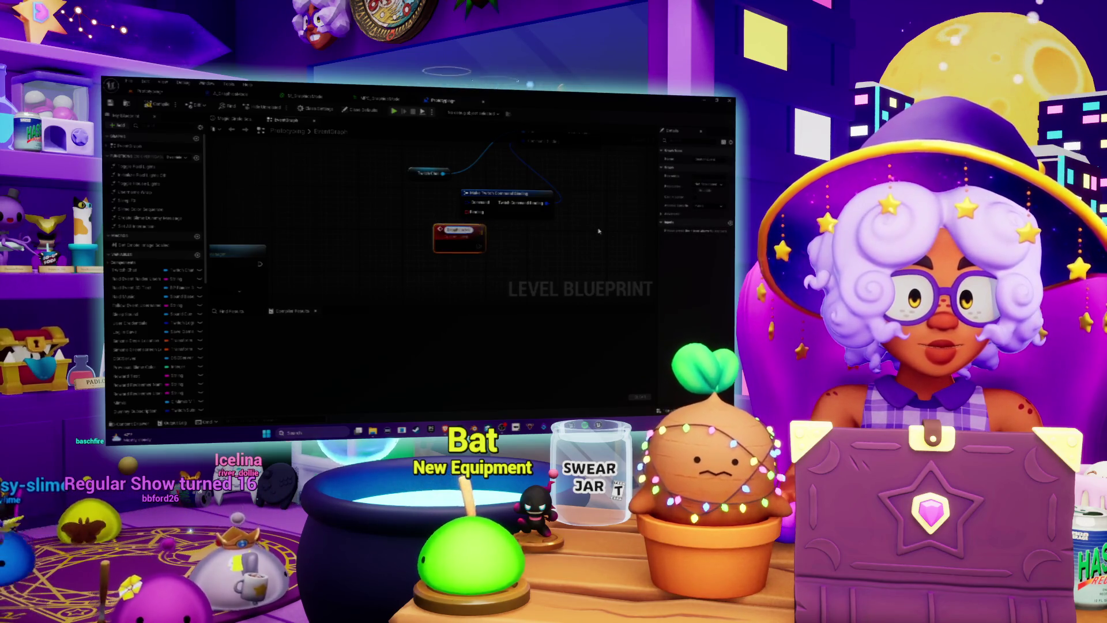
double_click(455, 229)
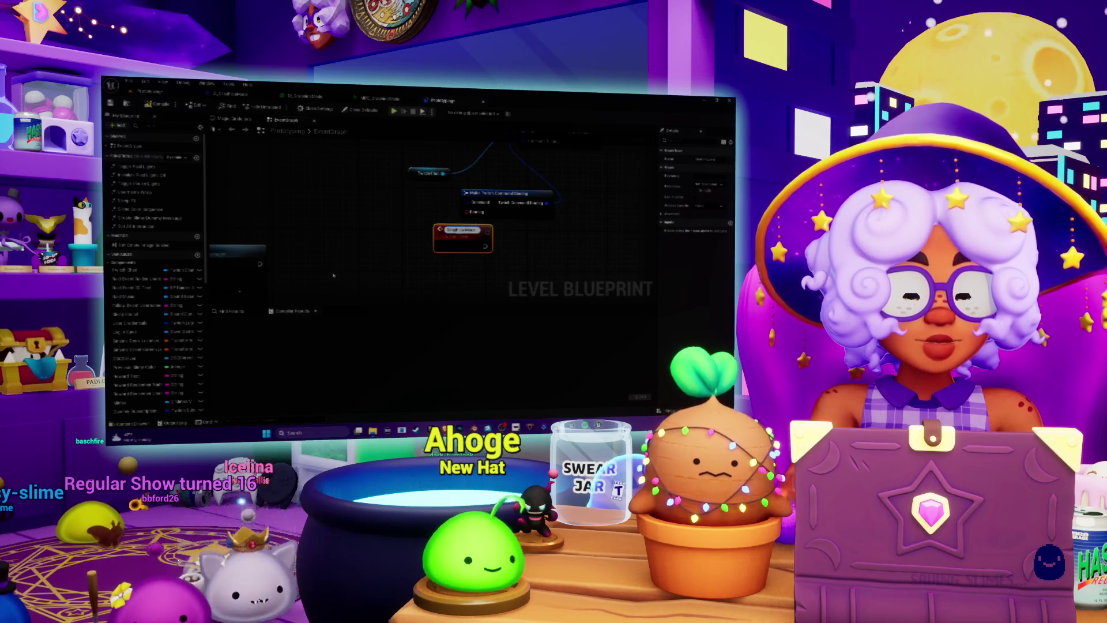
- Delete the unconnected custom event and add a new custom event from the binding's Delegate pin
drag(455, 229, 536, 235)
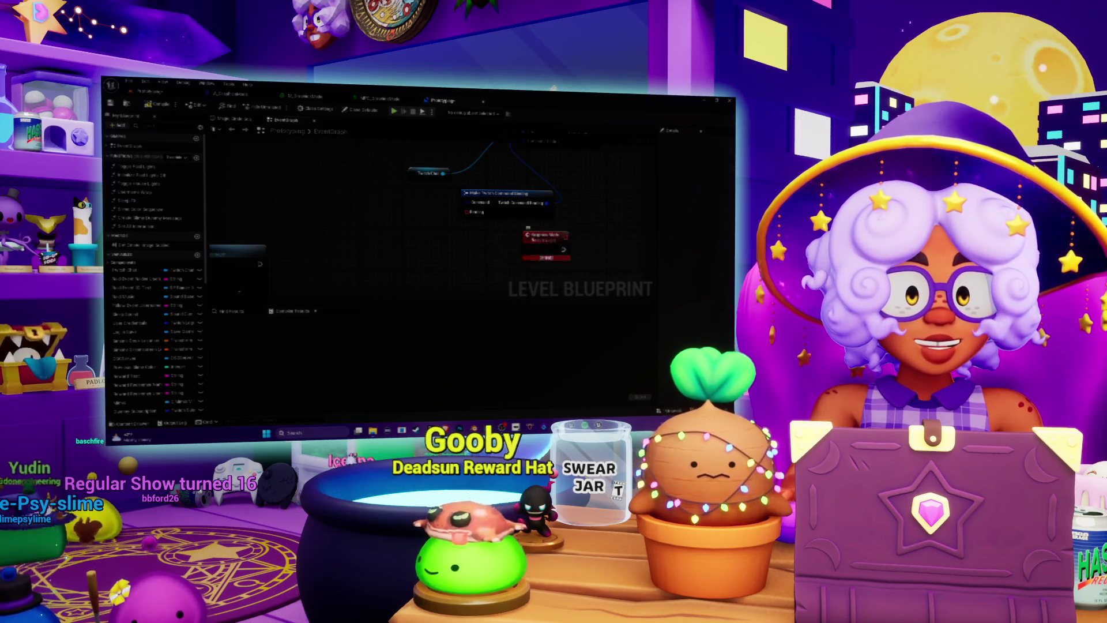
drag(542, 236, 441, 237)
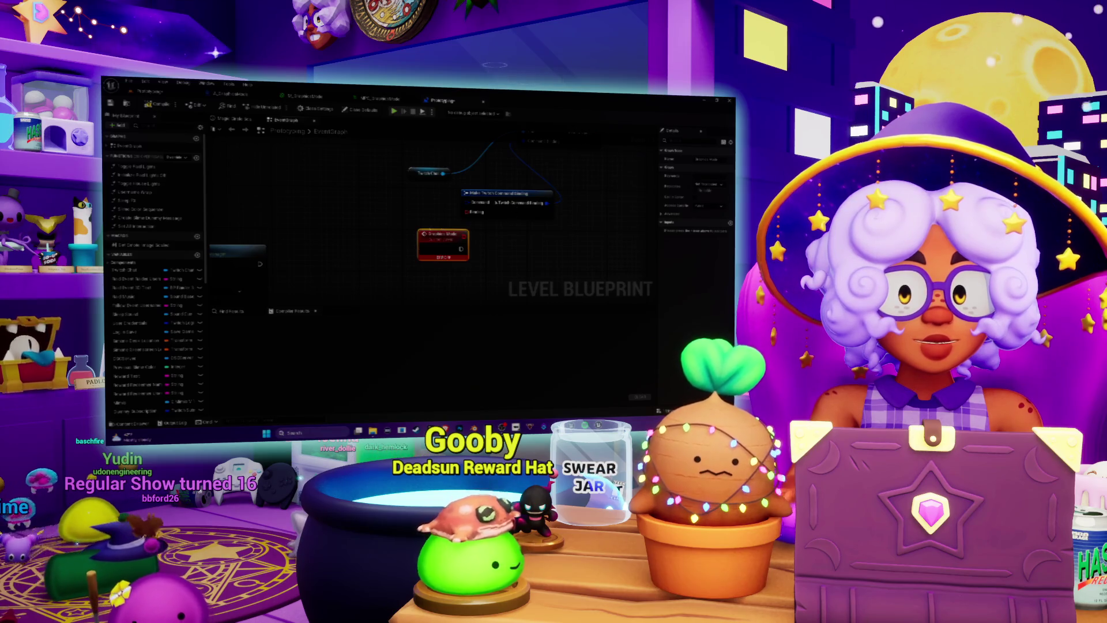
key(Delete)
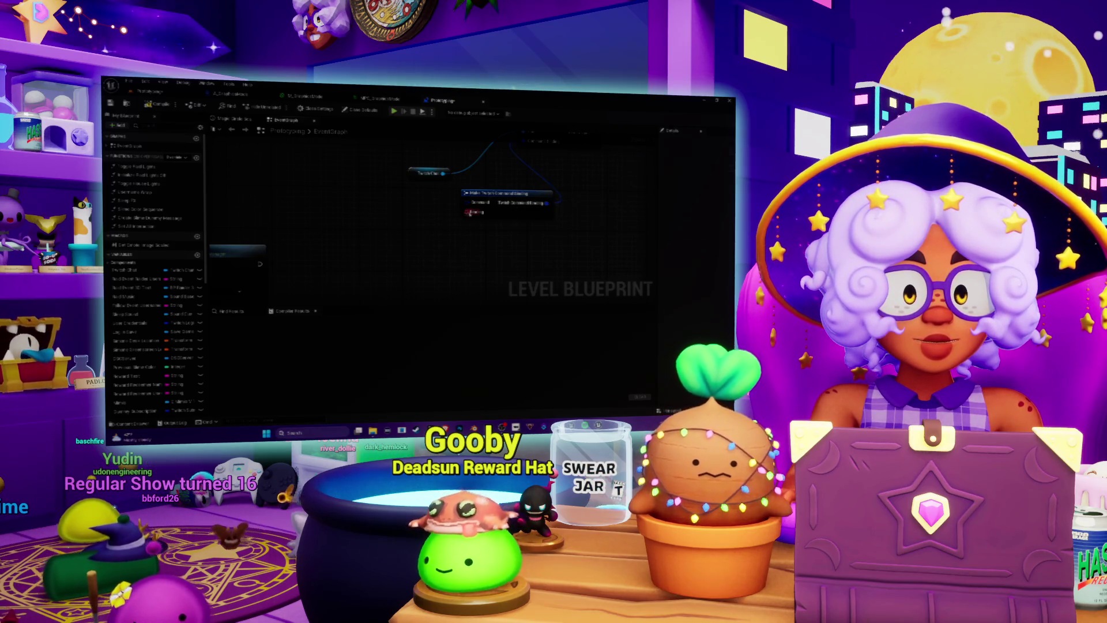
drag(469, 212, 419, 231)
text(tom)
click(465, 257)
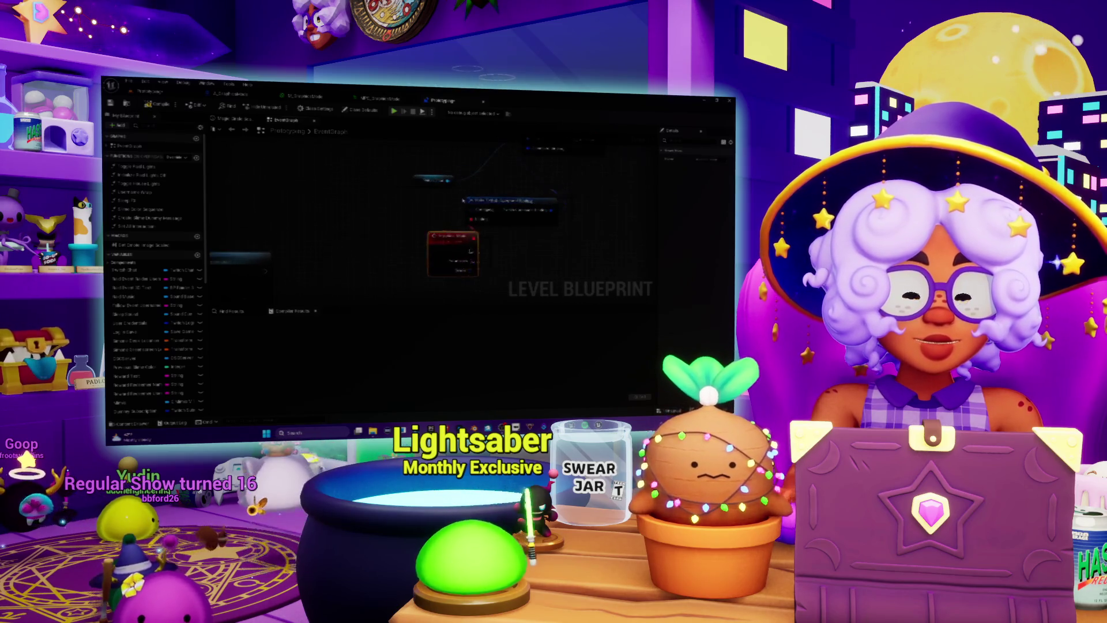
scroll(280, 230, down, 3)
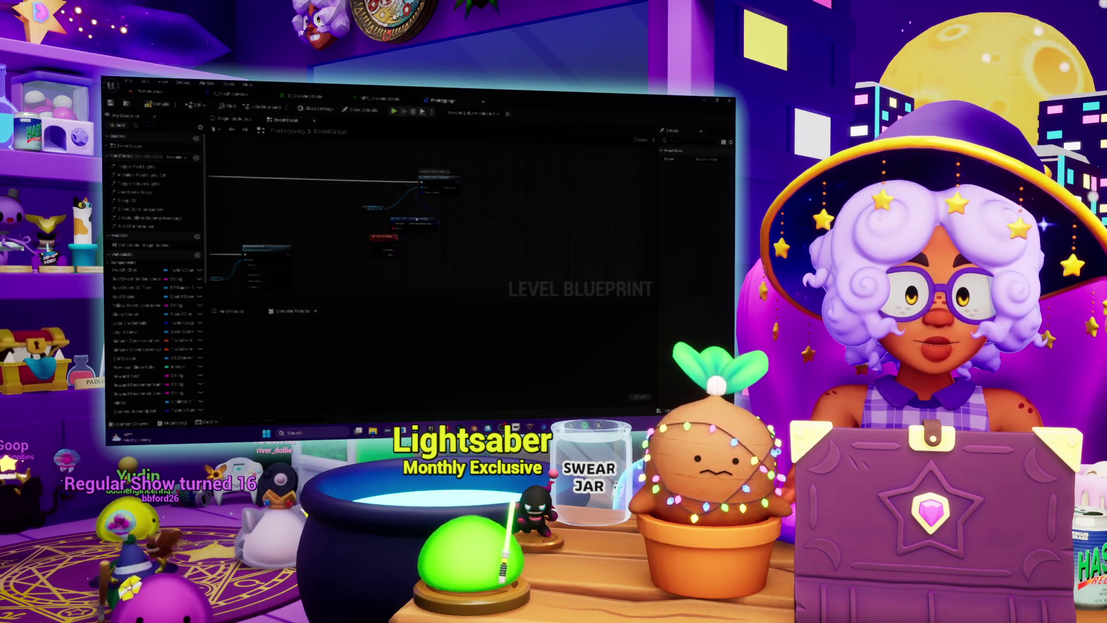
- Add a Make Twitch Command node and move it up-left
drag(384, 245, 456, 245)
scroll(484, 223, up, 4)
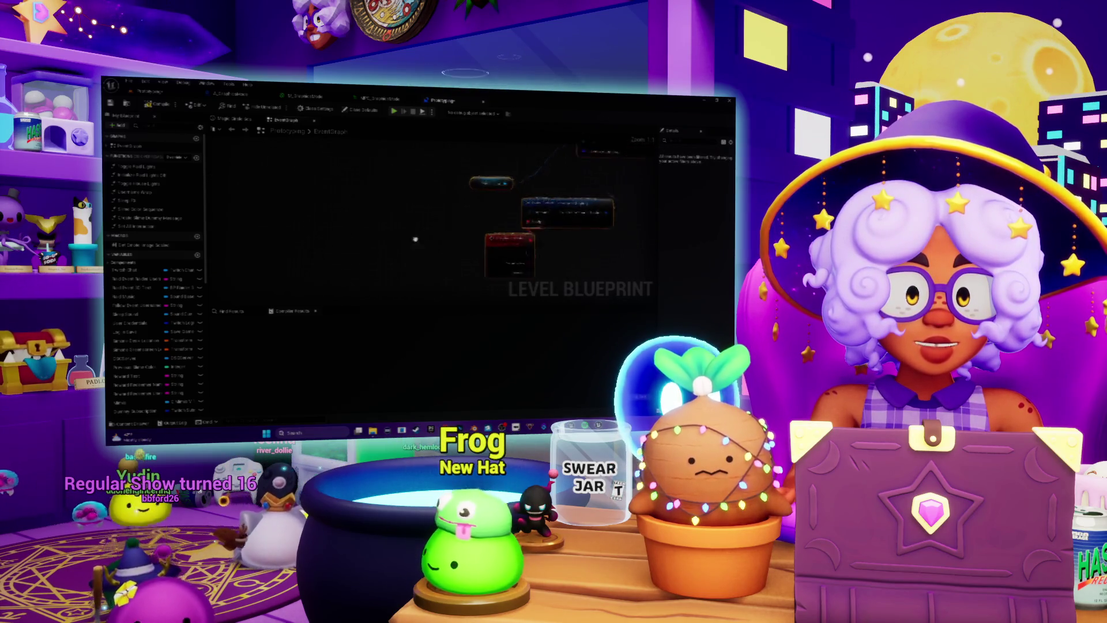
drag(437, 225, 424, 228)
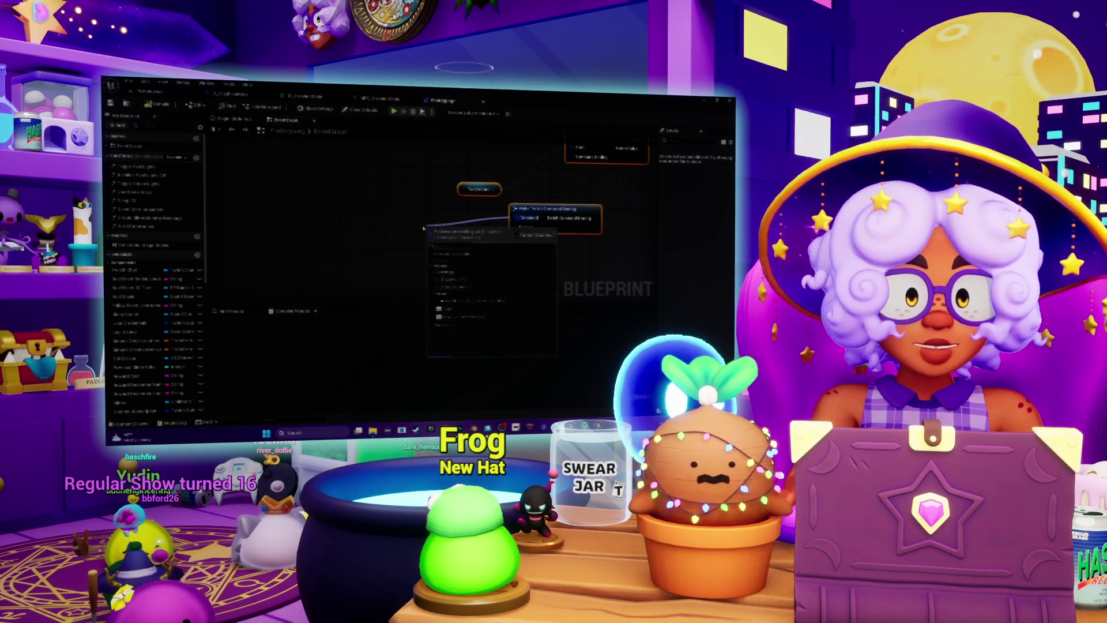
text(command)
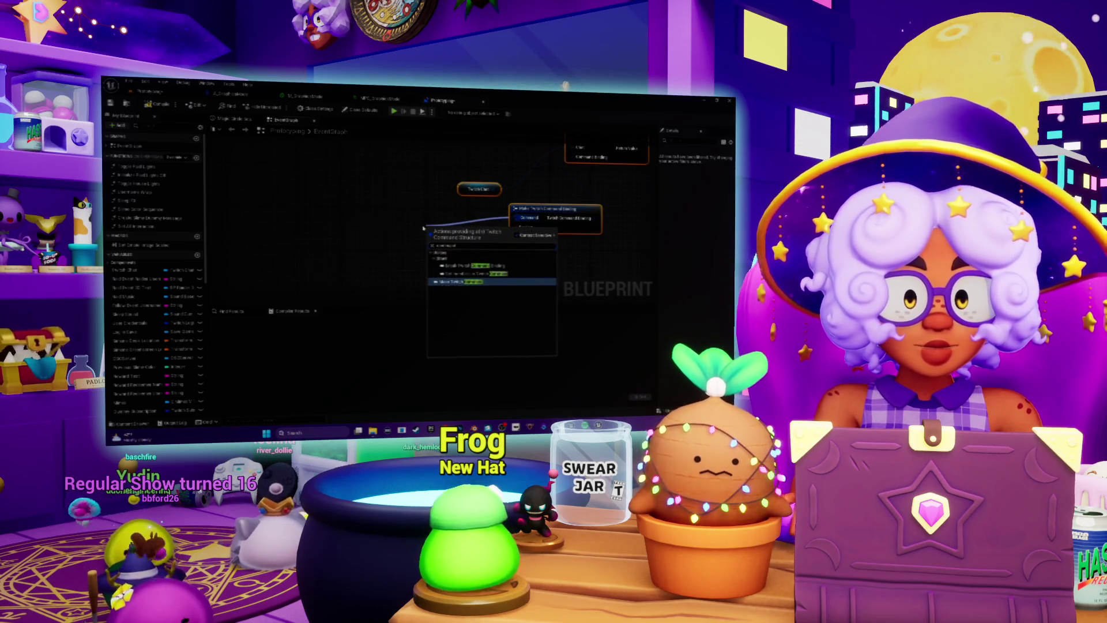
click(470, 282)
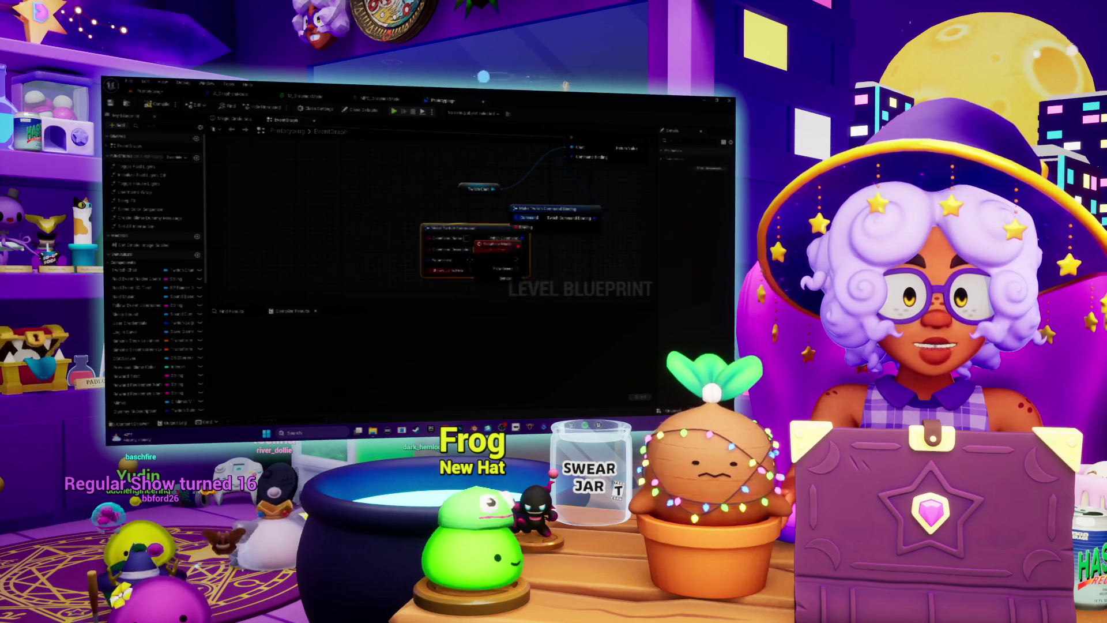
mouse_move(463, 229)
mouse_down()
mouse_move(366, 197)
mouse_move(322, 232)
mouse_up()
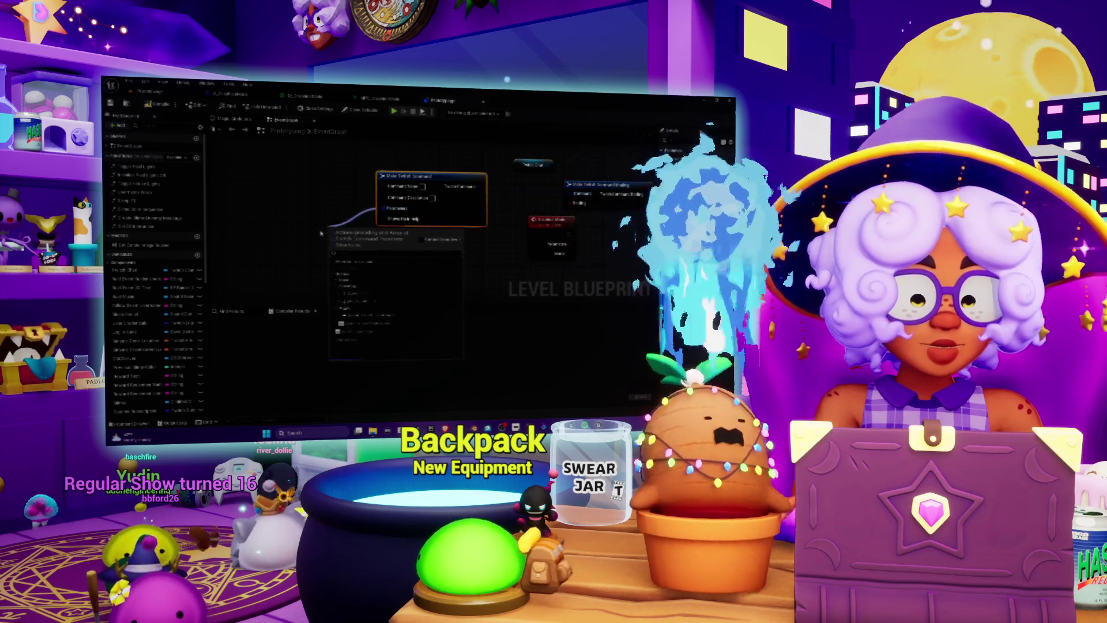
- Add a Make Array node and feed it a connected Make Twitch Command Parameter node
text(make arr)
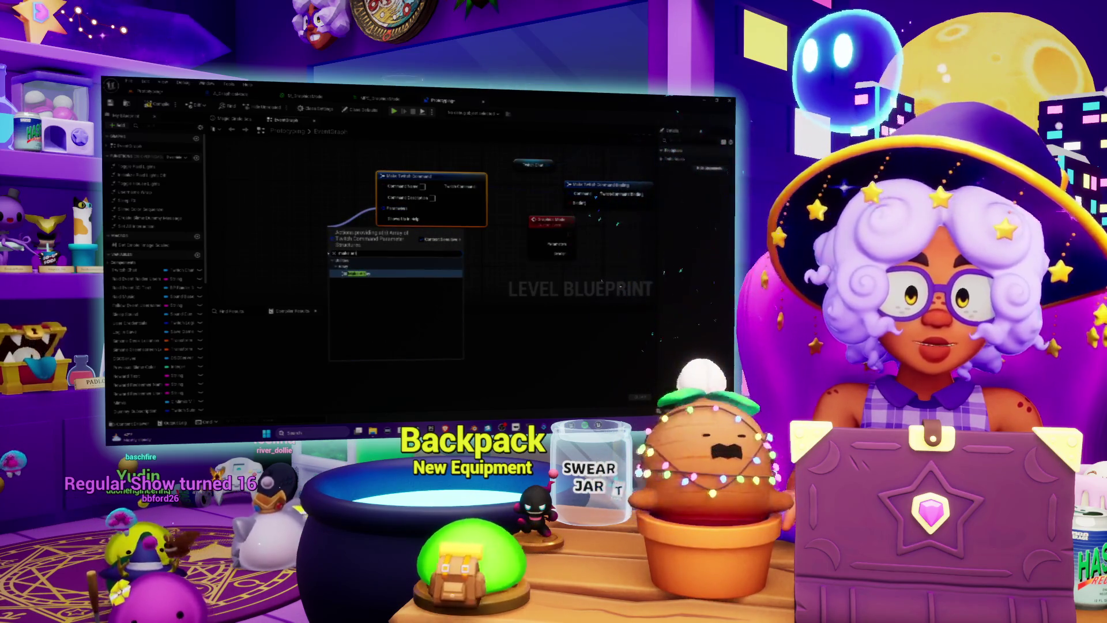
click(357, 274)
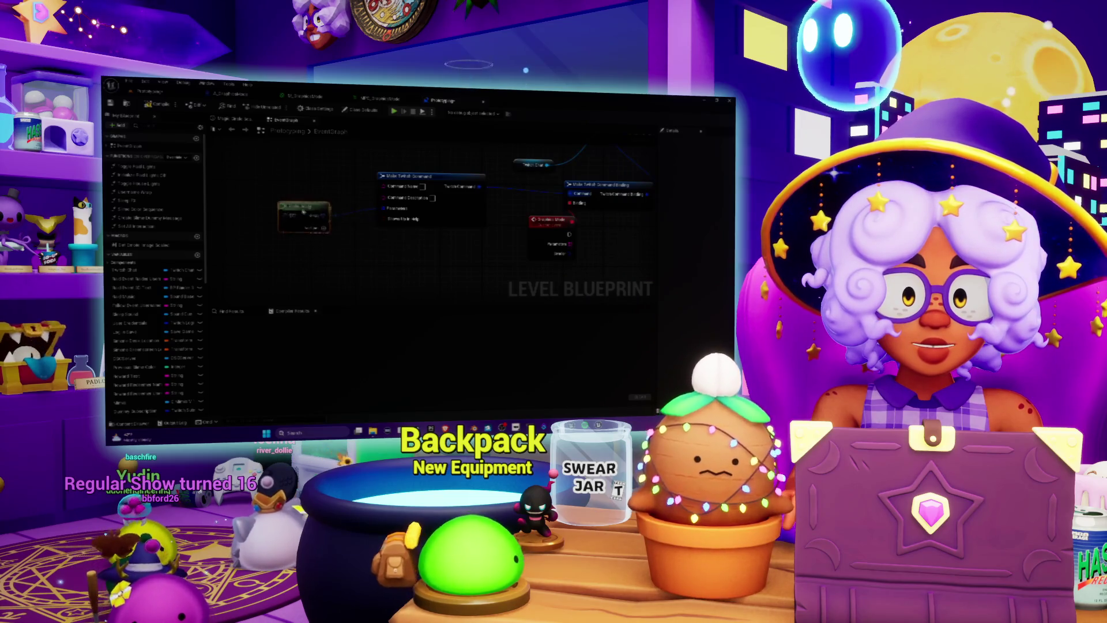
drag(273, 251, 430, 248)
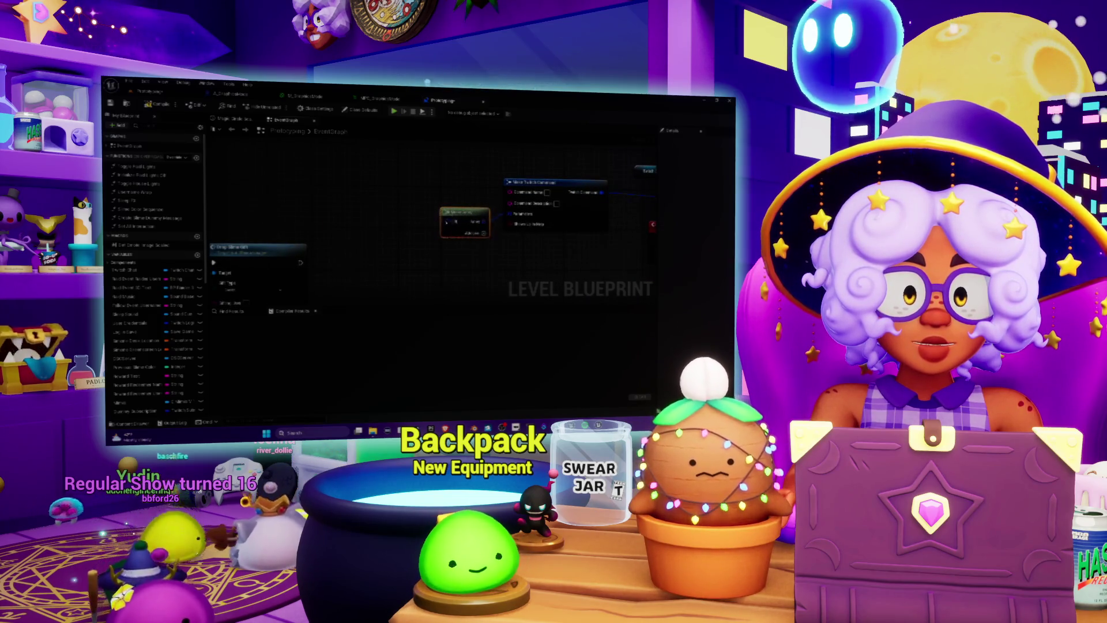
drag(464, 212, 375, 251)
text(parameter)
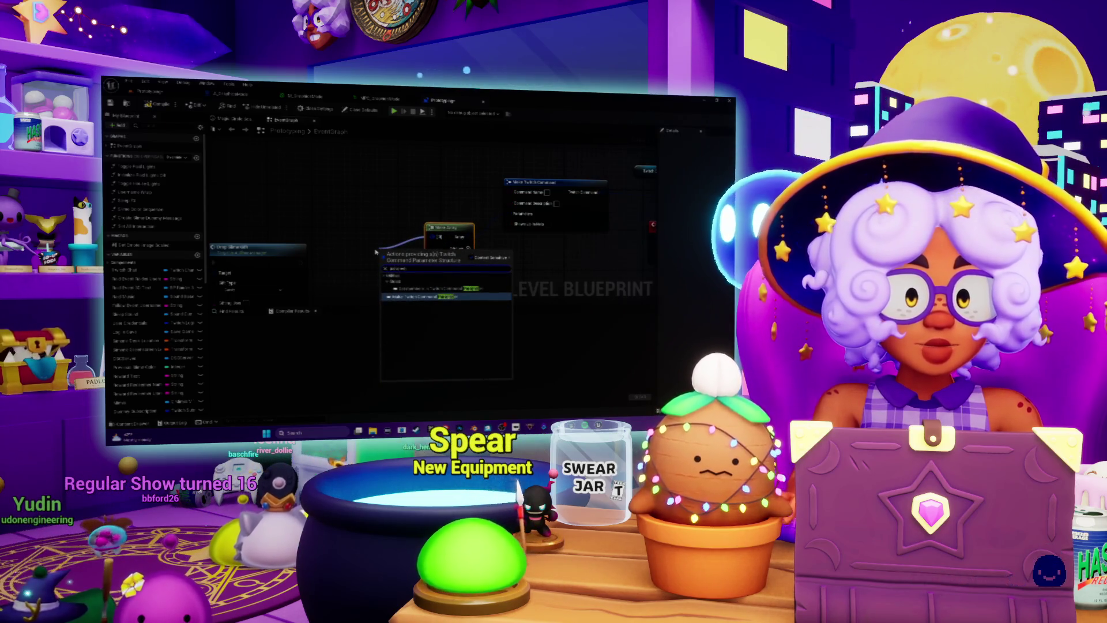
click(430, 296)
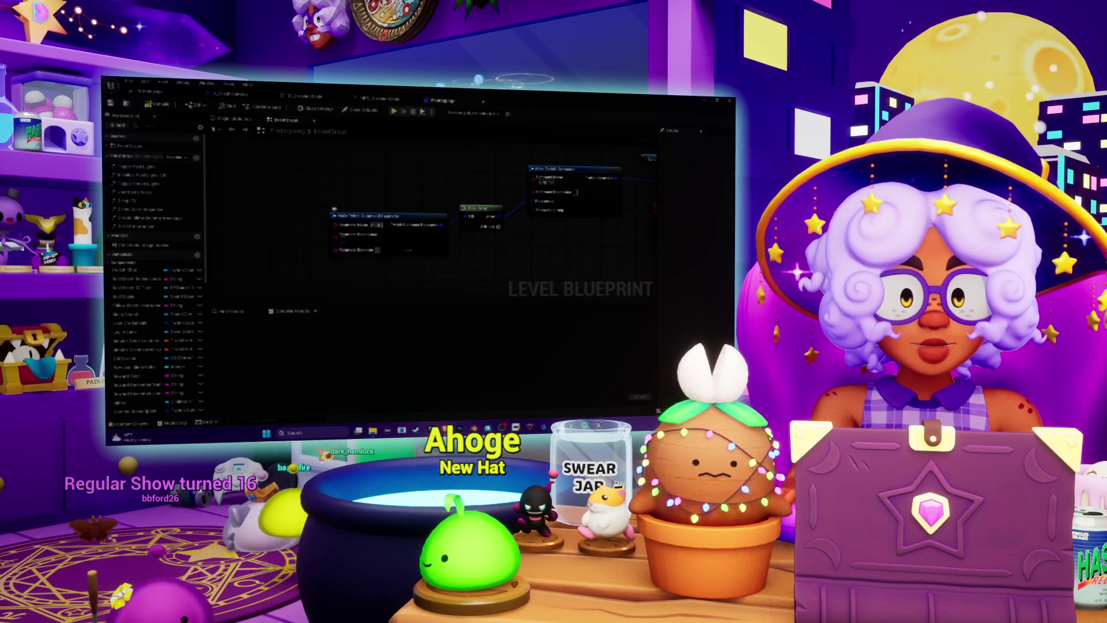
scroll(349, 263, down, 2)
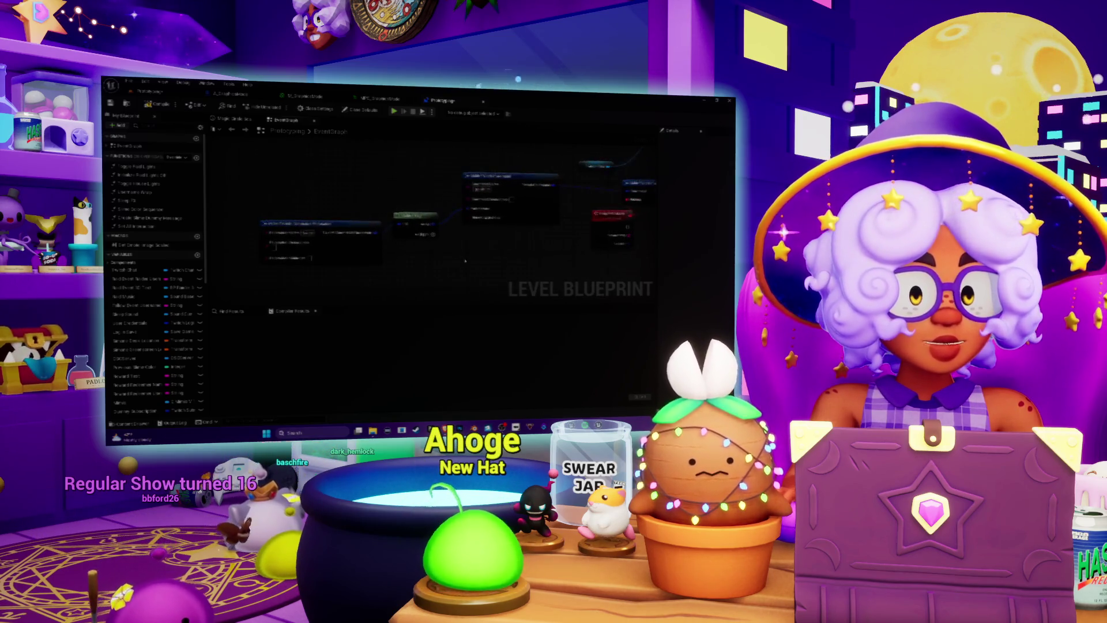
- Rearrange the leftmost nodes and add a Break Twitch Message Author node
drag(349, 263, 457, 263)
drag(317, 227, 313, 227)
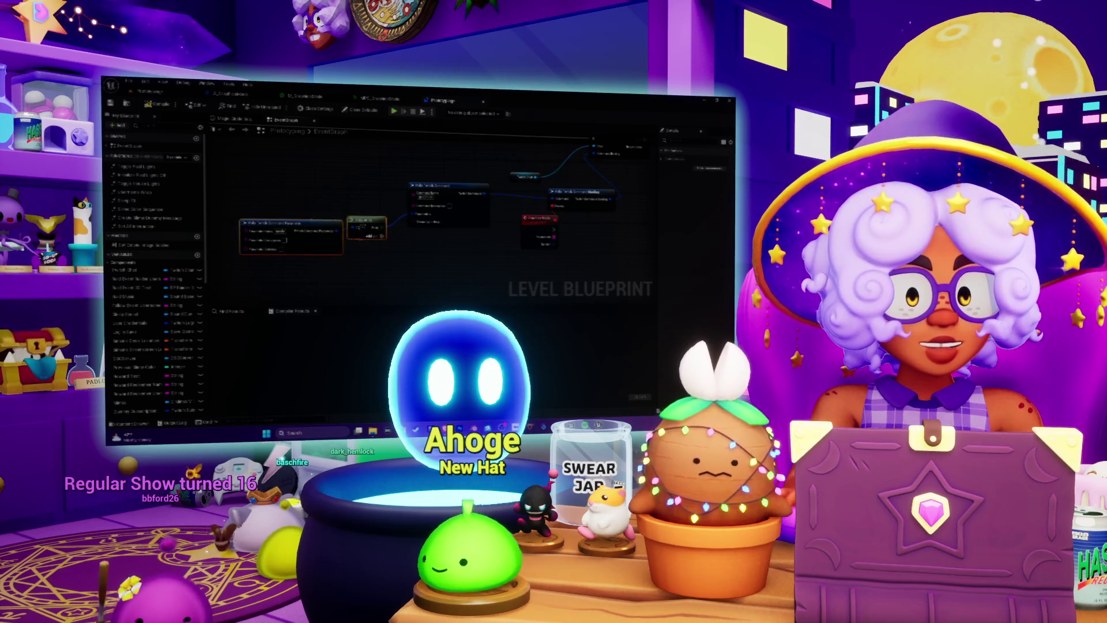
ctrl+click(354, 233)
mouse_move(354, 233)
mouse_down()
mouse_move(367, 222)
mouse_move(347, 271)
mouse_up()
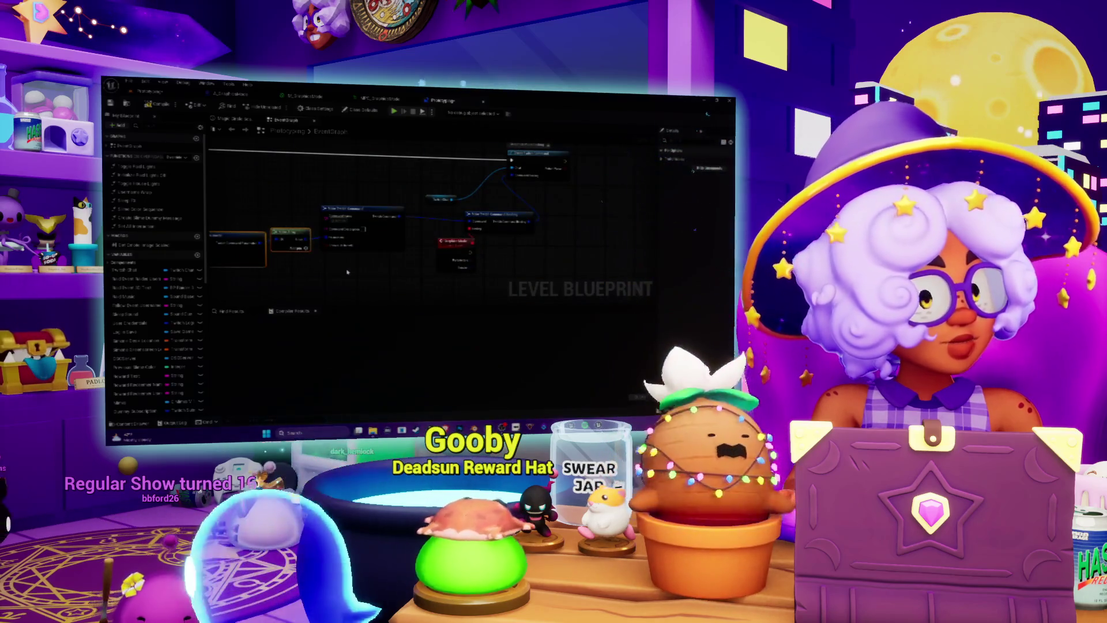
mouse_move(469, 264)
mouse_down()
mouse_move(442, 237)
mouse_move(522, 260)
mouse_move(472, 252)
mouse_up()
text(break)
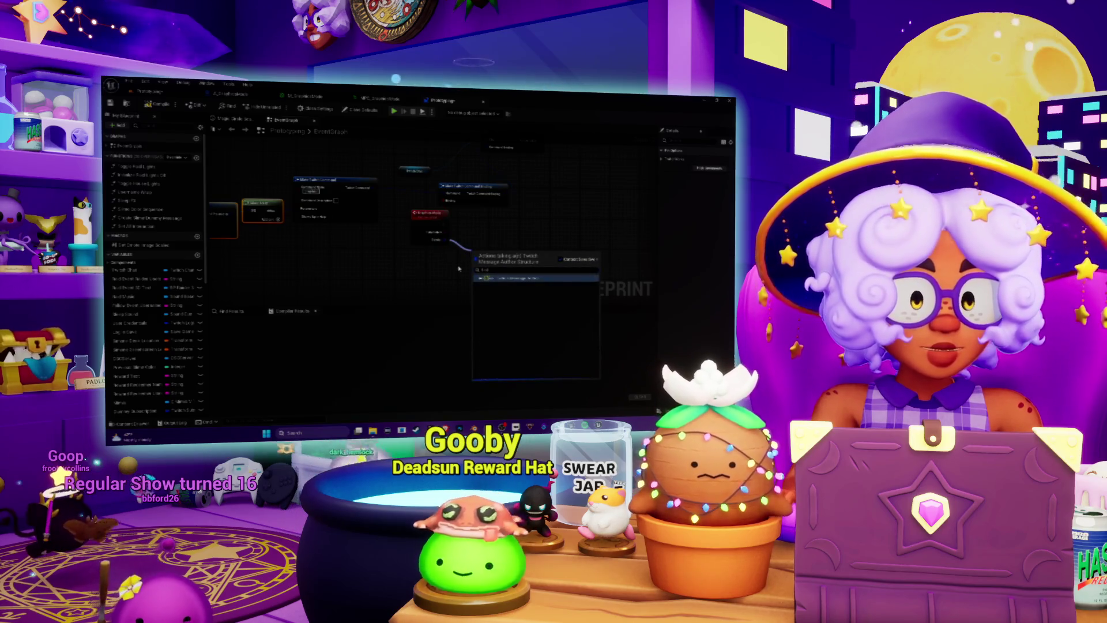
click(521, 279)
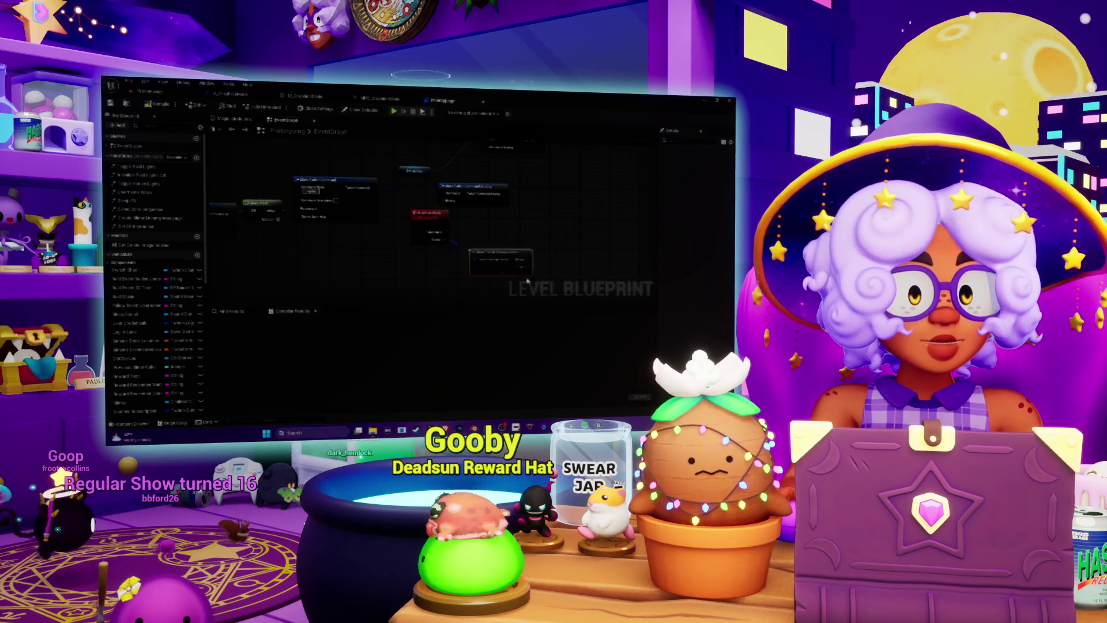
- Compare the author string with an Equal (String) node feeding a Branch condition
mouse_move(551, 284)
mouse_down()
mouse_move(429, 253)
mouse_move(453, 254)
mouse_up()
text(equal)
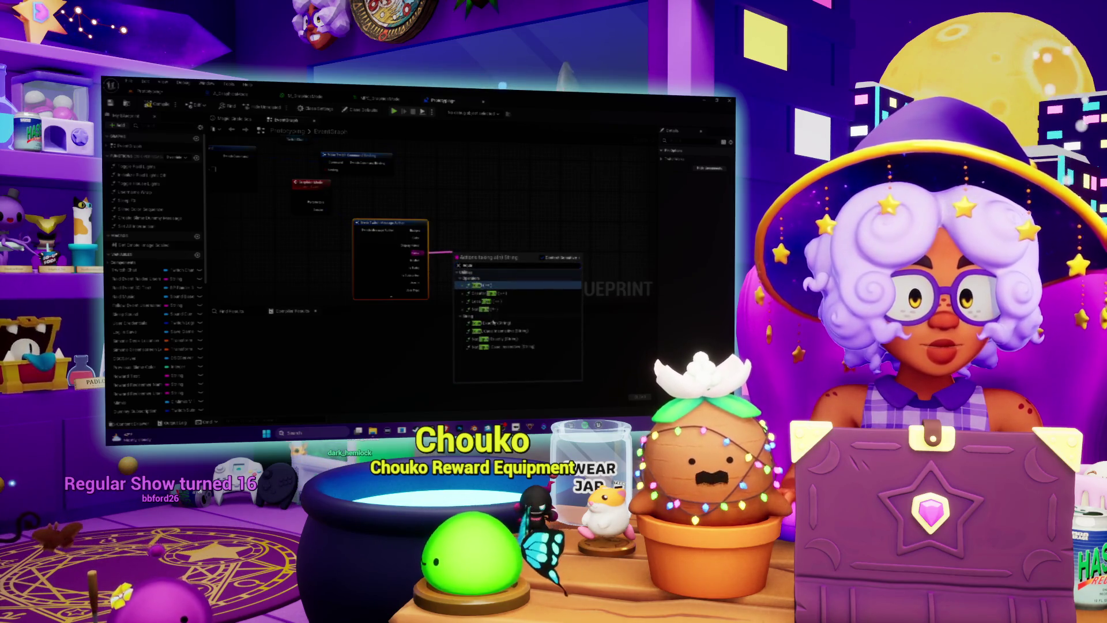
click(483, 329)
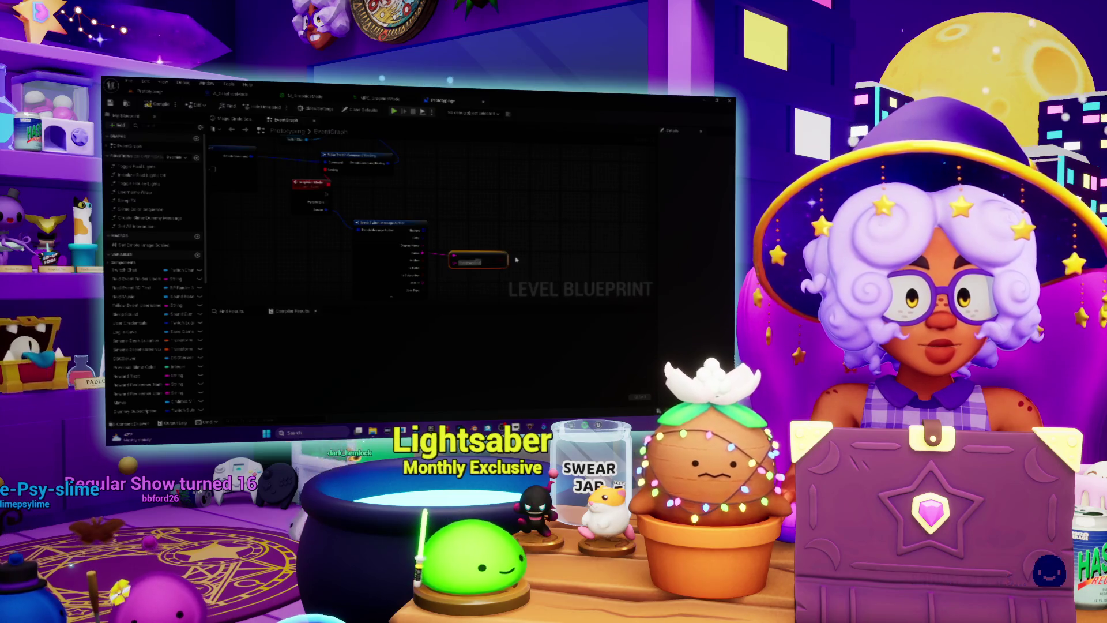
click(497, 215)
mouse_move(467, 252)
mouse_down()
mouse_move(506, 236)
mouse_move(483, 179)
mouse_move(499, 179)
mouse_up()
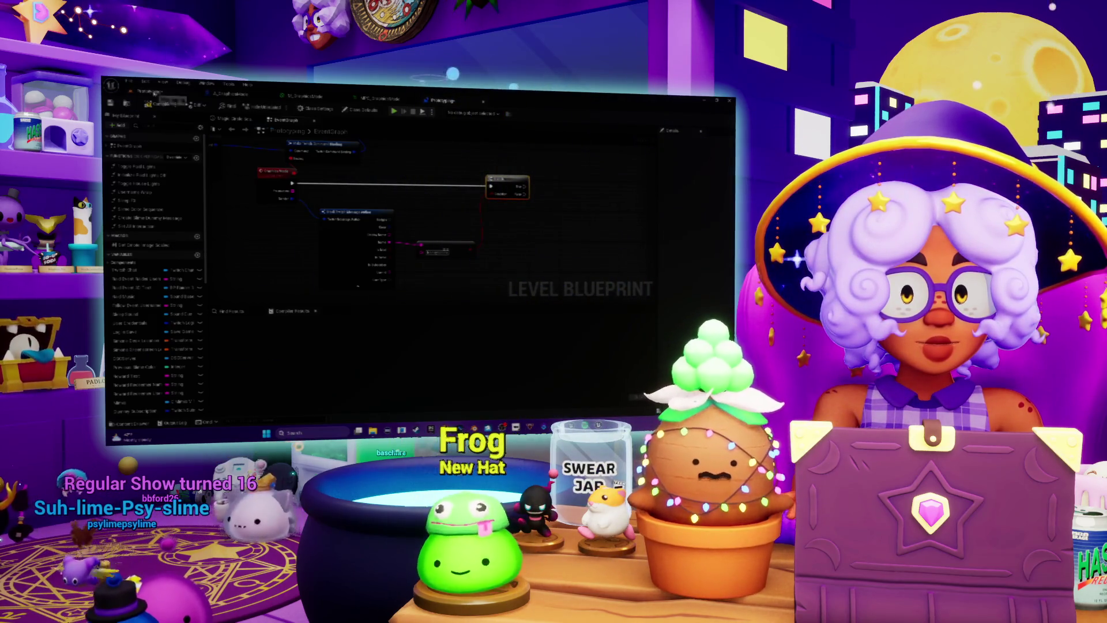
click(151, 91)
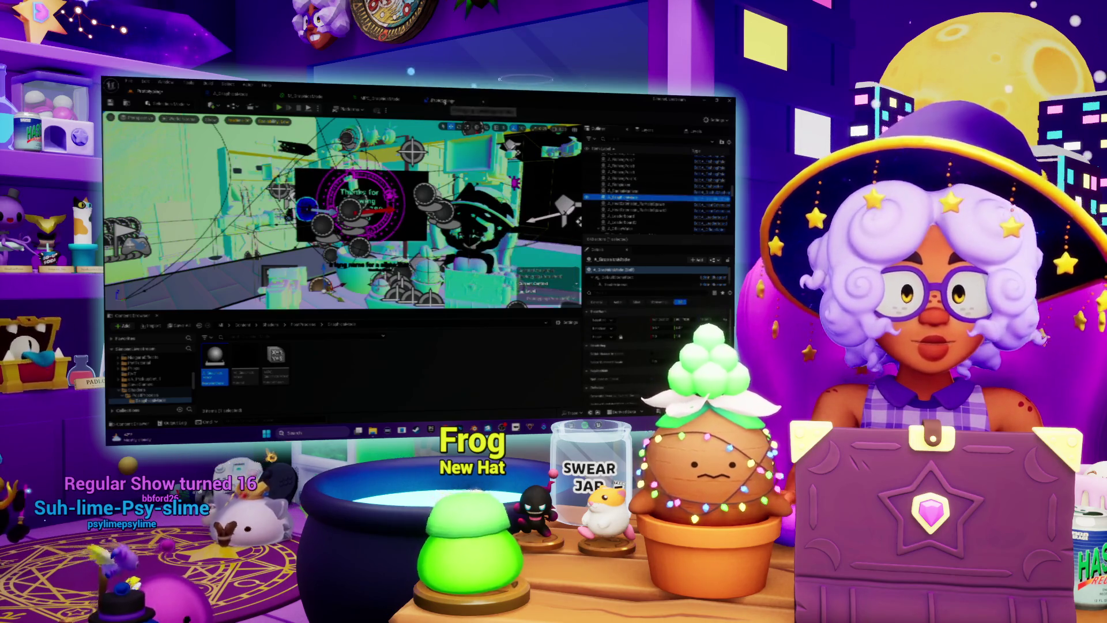
- Reposition the Graphics Mode reference and add a Switch Graphics Mode call from its pin
click(444, 101)
right_click(519, 232)
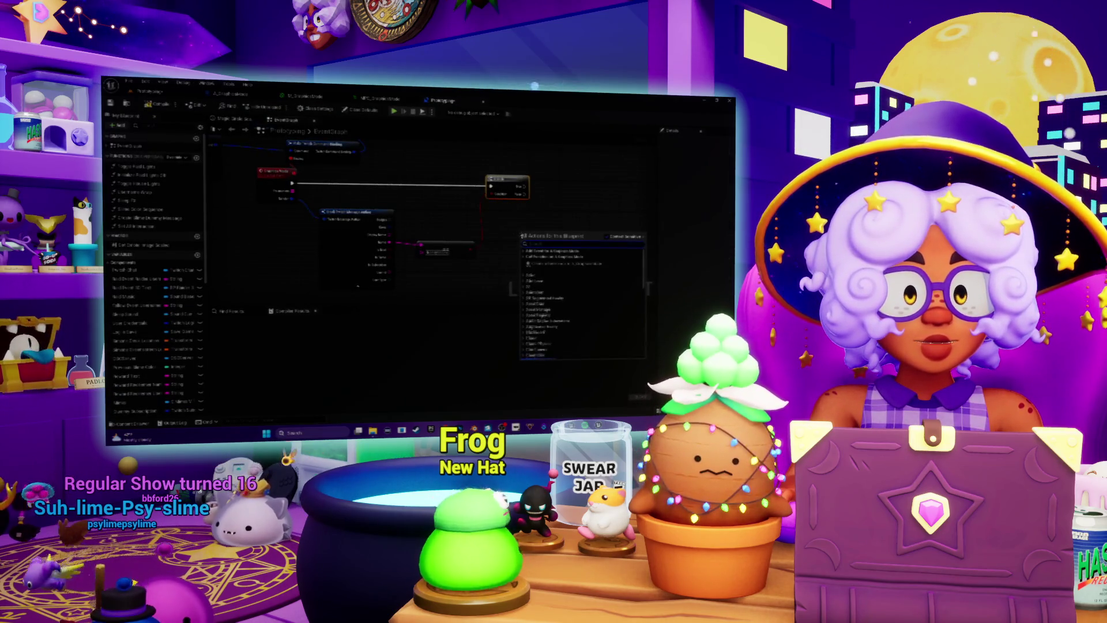
key(Escape)
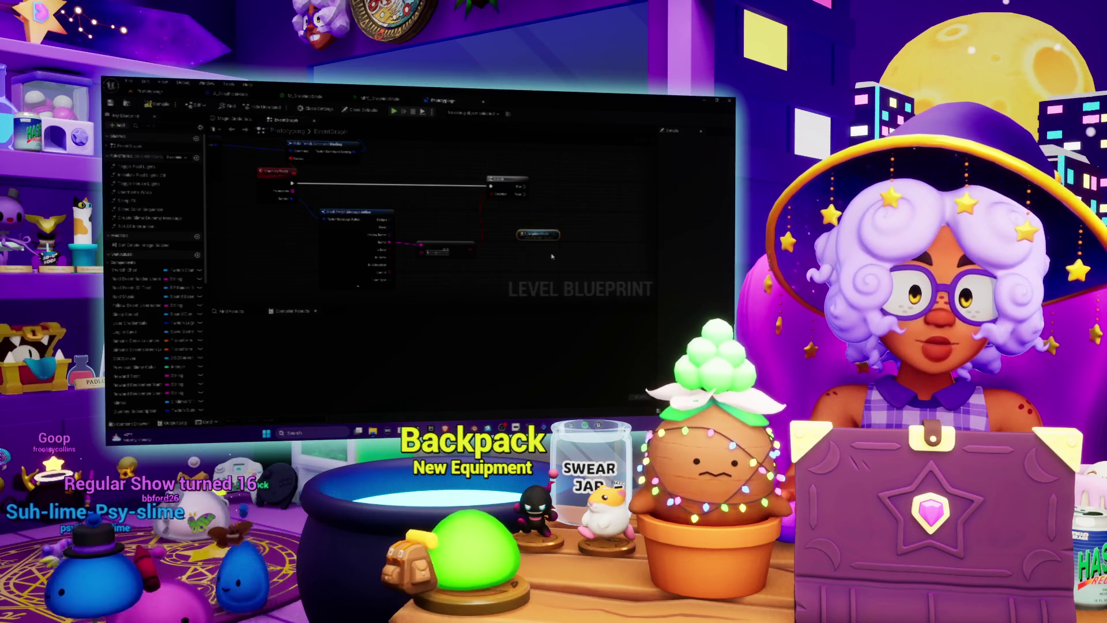
mouse_move(525, 235)
mouse_down()
mouse_move(481, 215)
mouse_move(338, 192)
mouse_up()
drag(374, 228, 408, 218)
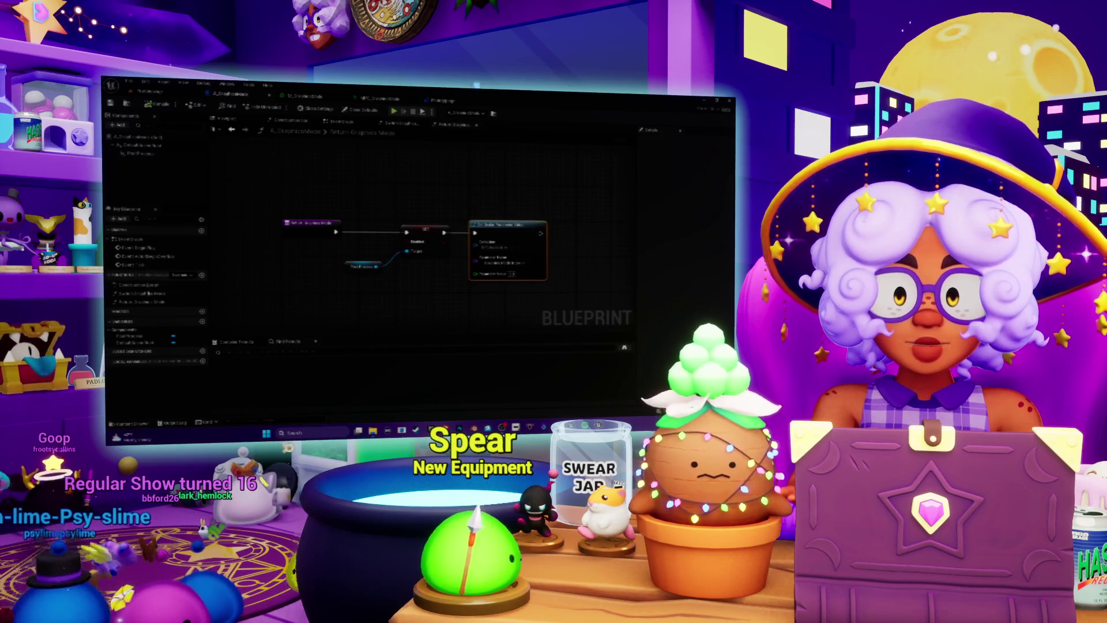
click(443, 100)
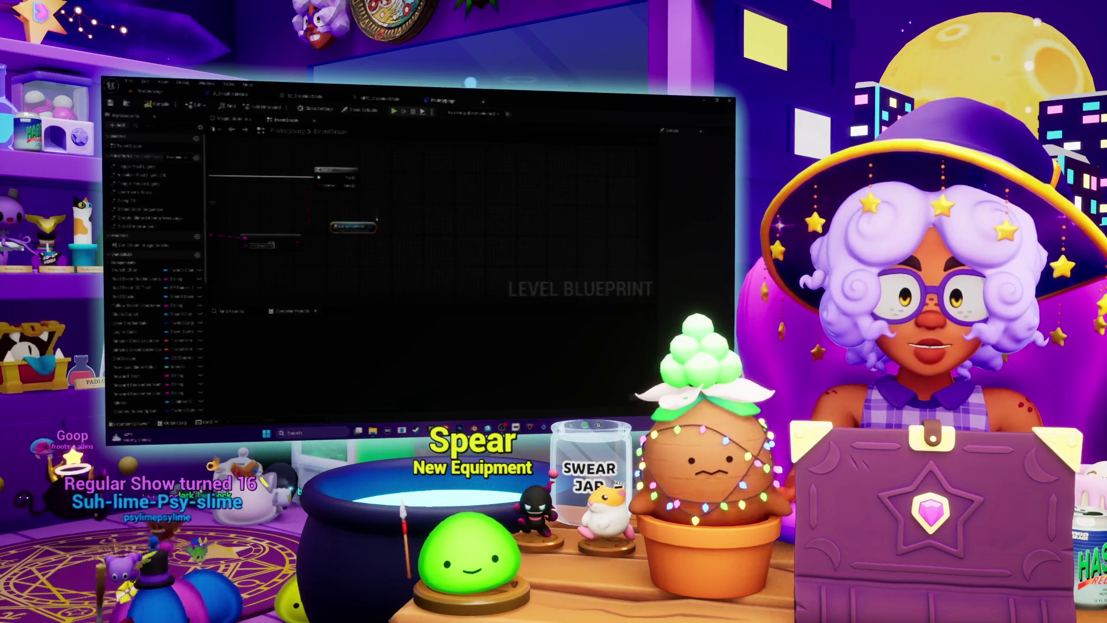
drag(397, 220, 398, 221)
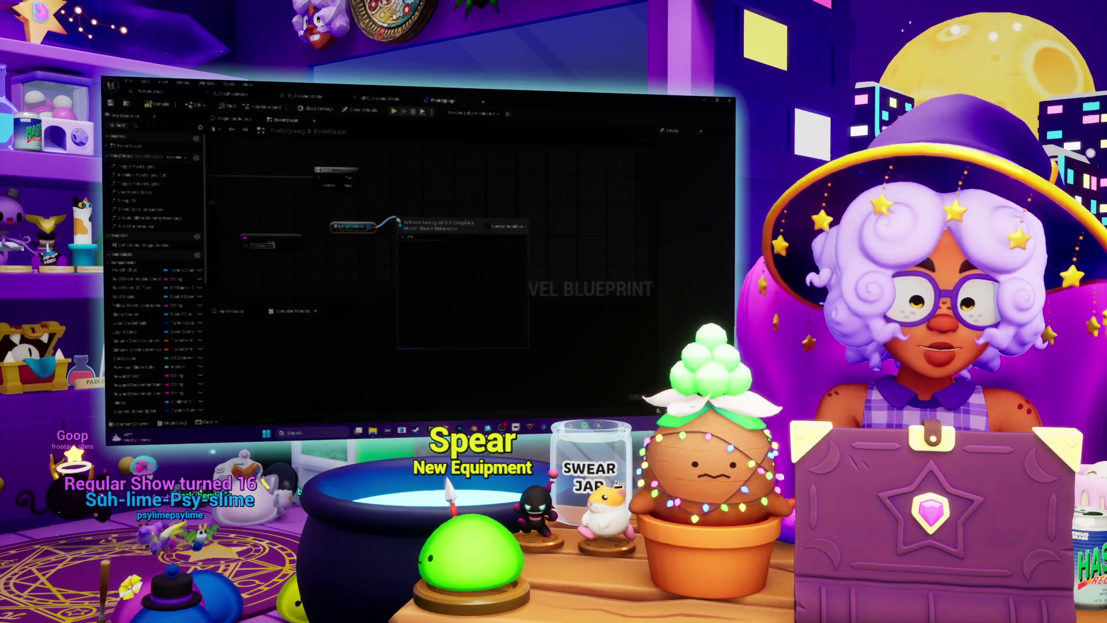
text(switch)
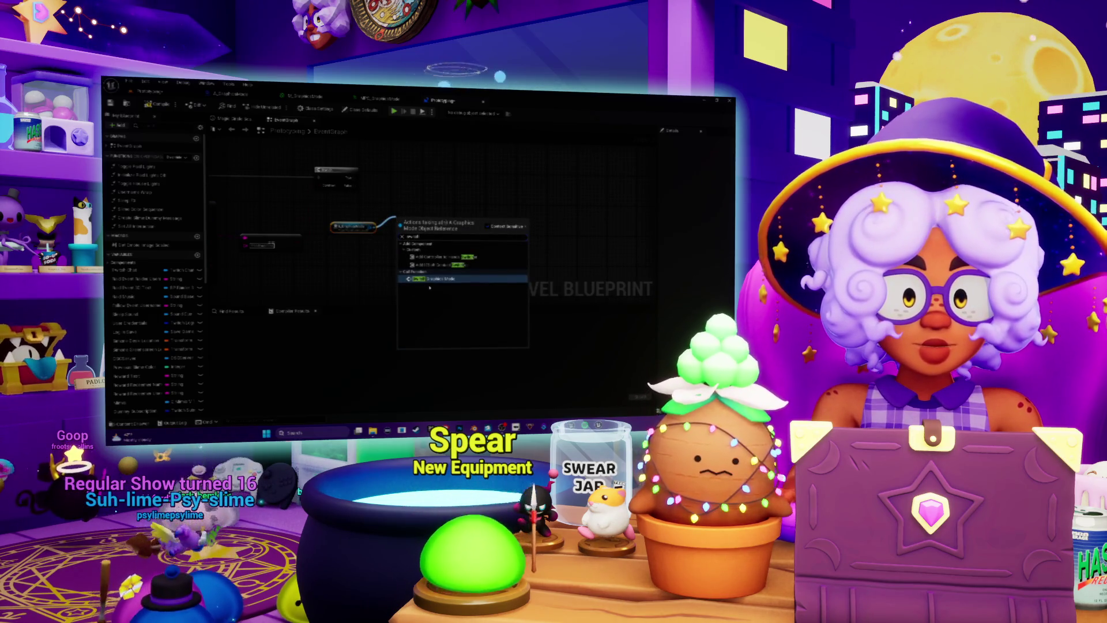
key(Return)
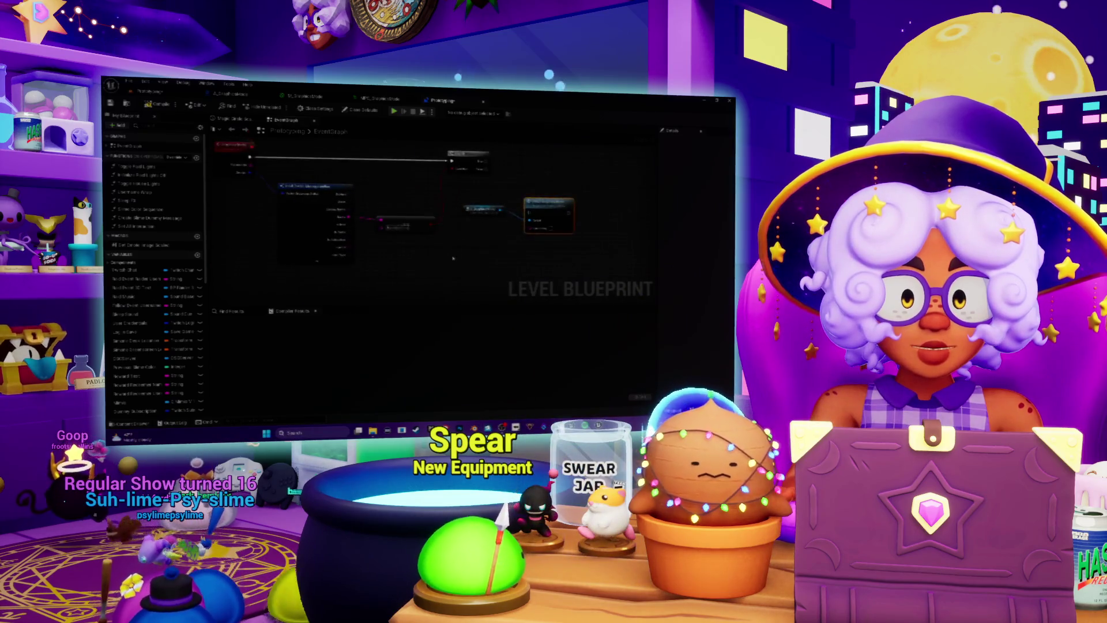
drag(465, 255, 461, 255)
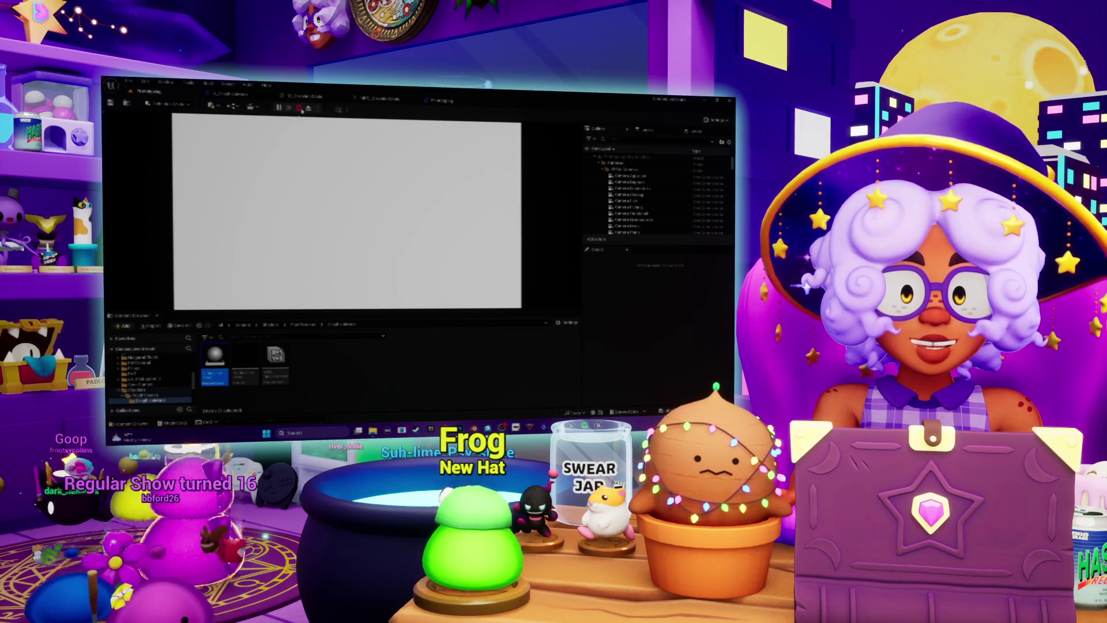
- Stop the play session, then expand and select the DiffuseColor Scene Texture node in M_GraphicsMode
key(Escape)
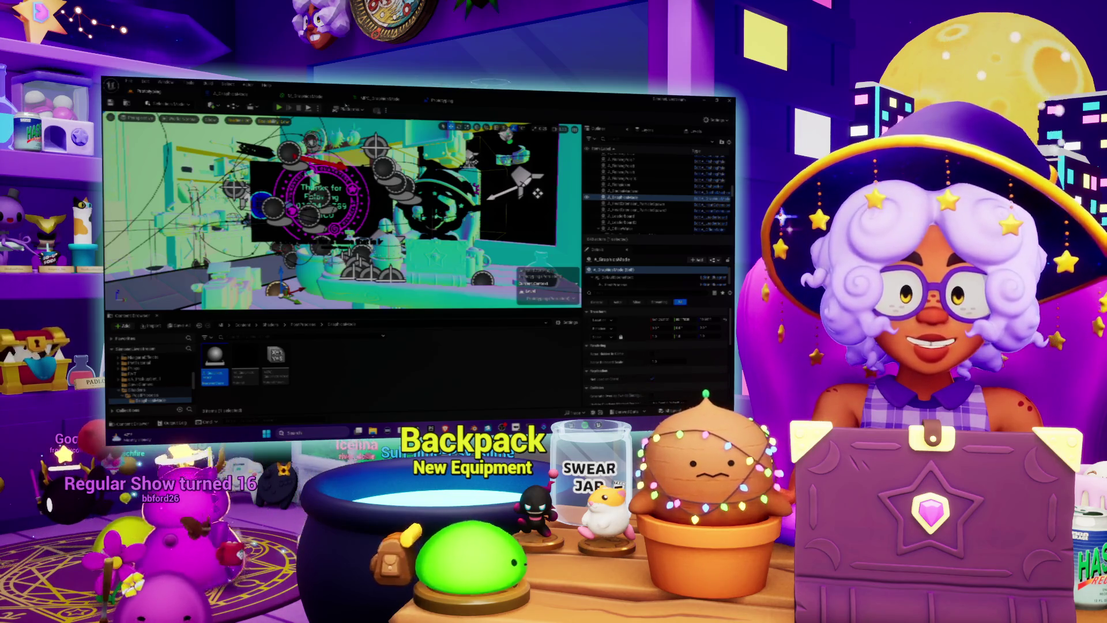
click(233, 94)
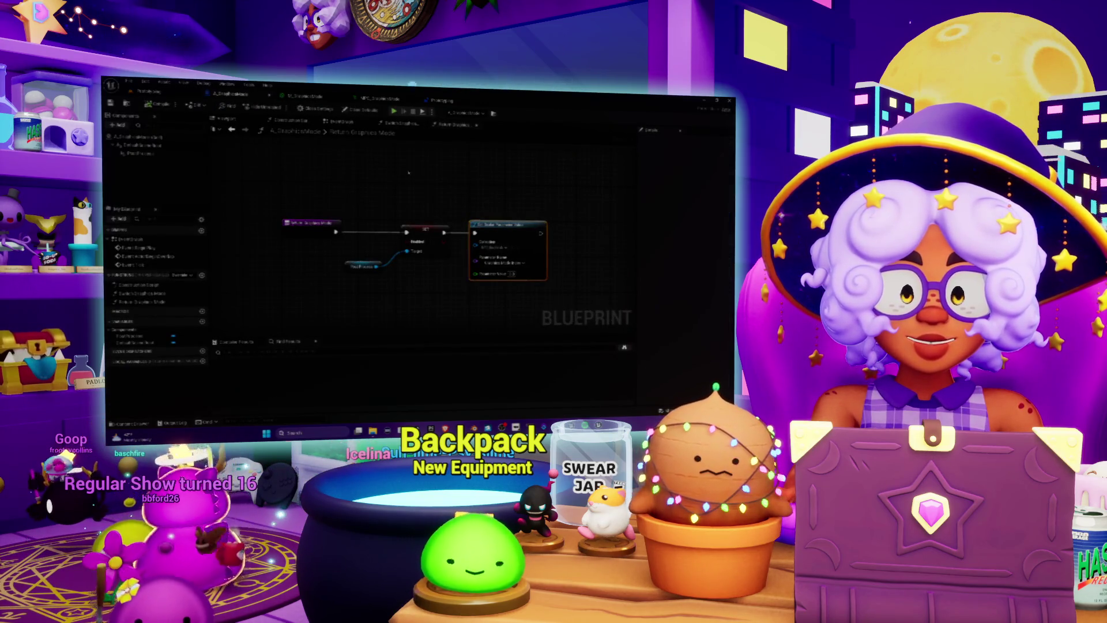
click(302, 96)
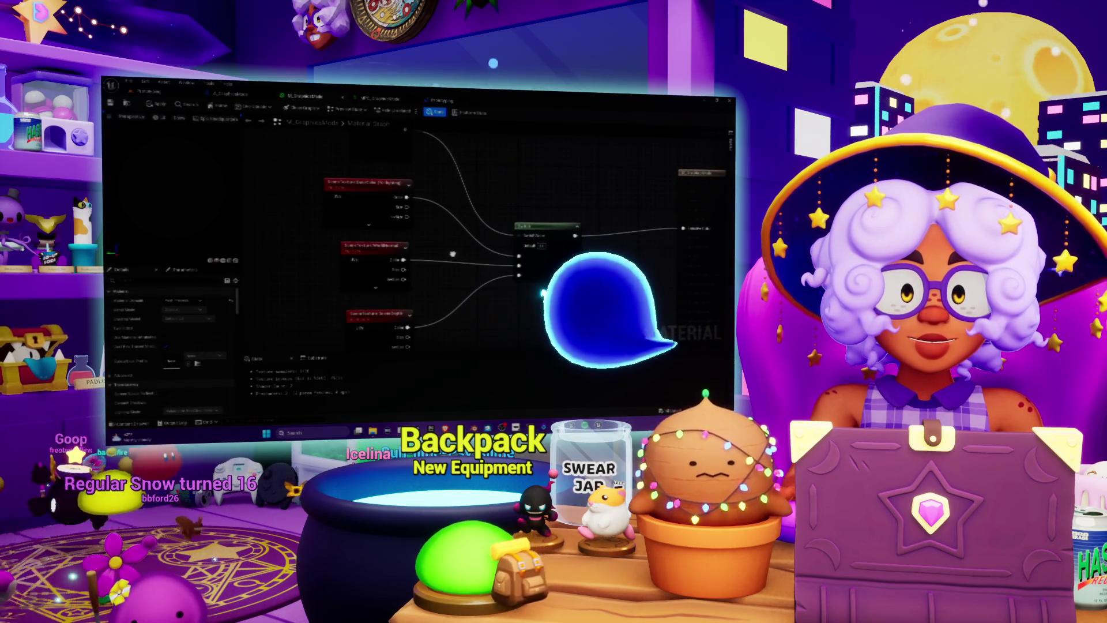
click(369, 225)
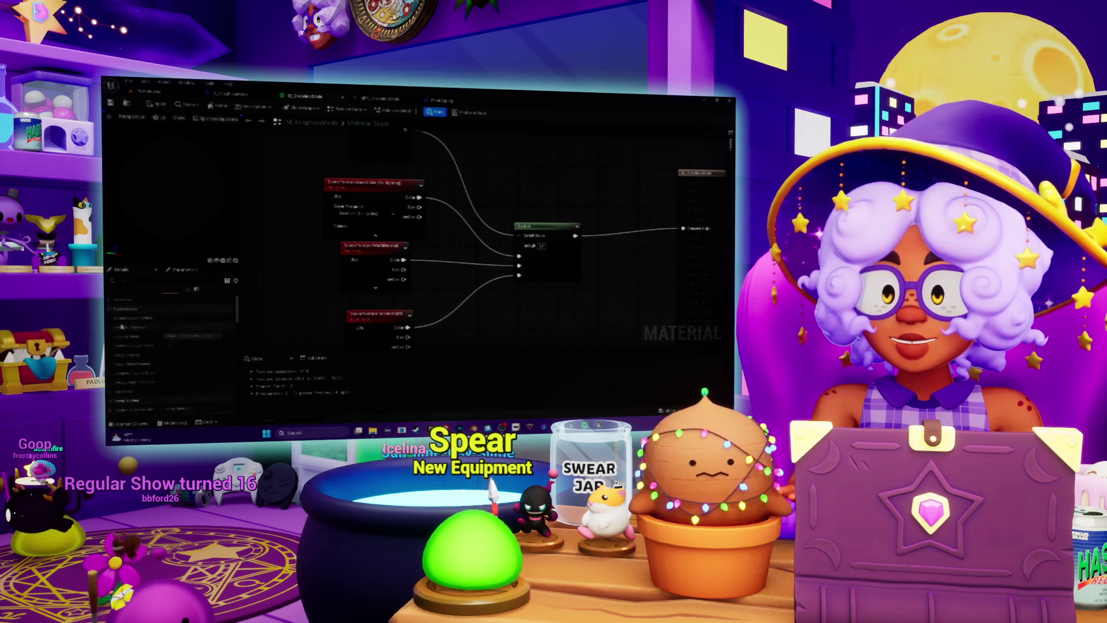
click(417, 194)
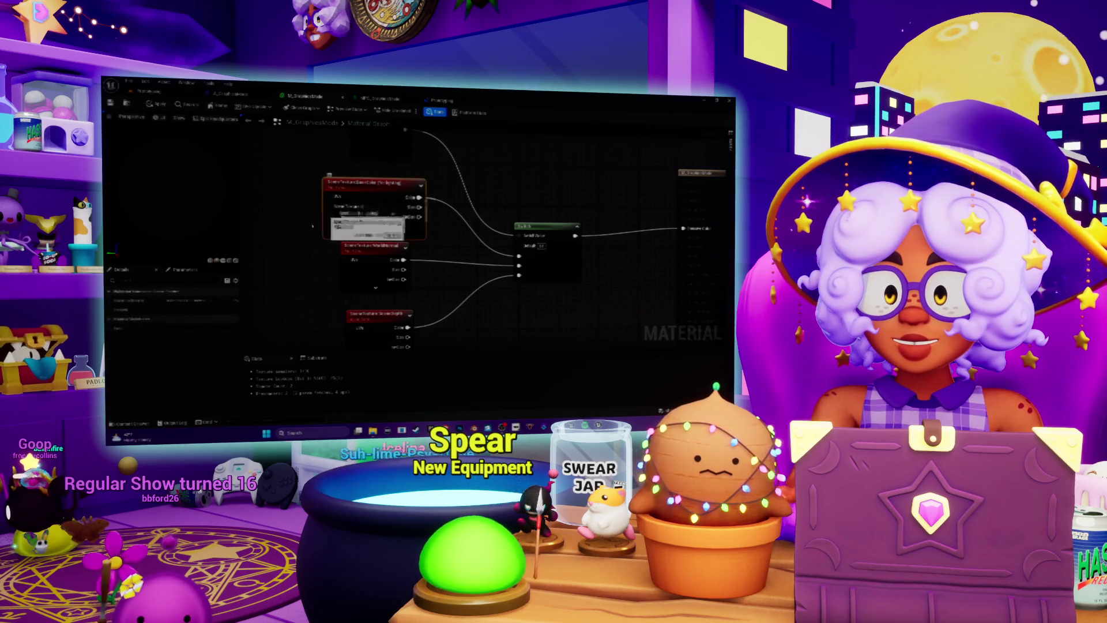